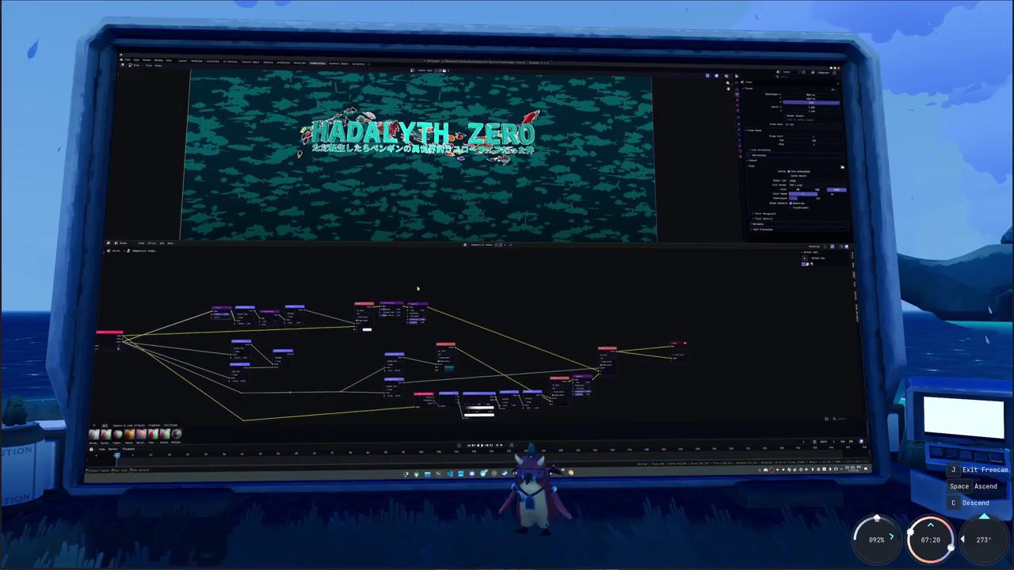
Pan and zoom the compositor to inspect the HADALYTH ZERO banner preview
scroll(442, 307, up, 2)
middle_drag(443, 307, 472, 351)
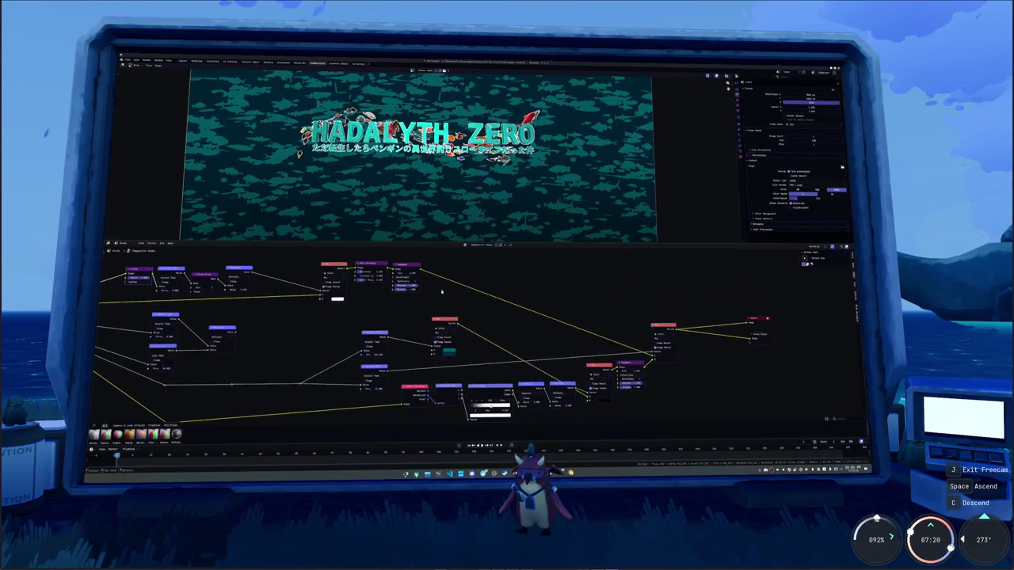
drag(377, 357, 709, 334)
middle_drag(685, 320, 539, 320)
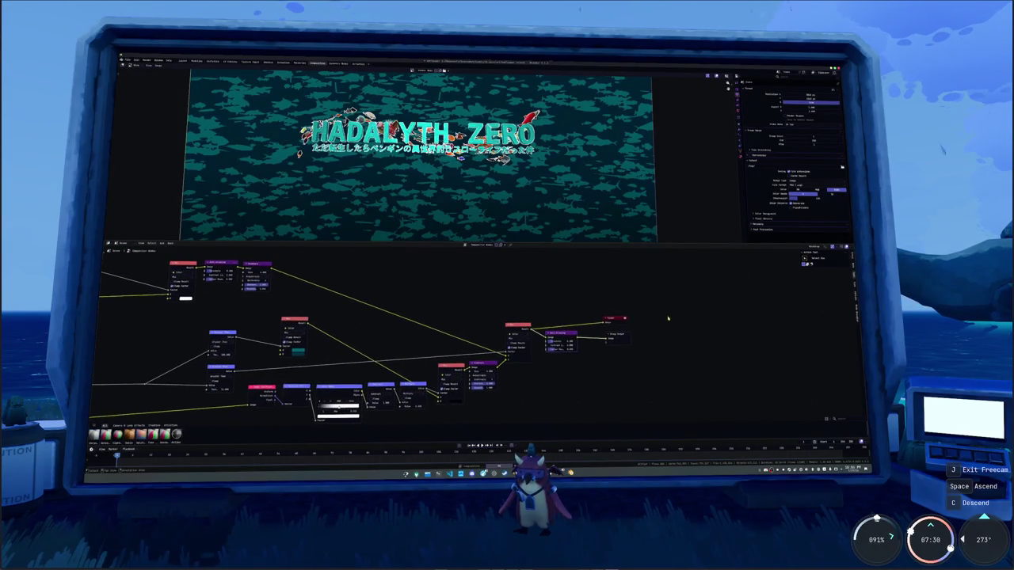
scroll(540, 181, up, 1)
scroll(539, 180, up, 3)
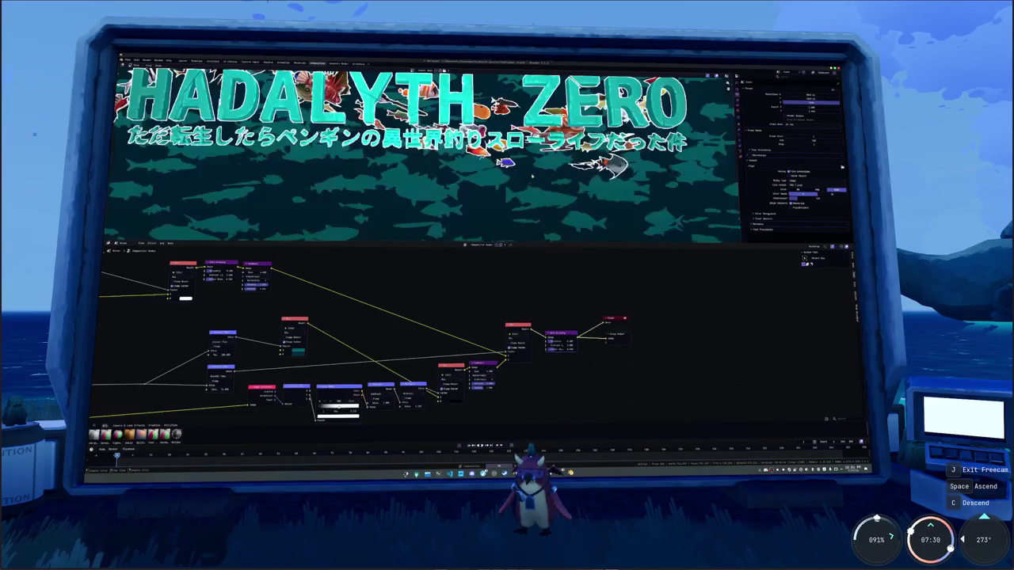
scroll(540, 181, up, 3)
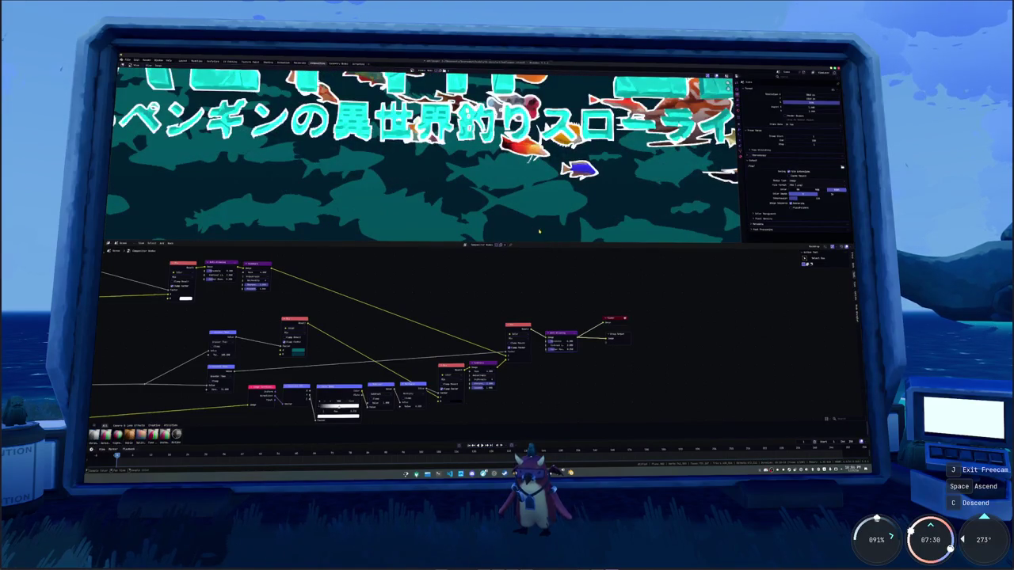
middle_drag(531, 218, 502, 191)
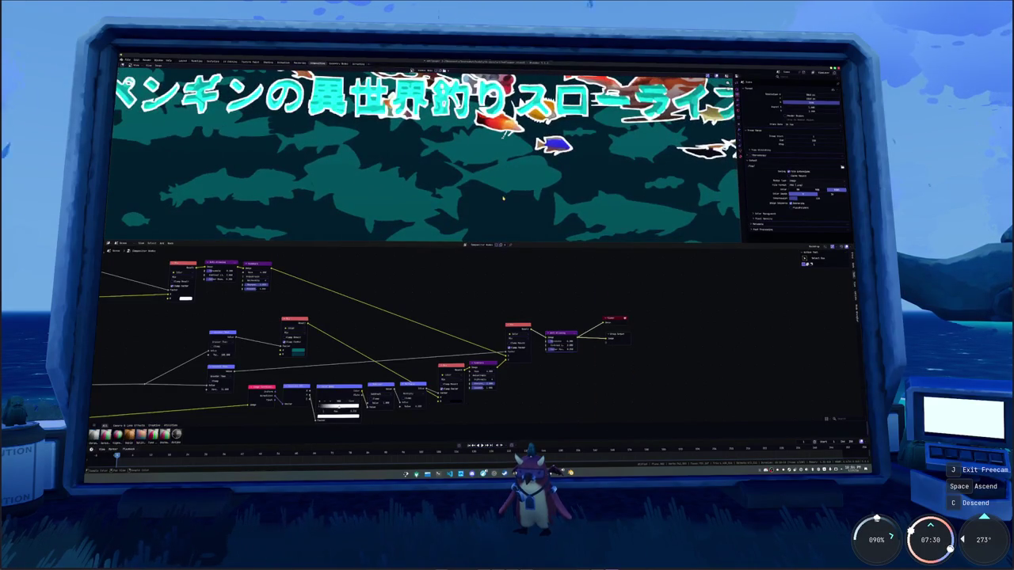
scroll(502, 198, down, 2)
scroll(496, 192, down, 2)
scroll(487, 186, down, 3)
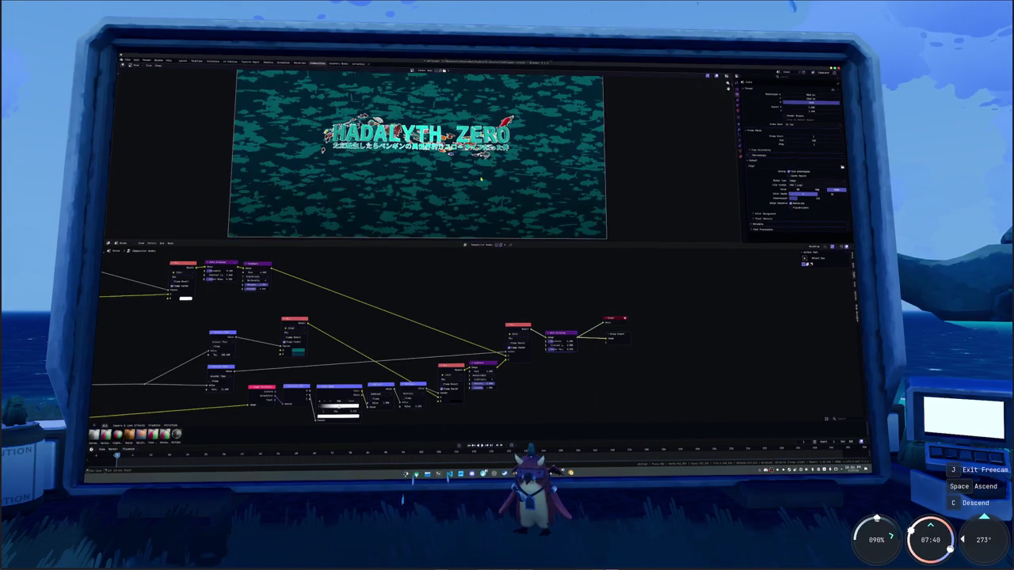
middle_drag(484, 181, 484, 191)
scroll(550, 320, up, 3)
scroll(447, 223, up, 3)
scroll(448, 222, up, 2)
scroll(447, 222, up, 1)
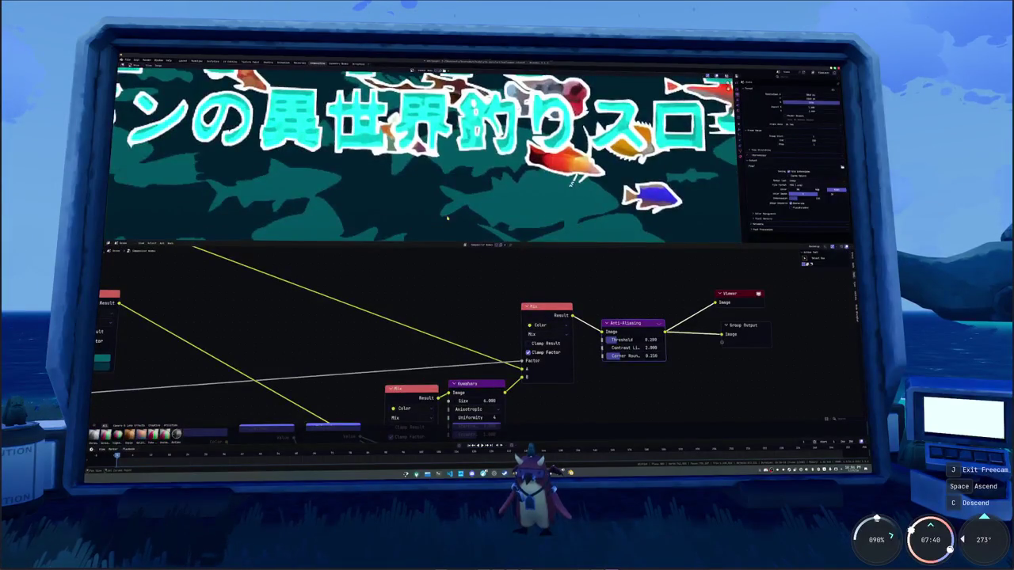
middle_drag(448, 223, 392, 183)
scroll(679, 306, up, 1)
scroll(679, 306, up, 1)
Set the Anti-Aliasing node's Threshold to 0.100
click(604, 353)
text(0.1)
key(Return)
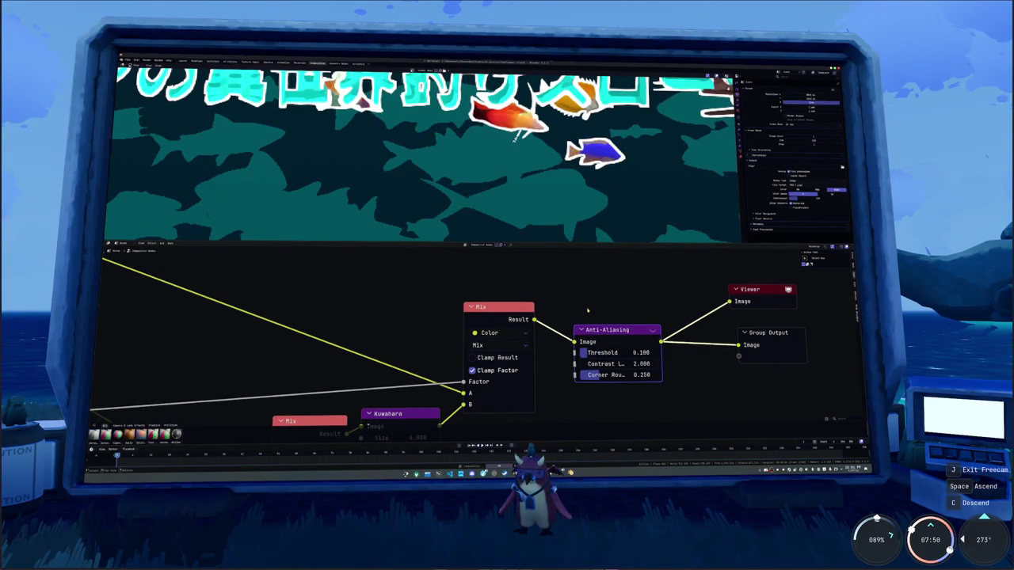
scroll(501, 181, down, 4)
scroll(502, 181, down, 2)
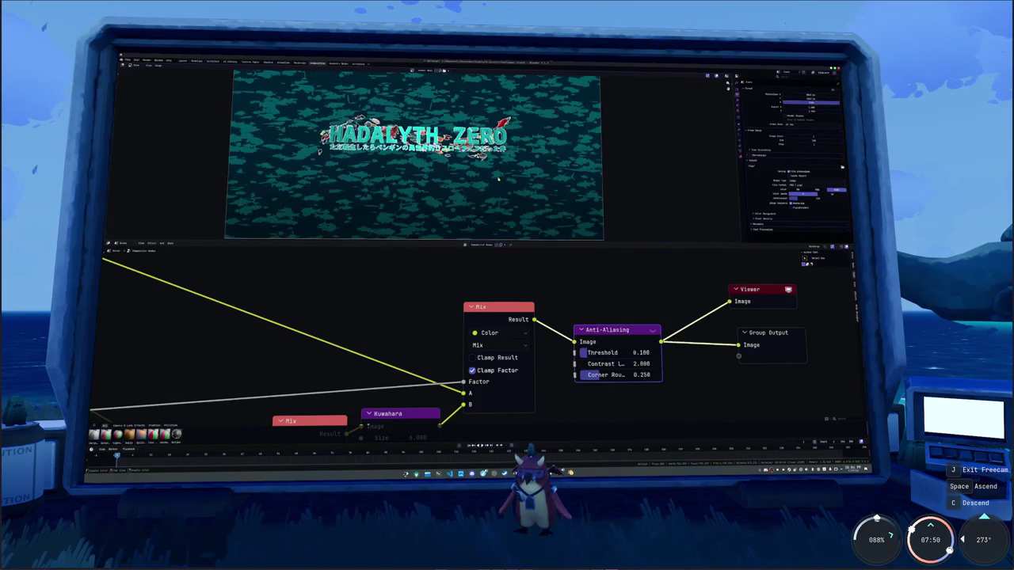
scroll(458, 179, down, 1)
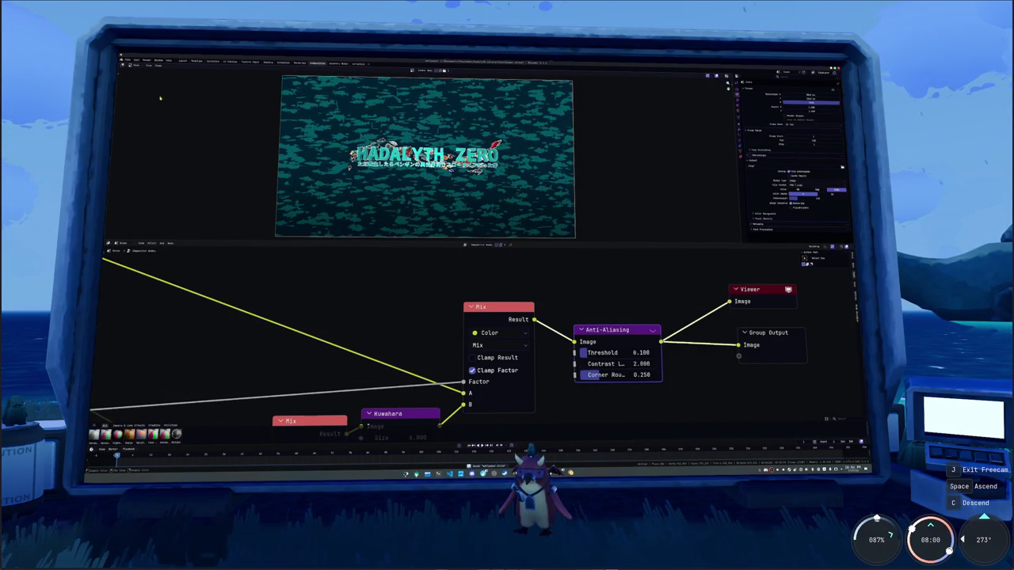
click(158, 65)
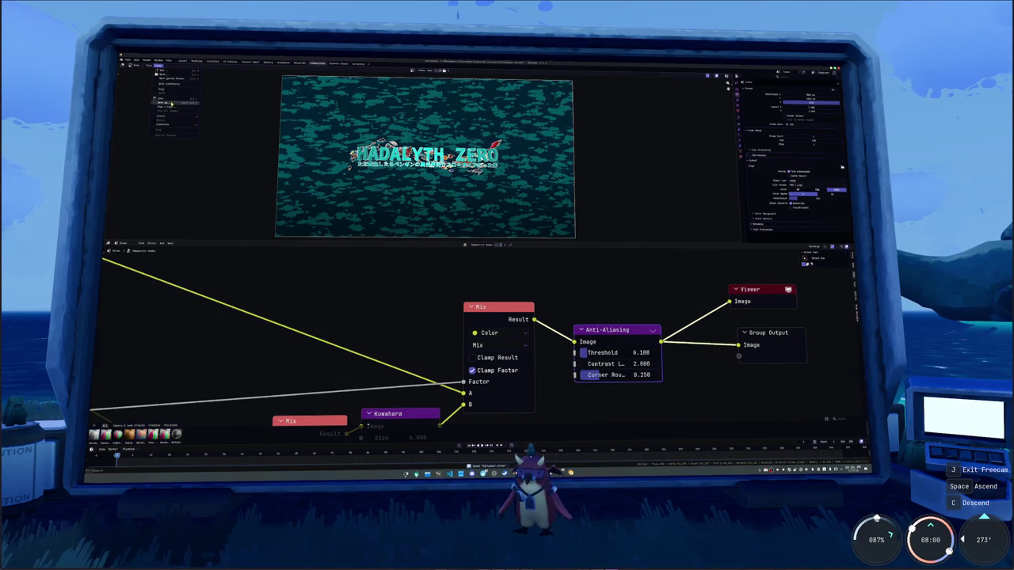
Save the composited banner image as zero_fx, briefly opening and closing Discord
click(163, 106)
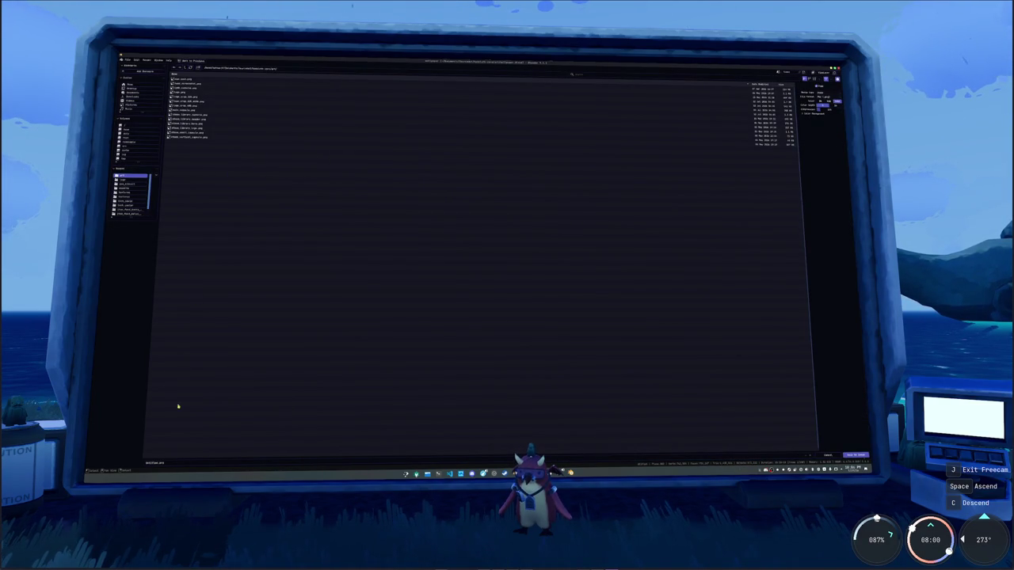
key(Tab)
key(BackSpace)
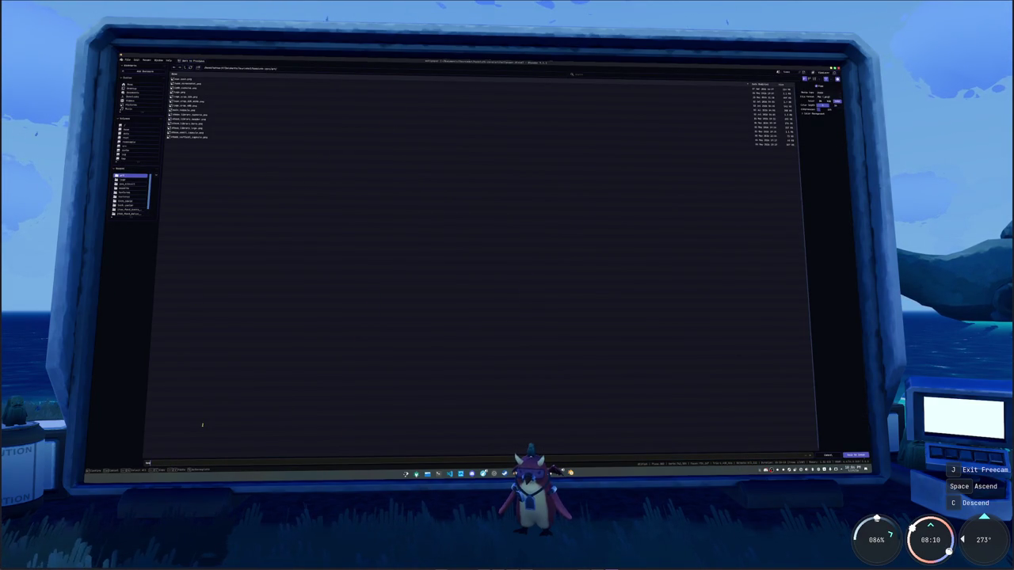
text(zero_fx)
key(Return)
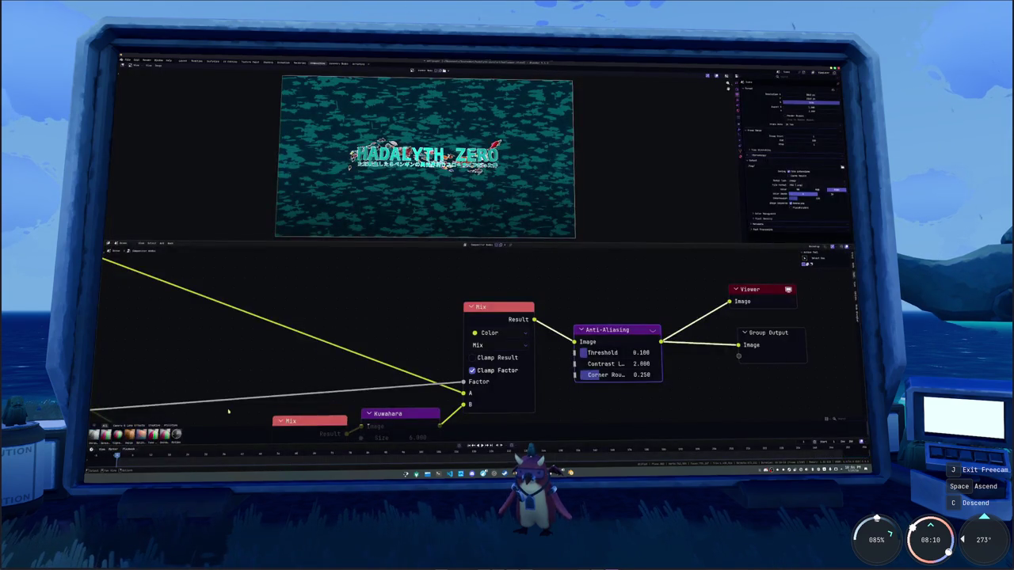
click(483, 473)
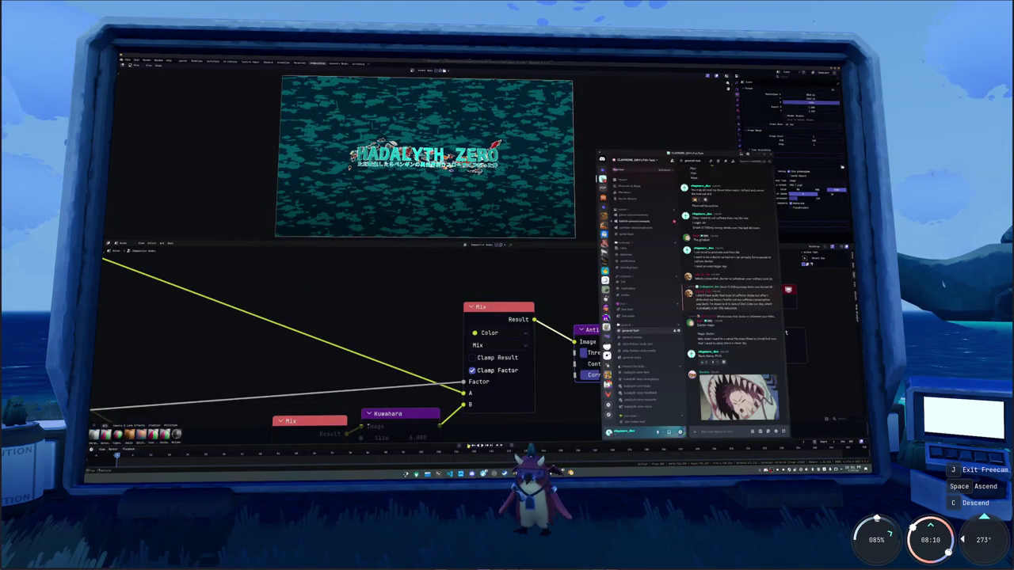
click(484, 473)
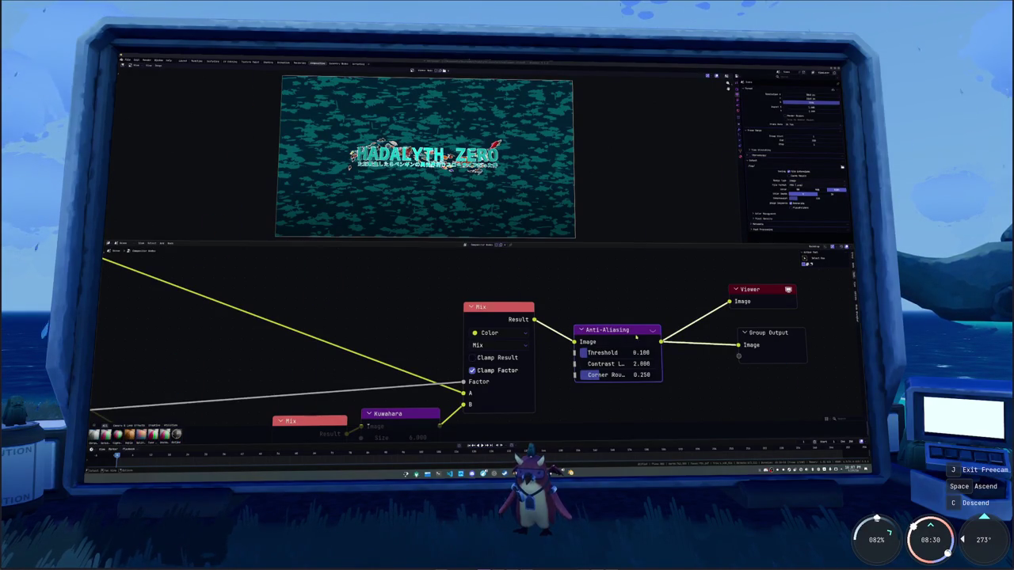
click(427, 474)
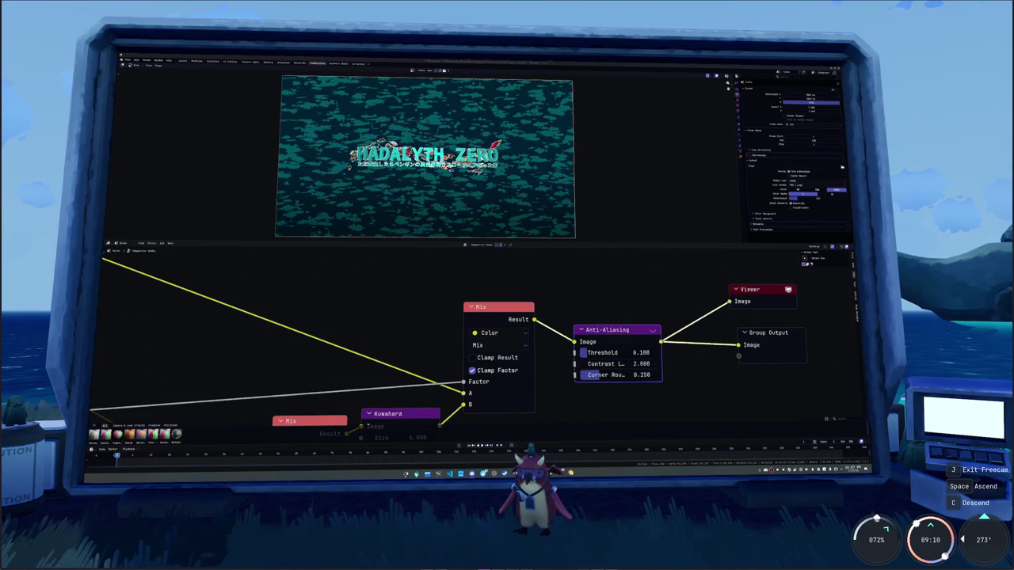
click(685, 309)
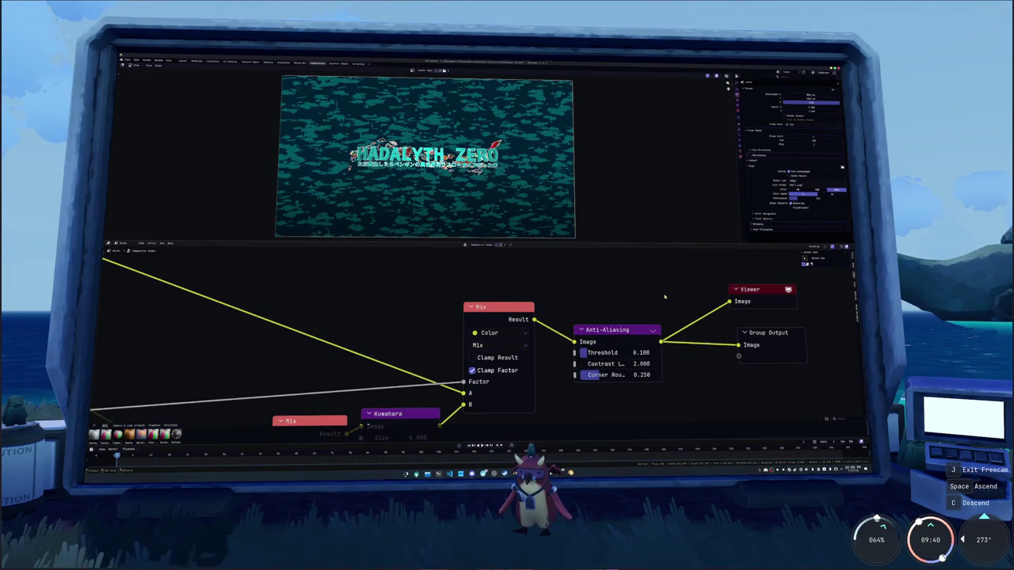
scroll(629, 192, down, 3)
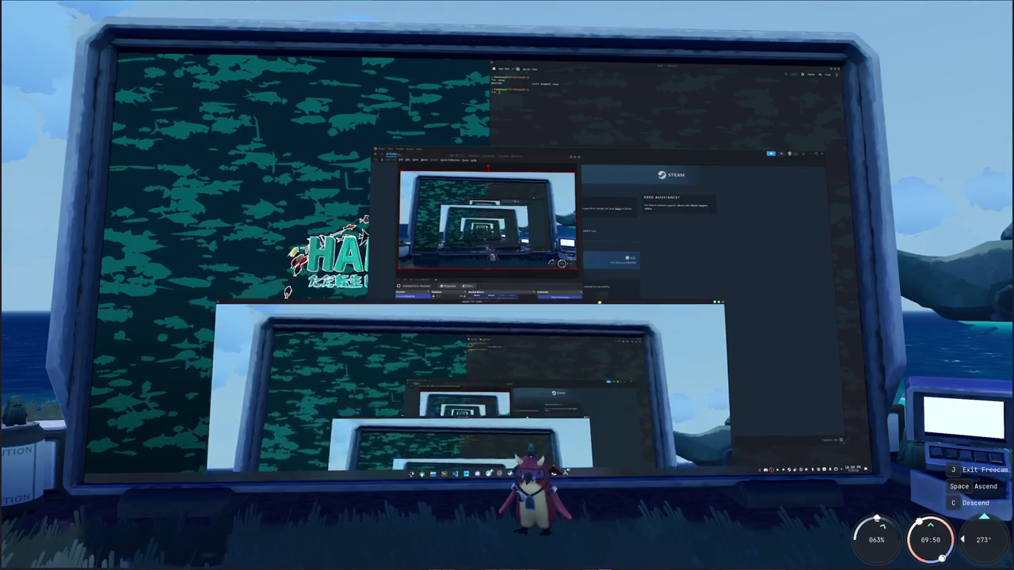
Move OBS aside, then open Fill Up The Hole from Steam's Library Home
drag(500, 158, 243, 193)
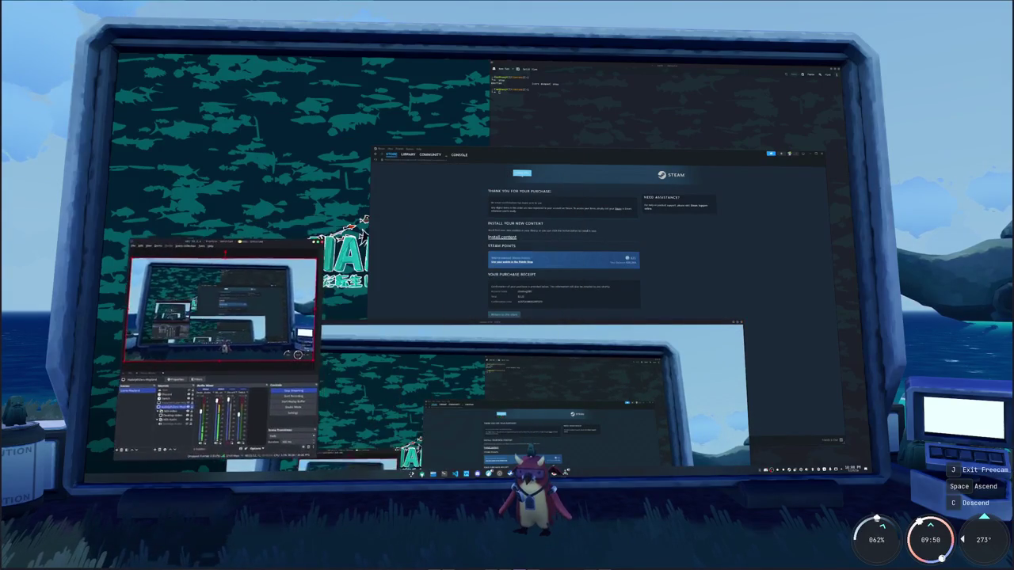
mouse_move(381, 321)
mouse_down()
mouse_move(414, 286)
mouse_move(452, 155)
mouse_up()
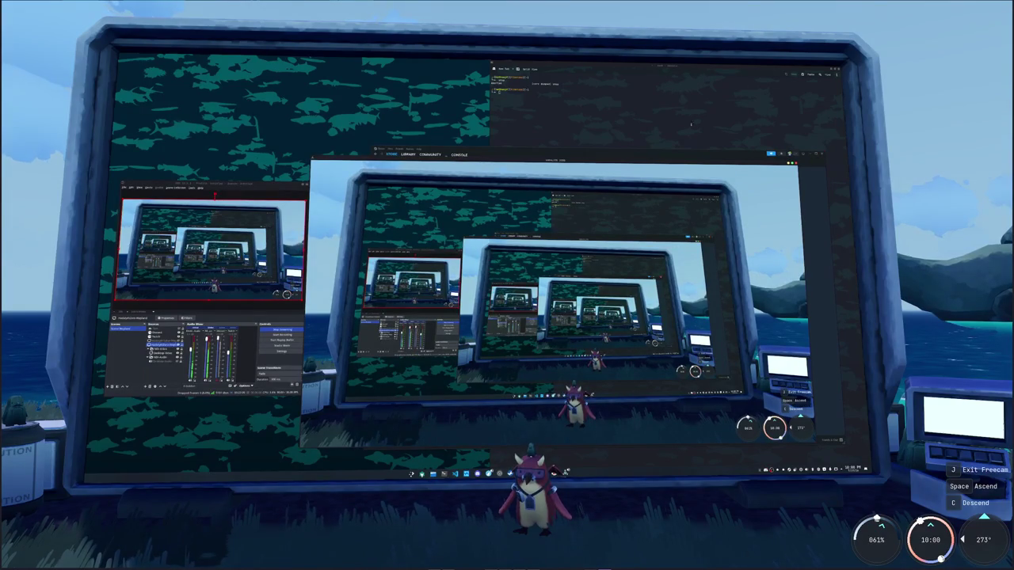
click(408, 158)
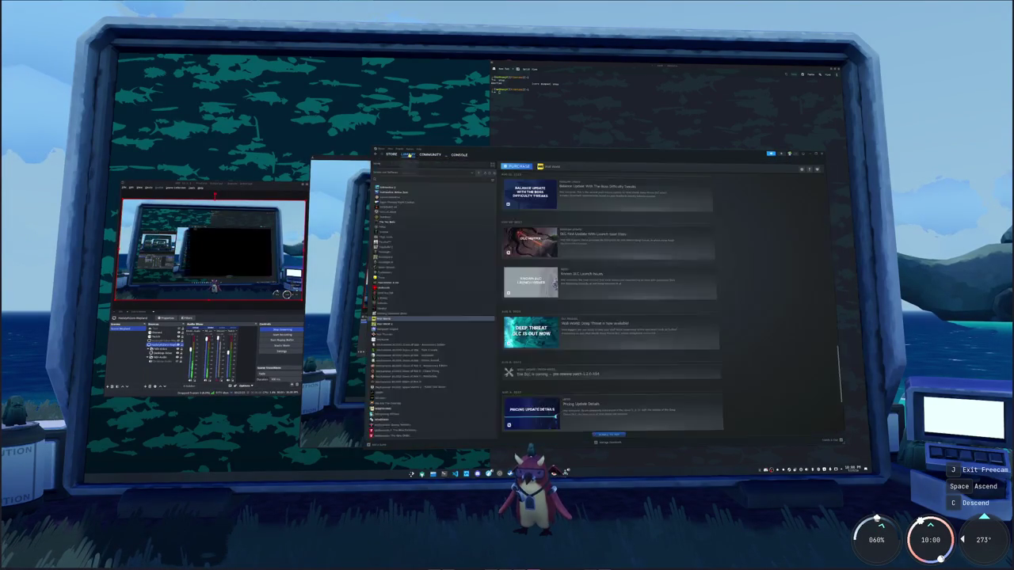
scroll(610, 317, up, 5)
scroll(432, 356, up, 3)
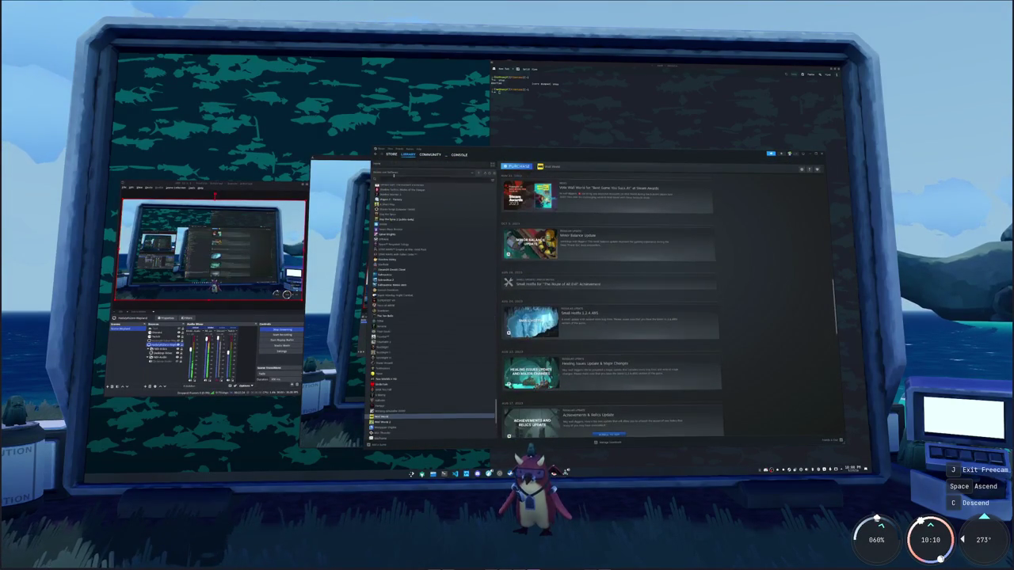
click(415, 168)
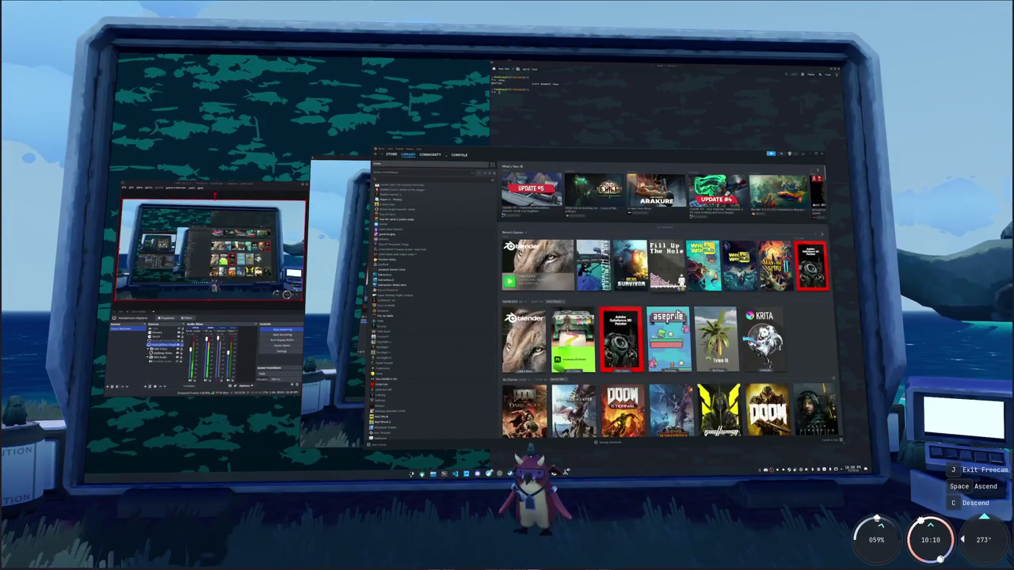
click(667, 265)
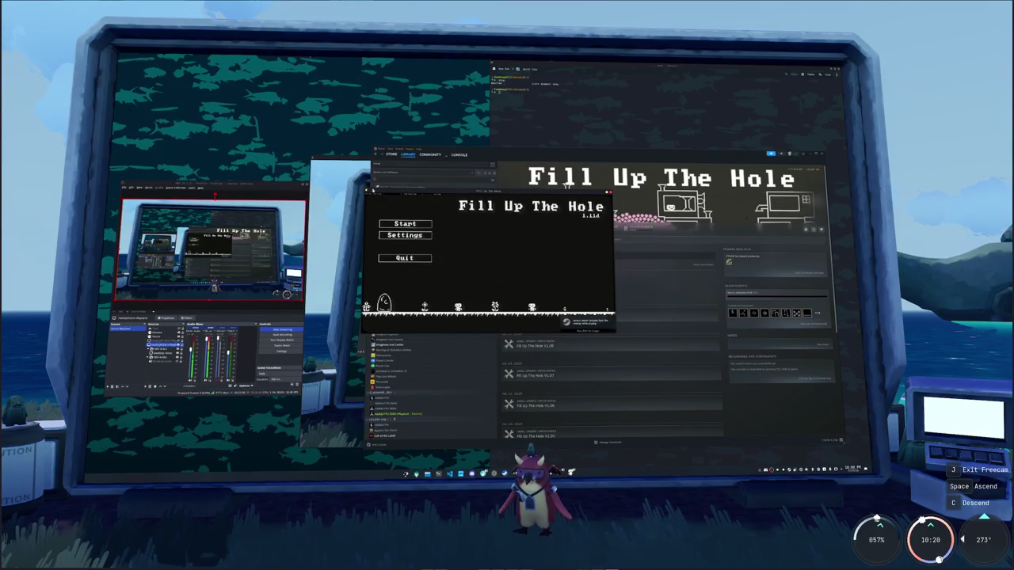
In Settings, lower the game volume and set the resolution to 2560x1440
click(443, 246)
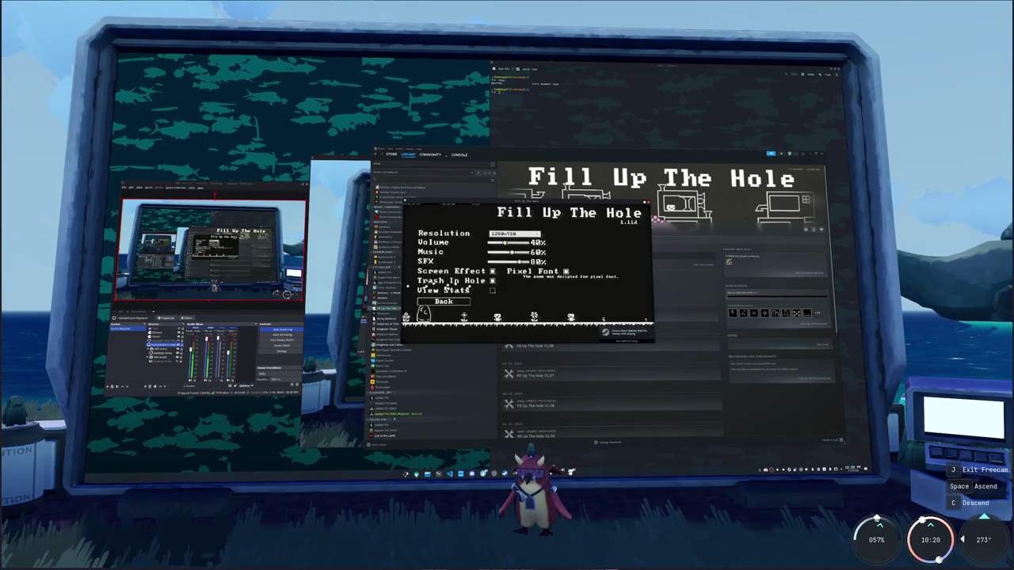
click(493, 245)
click(515, 233)
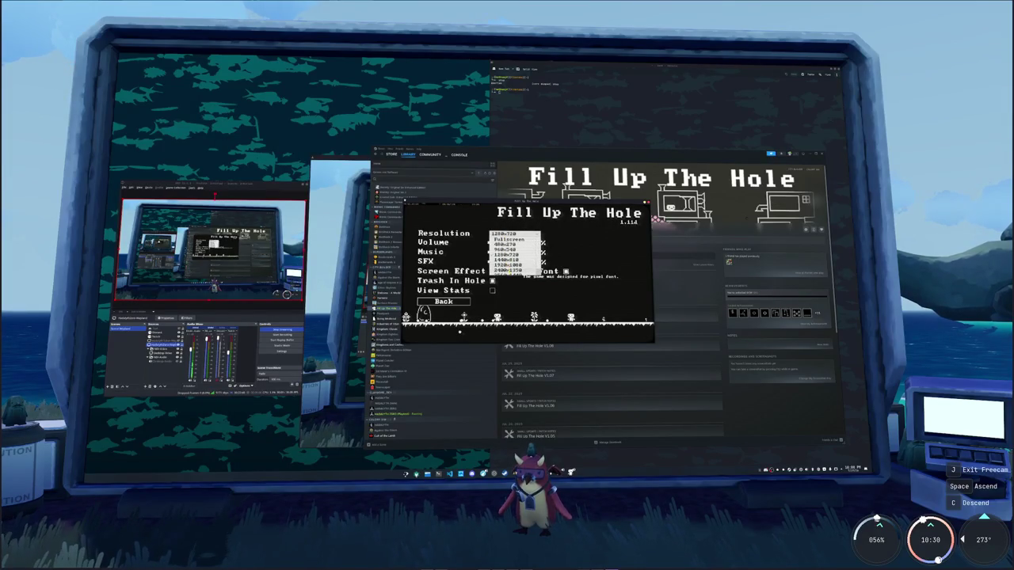
scroll(515, 255, down, 2)
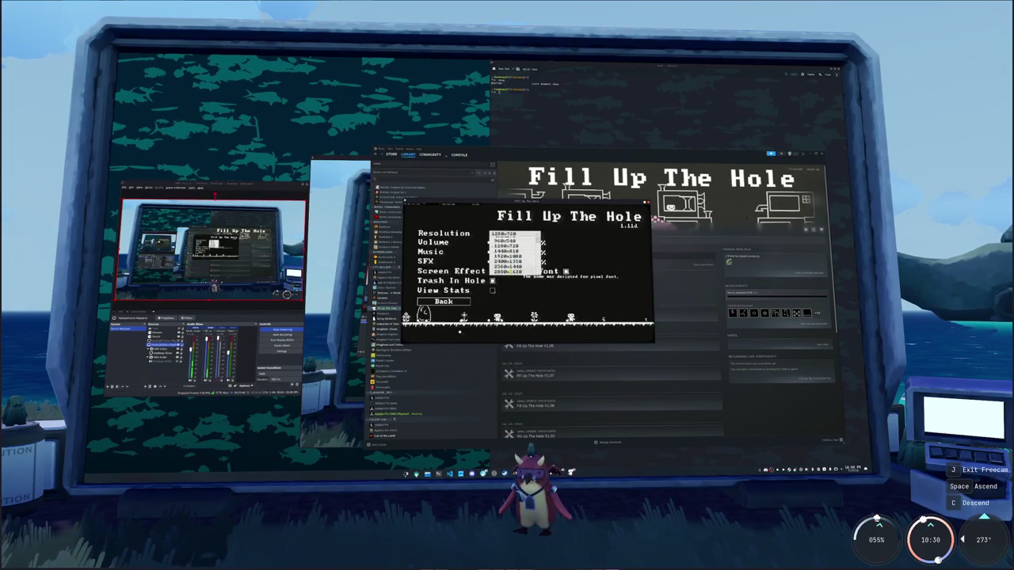
click(515, 265)
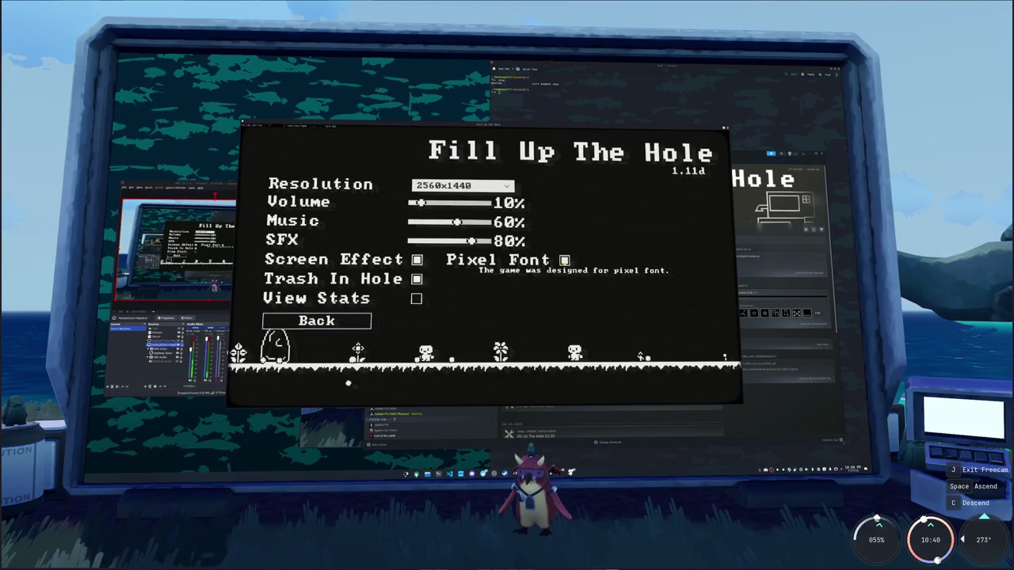
Keep the pixel font on, turn off Screen Effect, and go to the save-slot screen
click(564, 259)
click(564, 260)
click(564, 259)
click(564, 260)
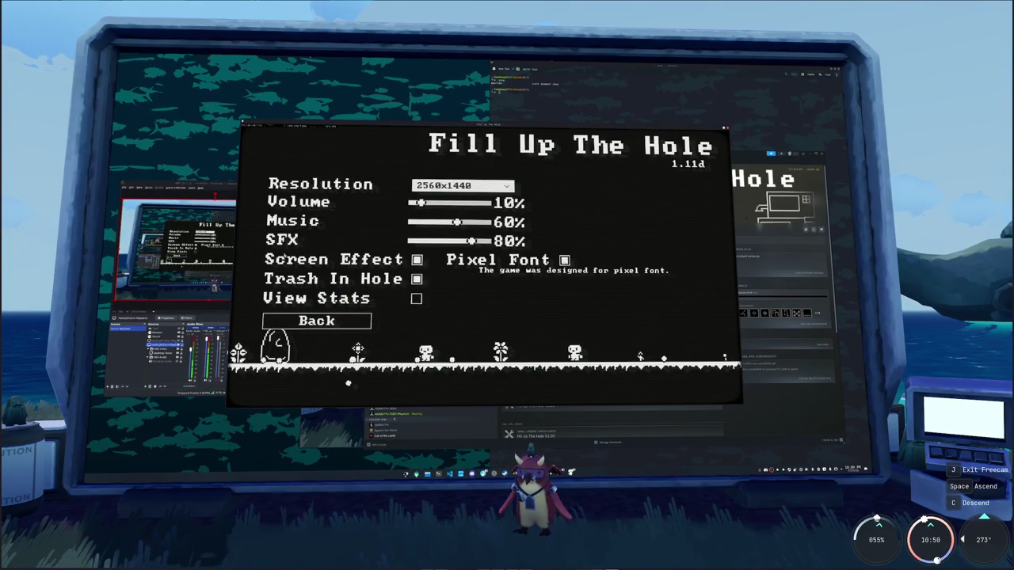
click(417, 259)
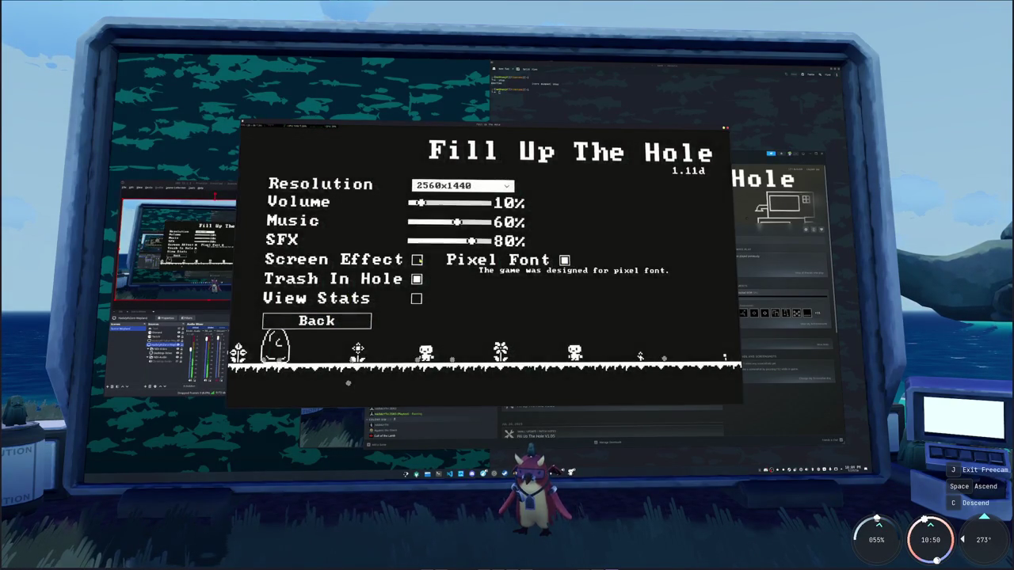
click(317, 321)
click(337, 185)
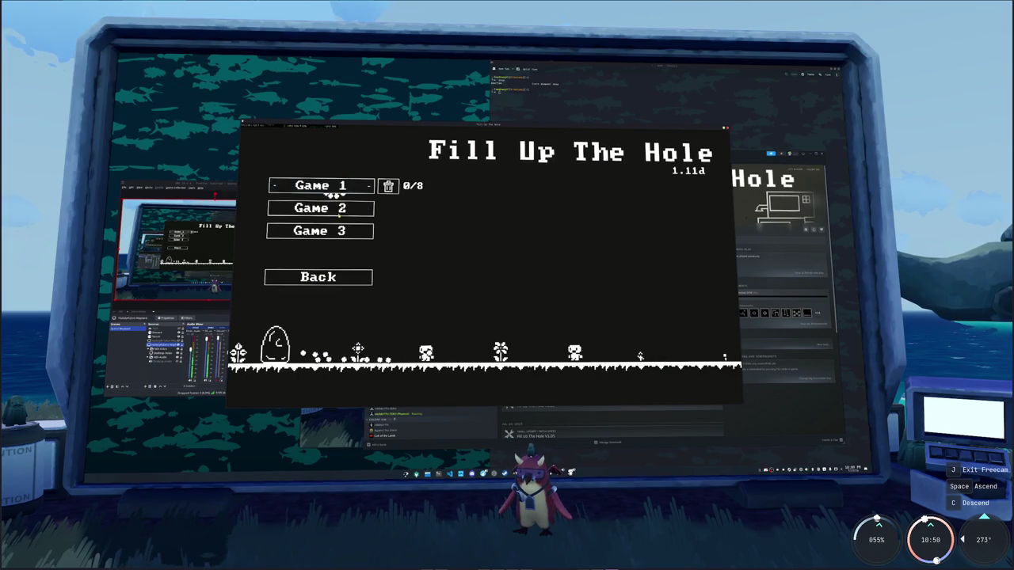
Load Game 1 and hire another peon, reaching 3/3
click(342, 186)
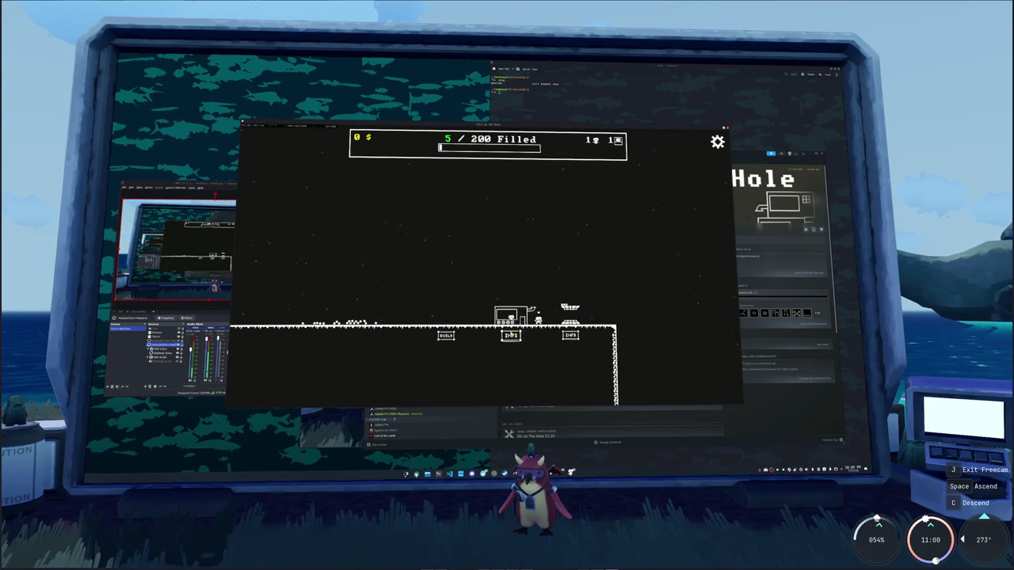
key(Left)
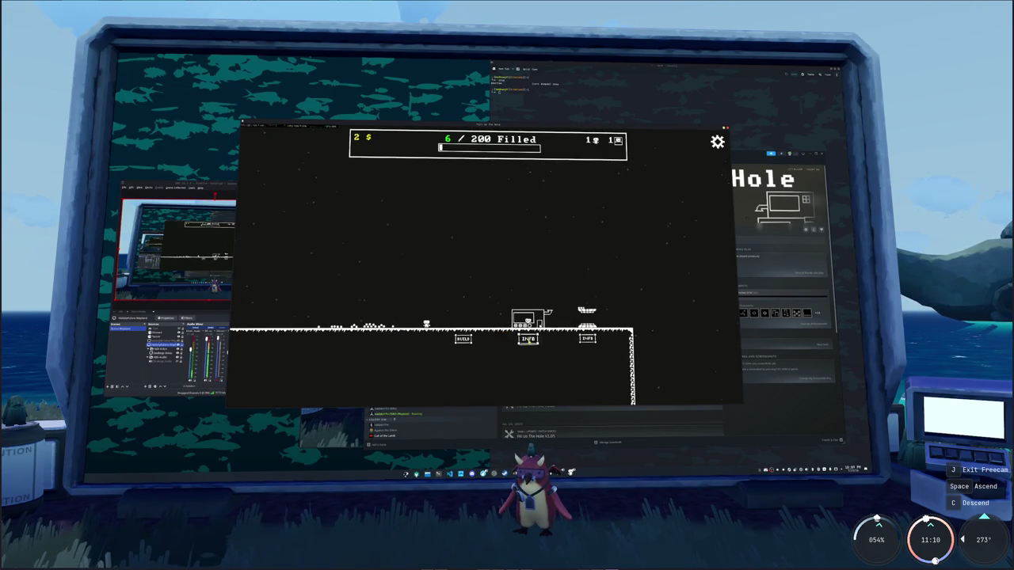
click(528, 339)
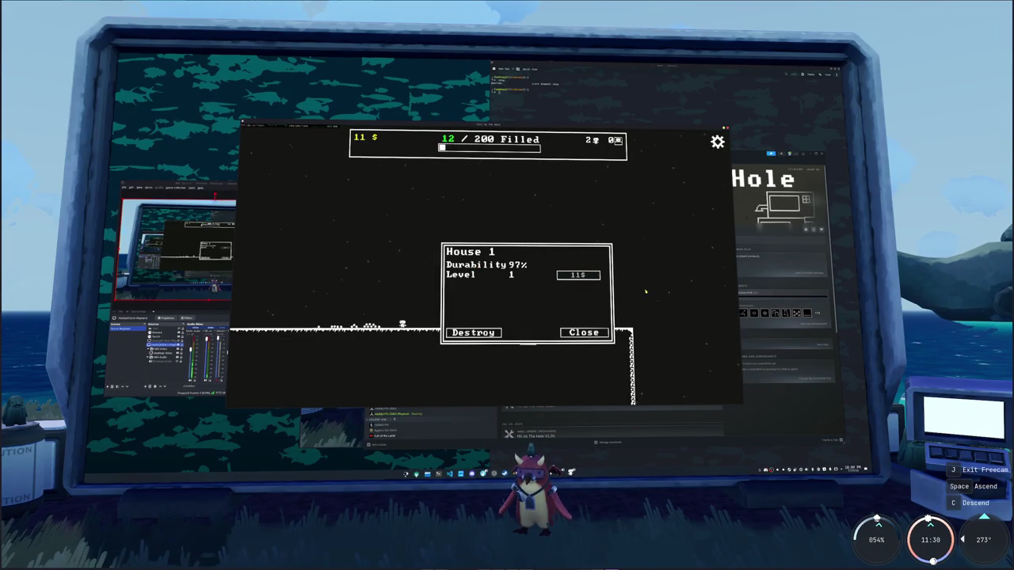
click(584, 332)
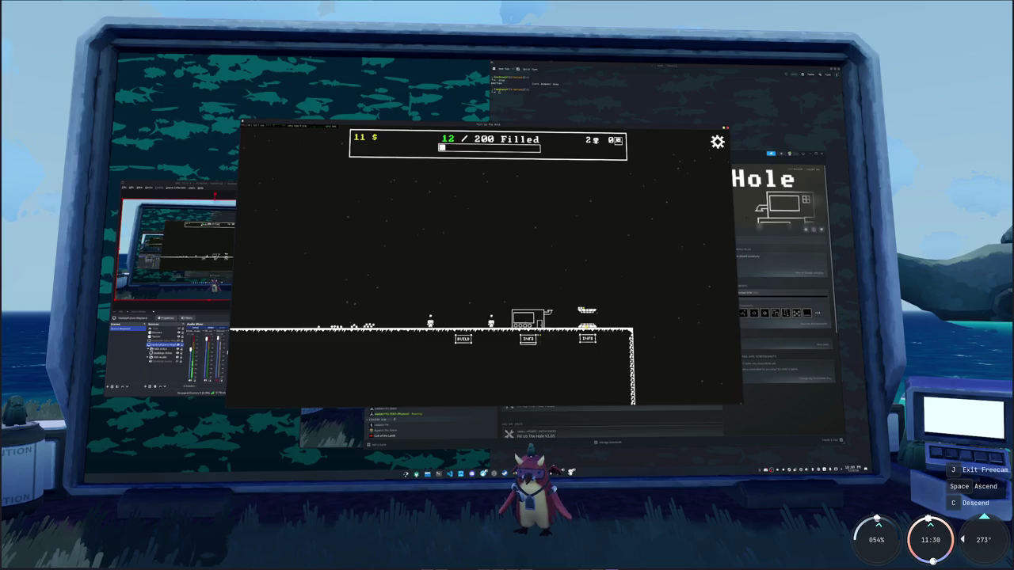
click(587, 339)
click(672, 268)
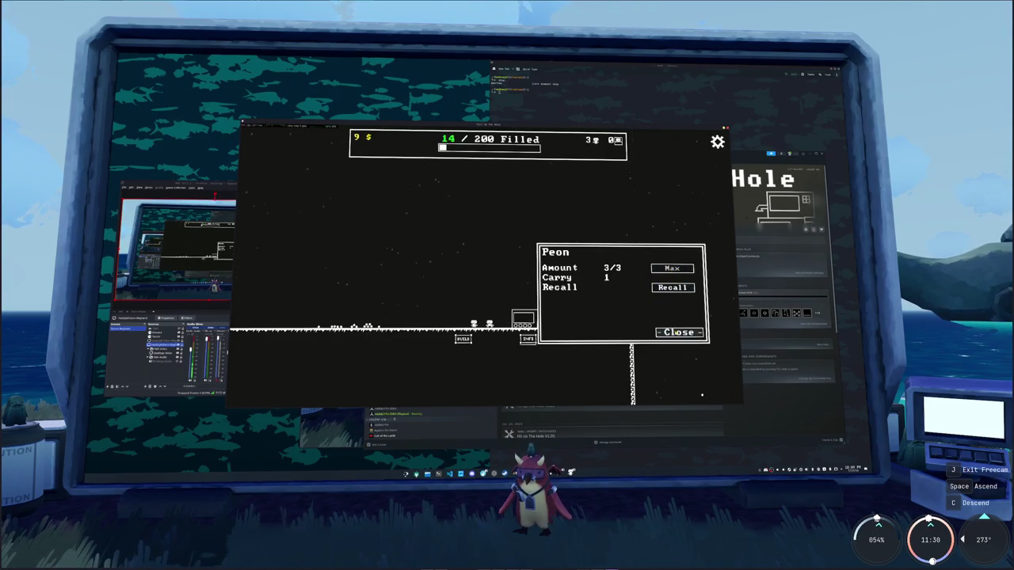
click(678, 332)
Check the Factory's price and look over the buildings and the egg
click(586, 310)
click(515, 268)
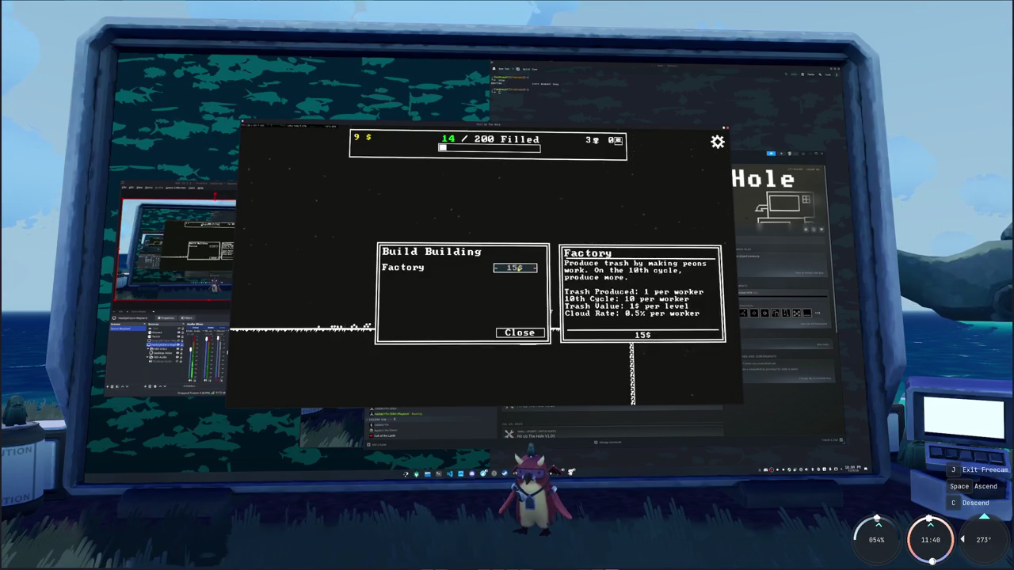
click(520, 332)
click(524, 340)
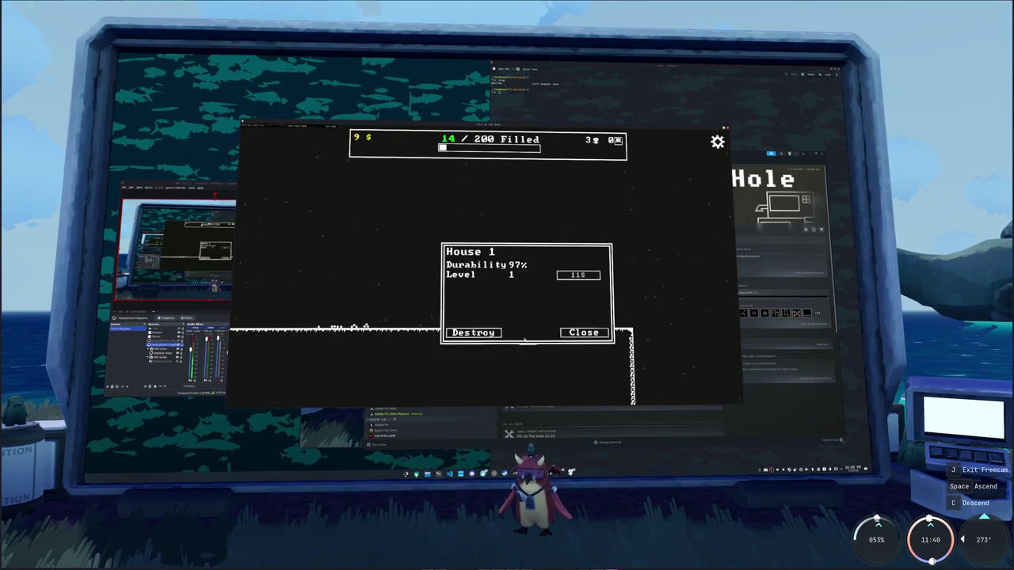
click(584, 332)
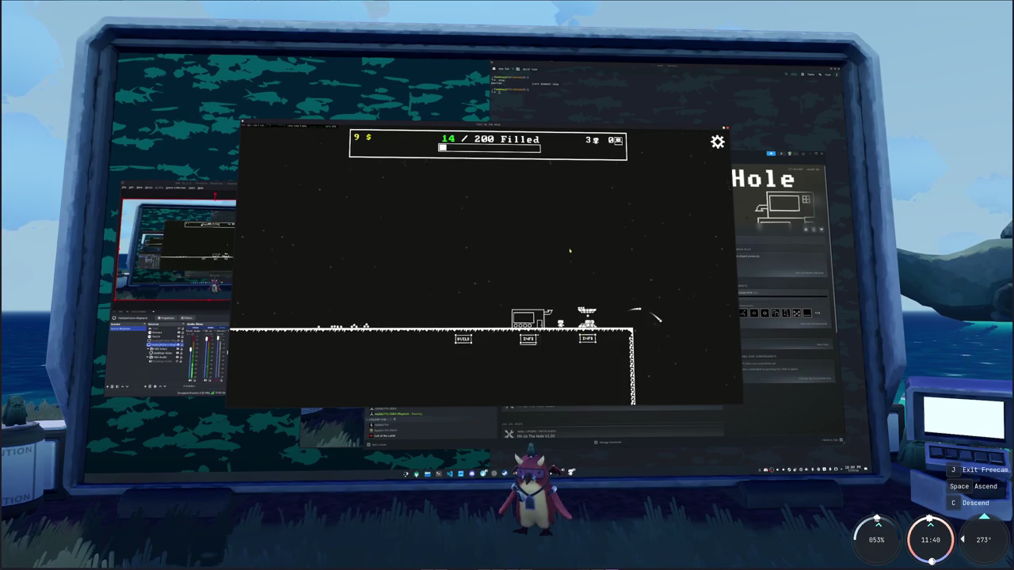
drag(540, 257, 380, 258)
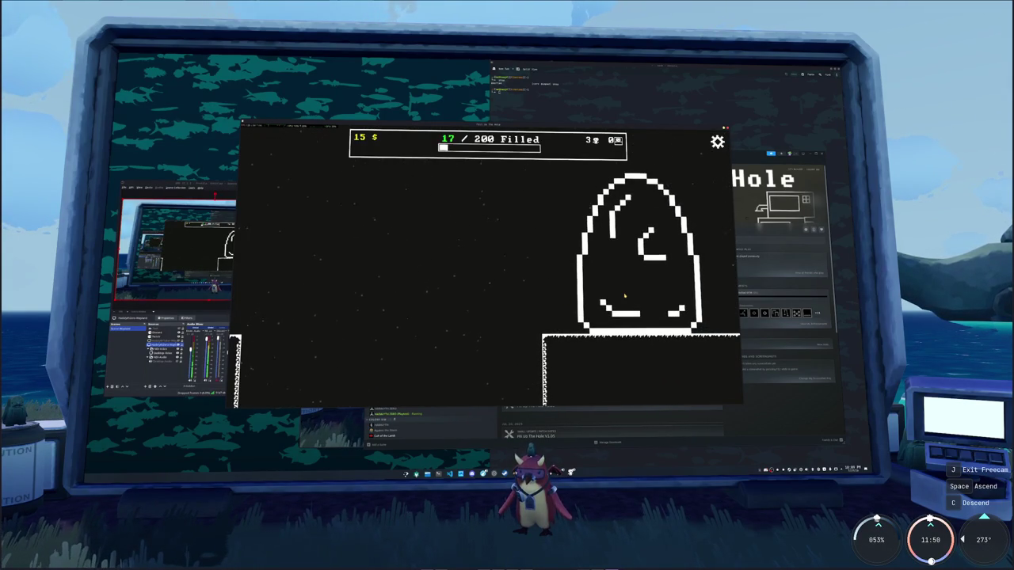
drag(449, 319, 496, 276)
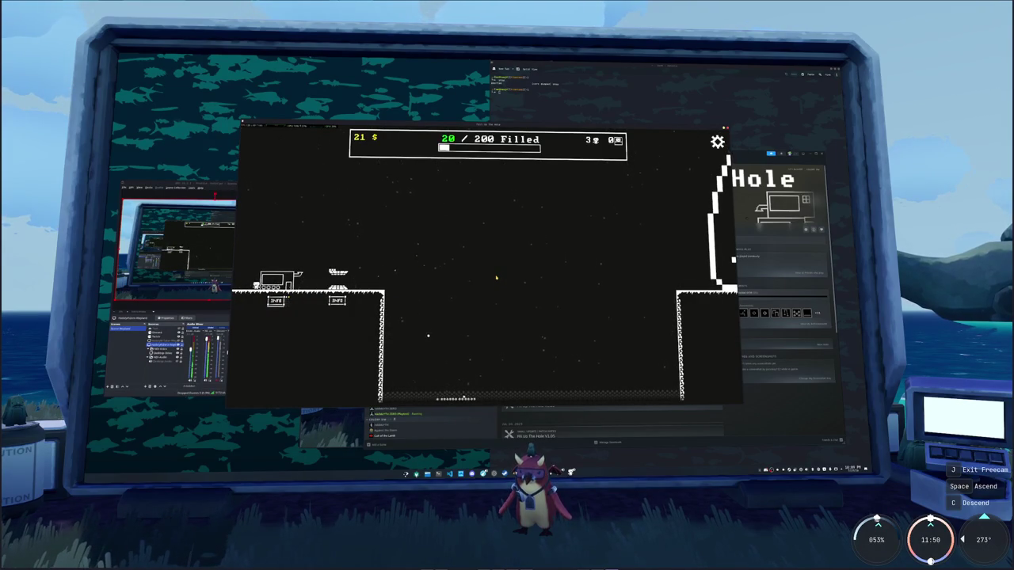
drag(496, 276, 635, 276)
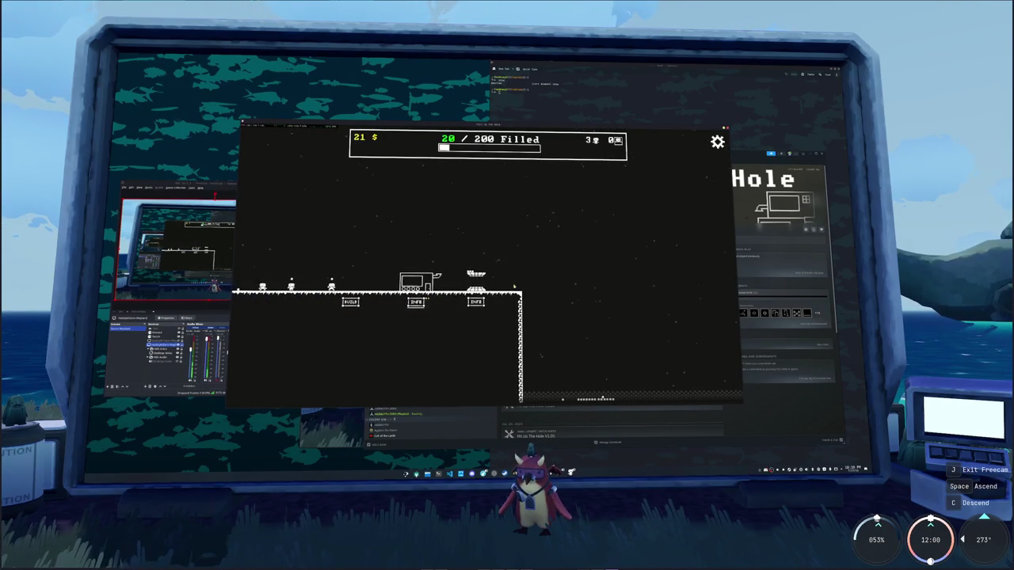
click(417, 302)
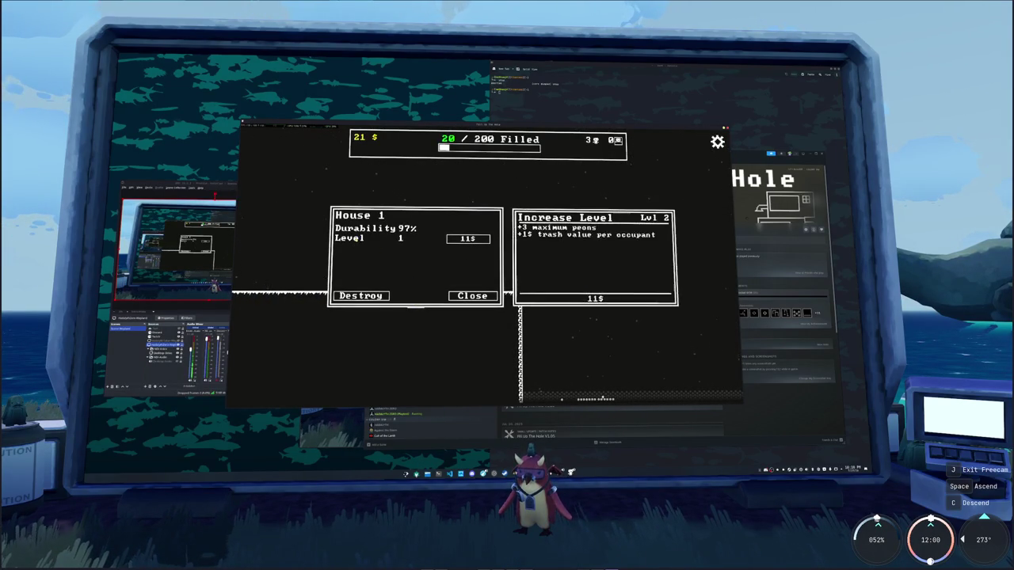
click(472, 296)
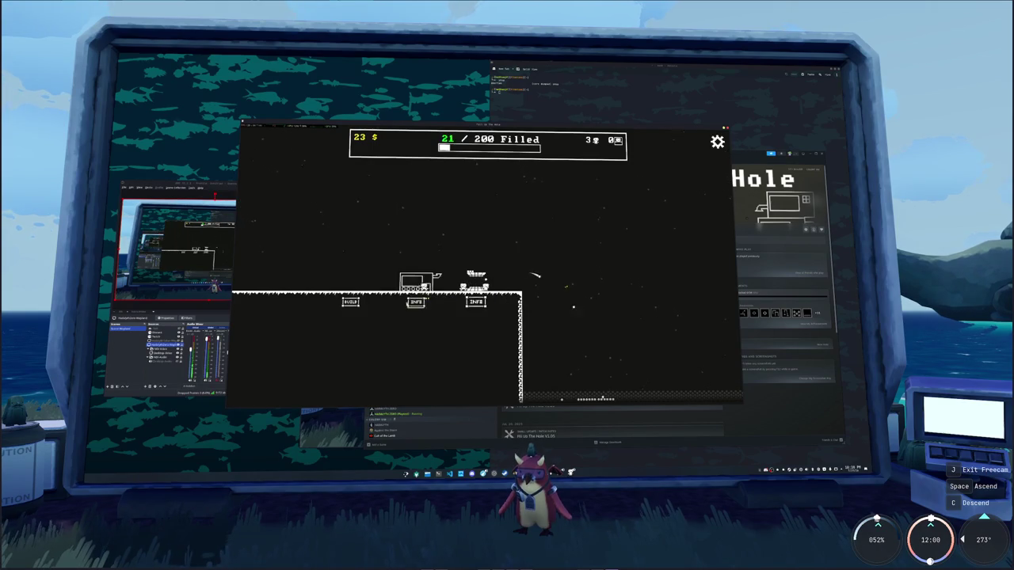
Build a Factory and assign a worker to it
click(351, 301)
click(404, 231)
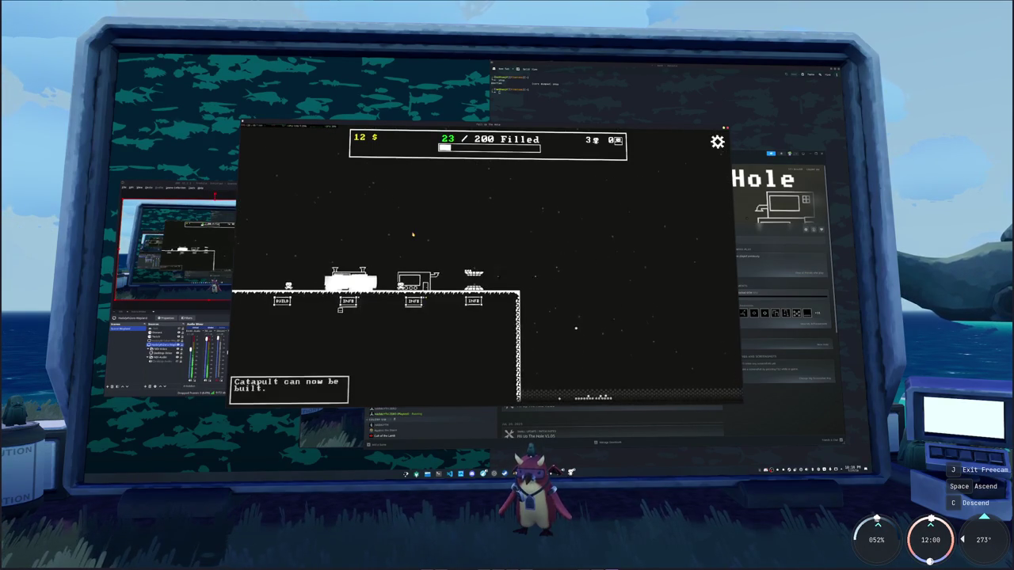
drag(344, 324, 462, 317)
click(462, 315)
click(461, 307)
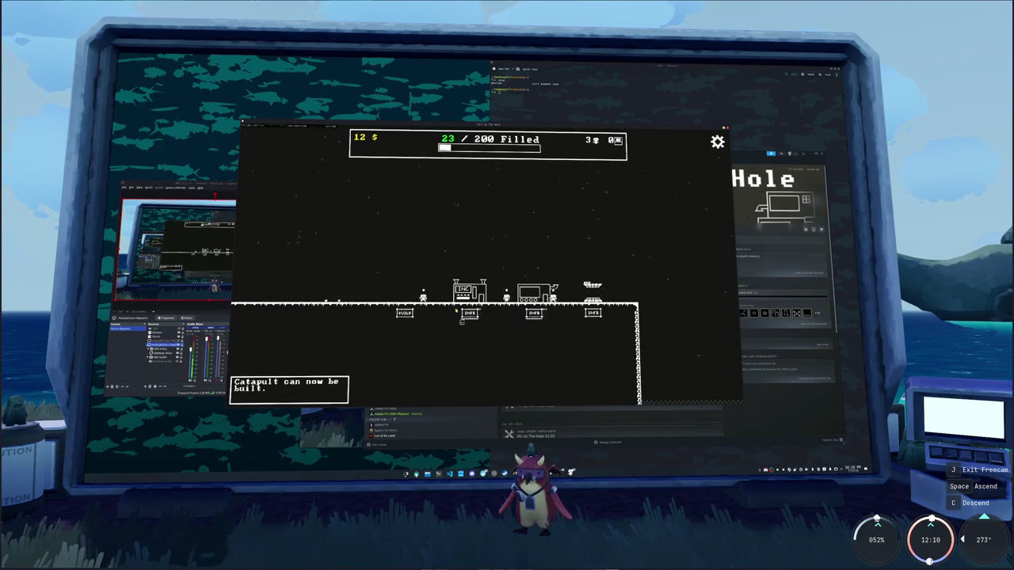
click(467, 314)
click(532, 262)
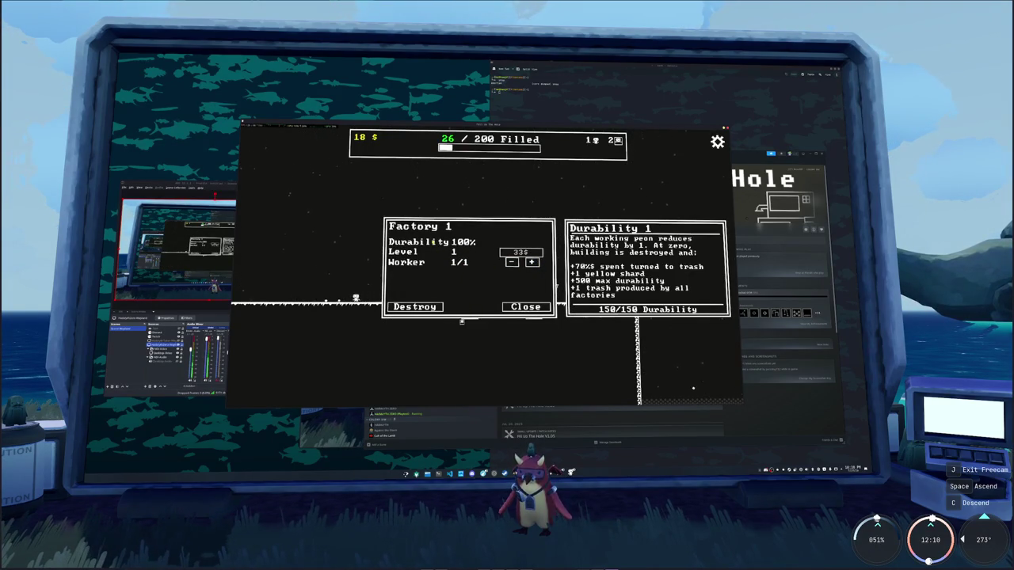
mouse_move(419, 227)
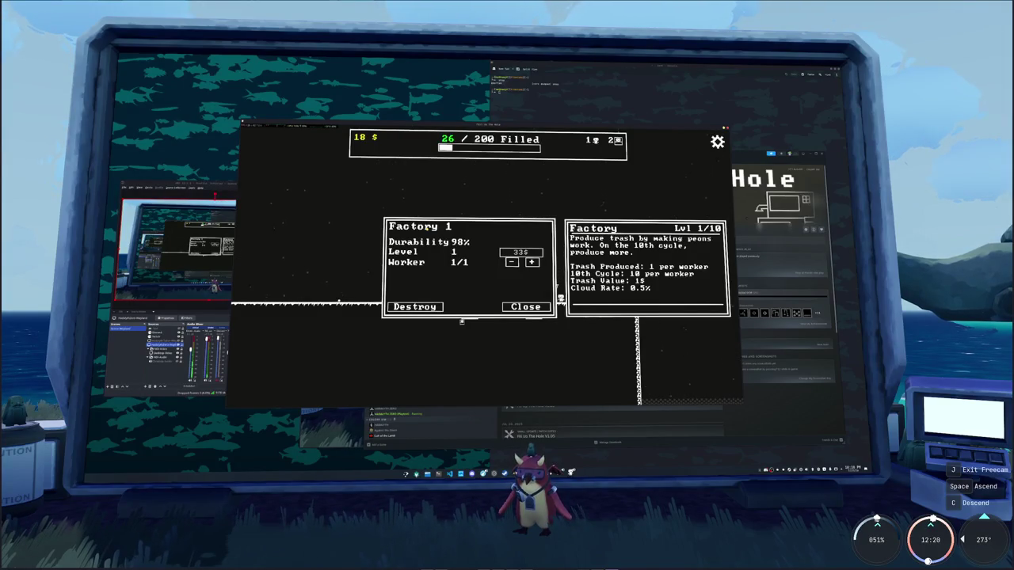
click(525, 306)
Build a Catapult, assign it a worker, and quit the game
click(537, 287)
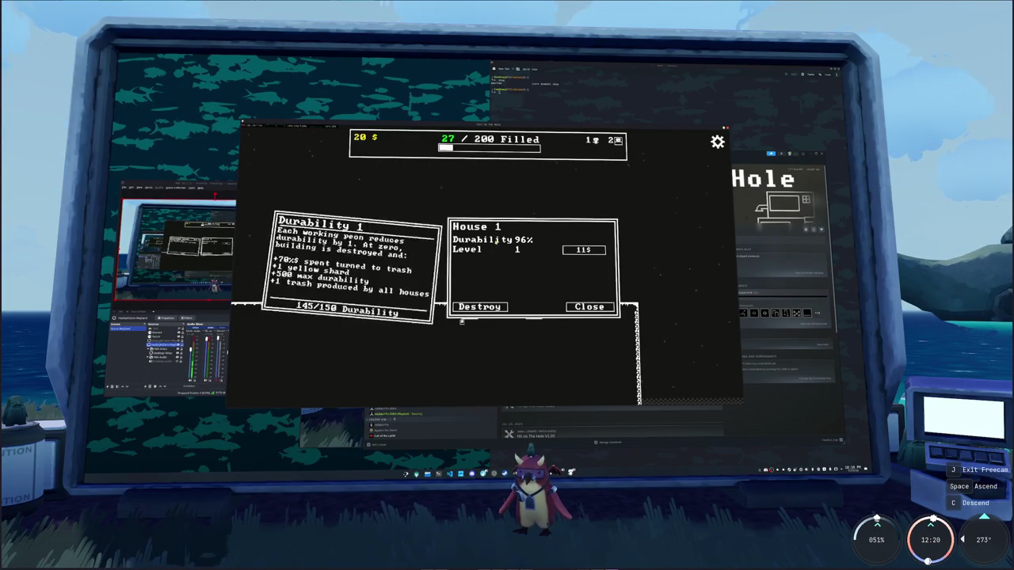
click(590, 307)
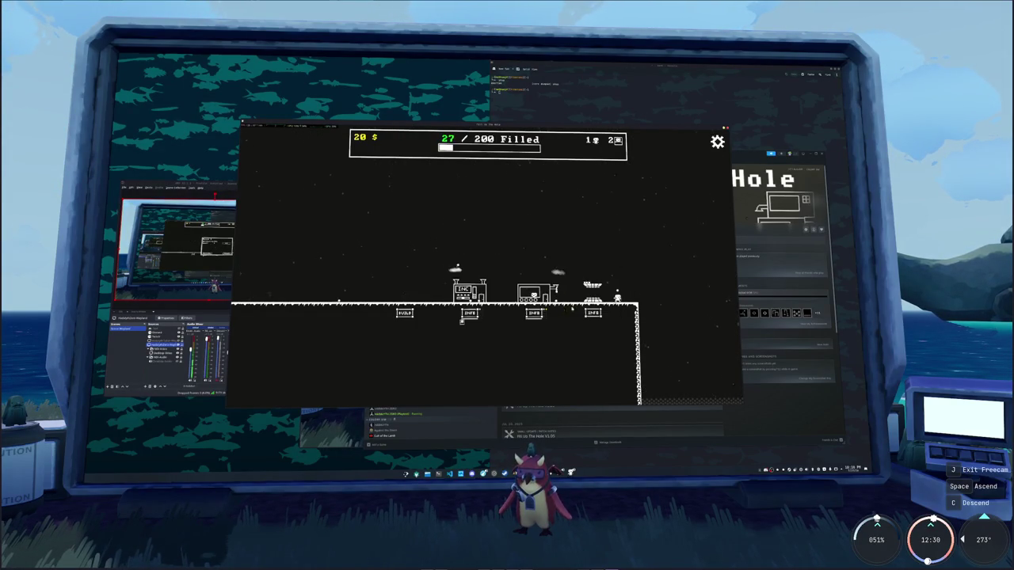
click(404, 313)
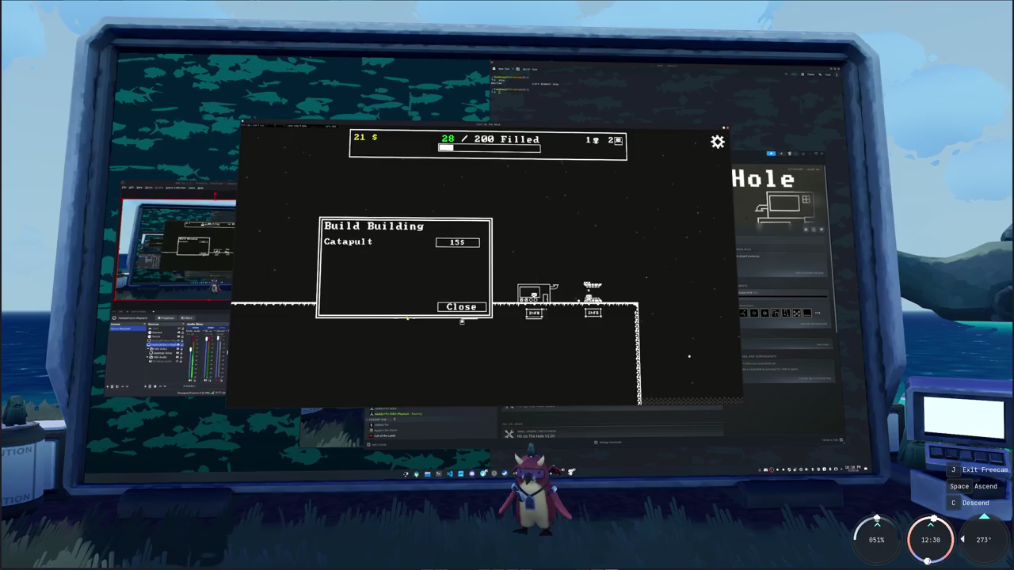
click(457, 242)
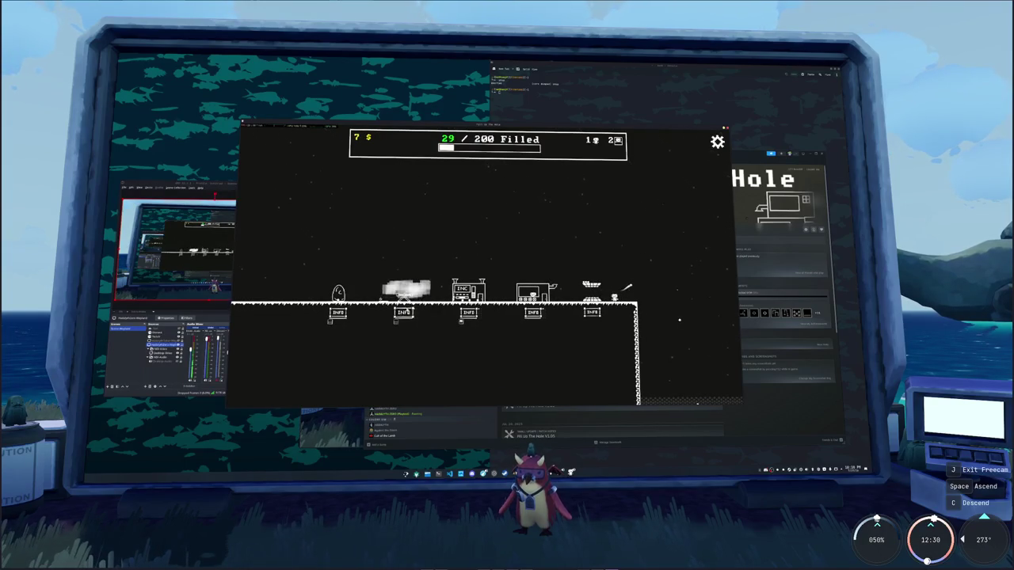
click(404, 313)
click(467, 271)
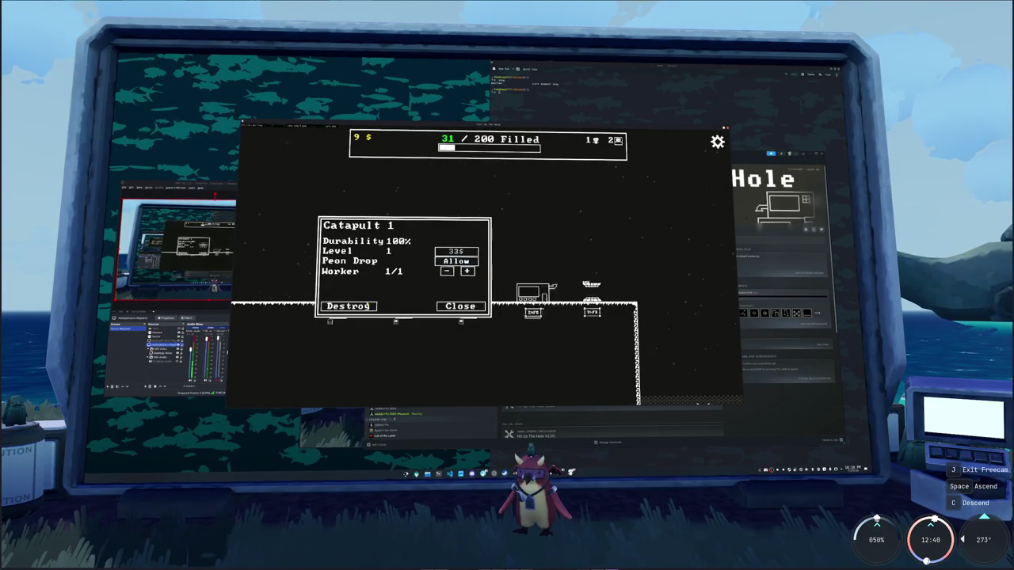
click(460, 306)
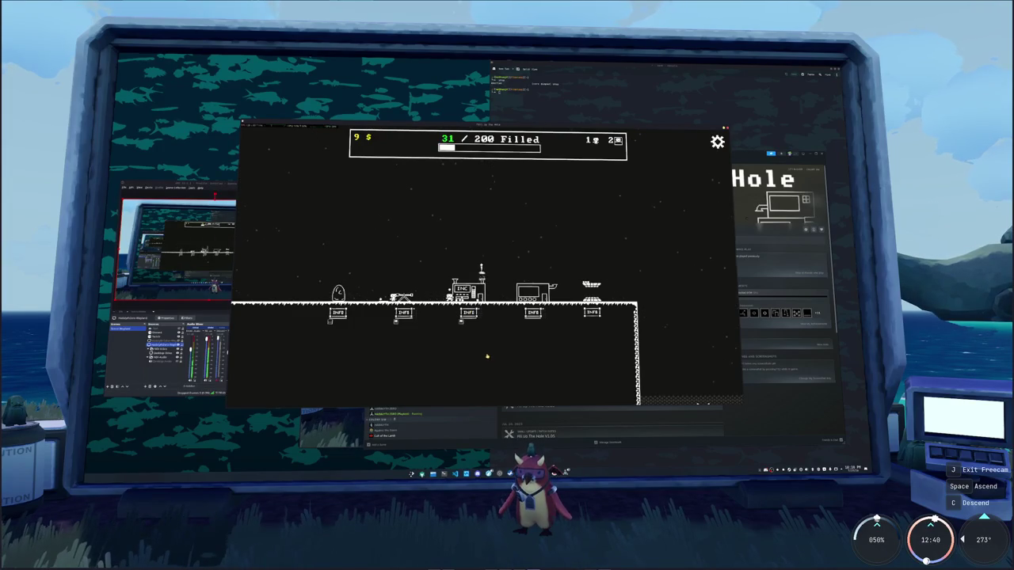
key(alt+F4)
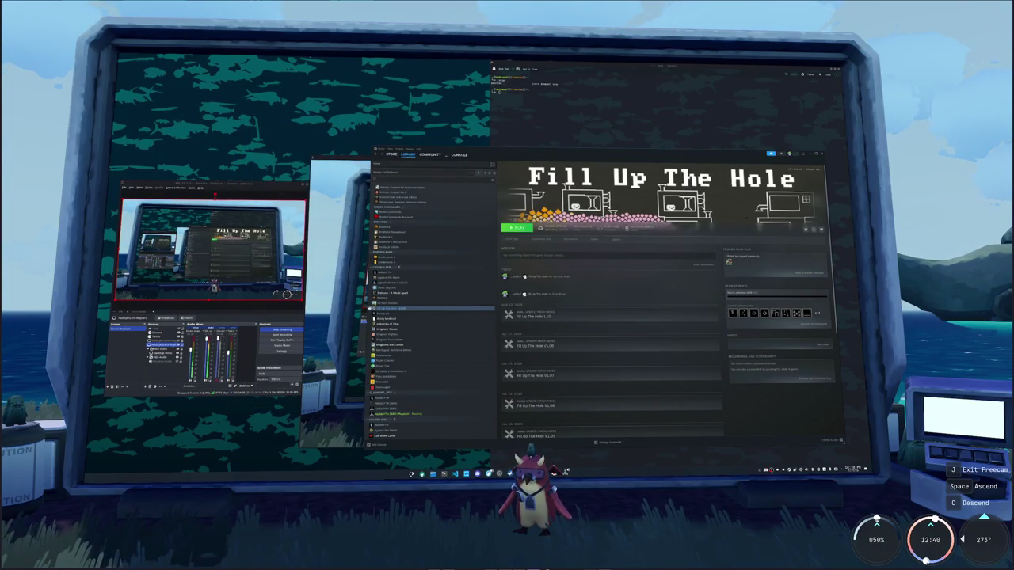
double_click(444, 252)
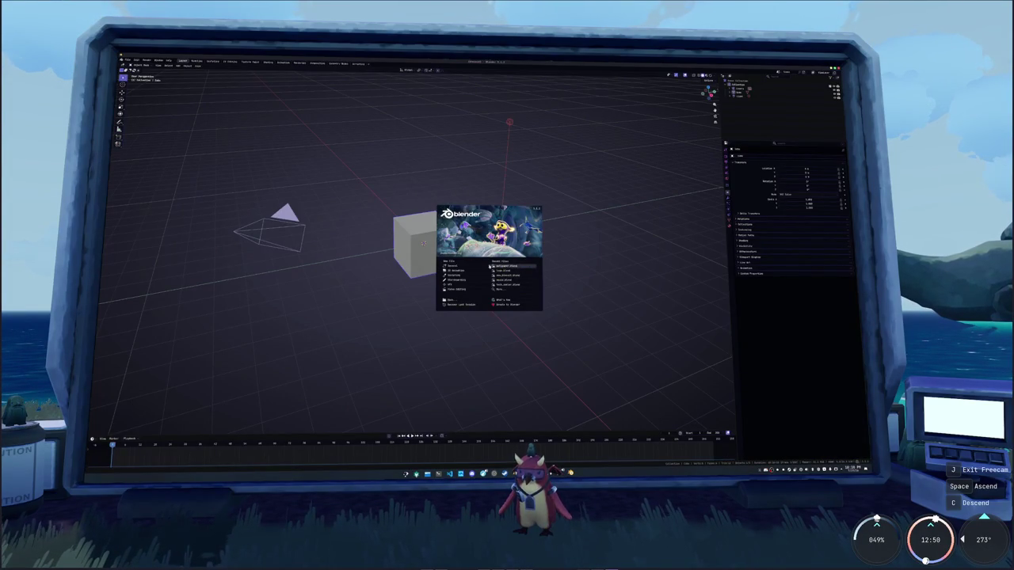
Open wallpaper.blend, then browse with Ctrl+O into nested subfolders
click(488, 266)
key(ctrl+o)
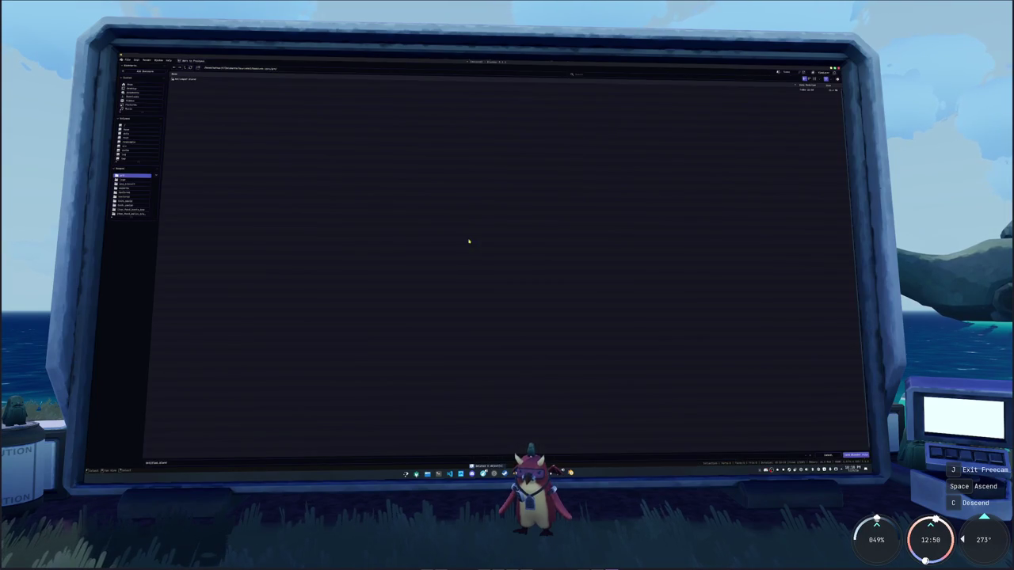
click(185, 69)
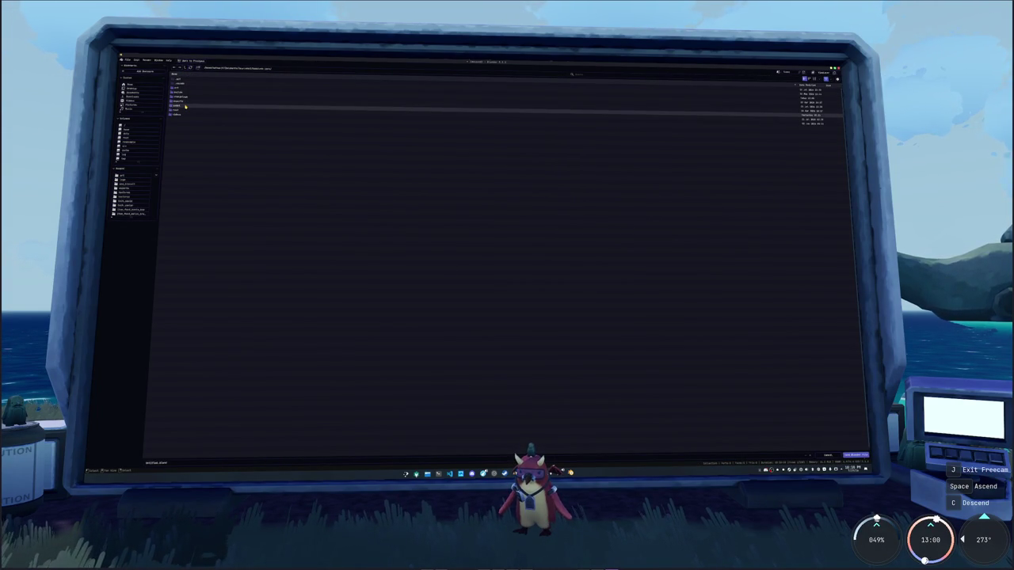
double_click(183, 106)
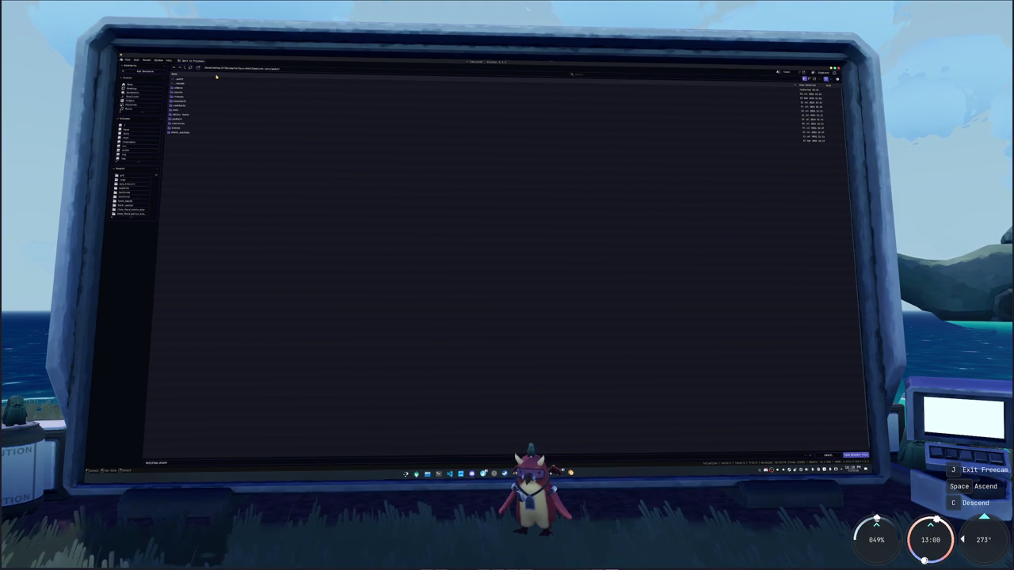
double_click(184, 102)
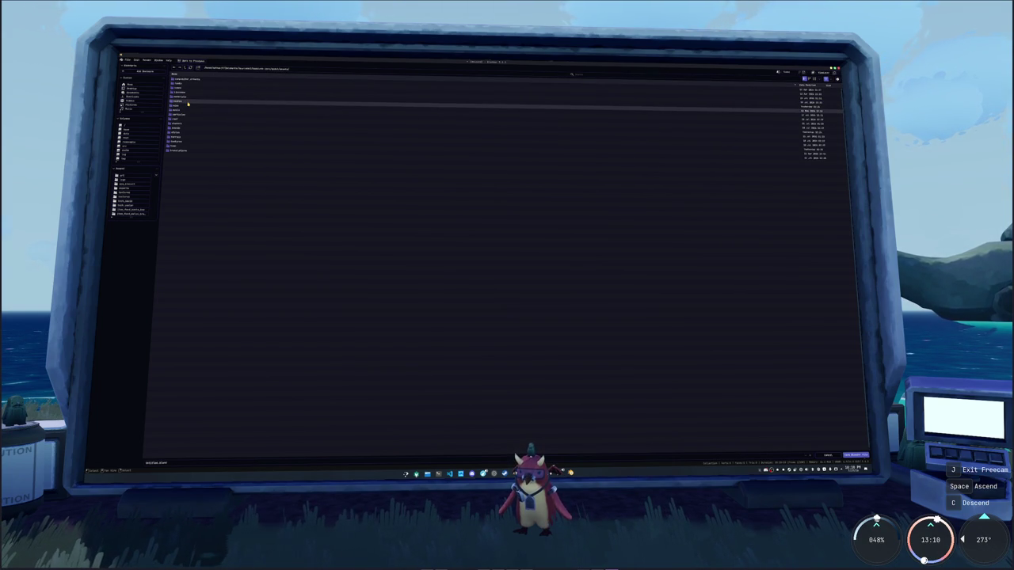
double_click(189, 103)
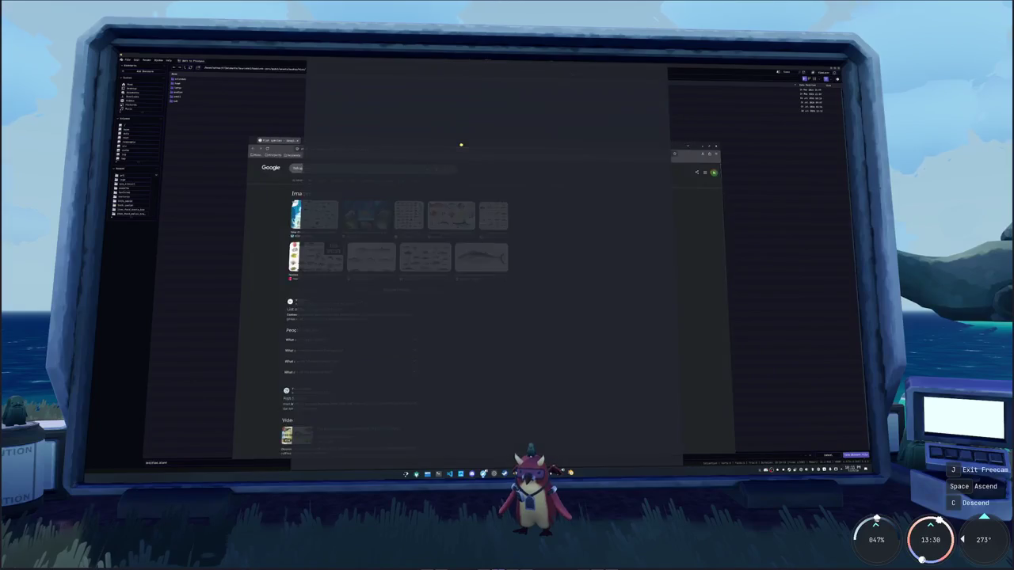
Open the Guide to Caribbean Reef Life poster in a new tab at full size
click(365, 110)
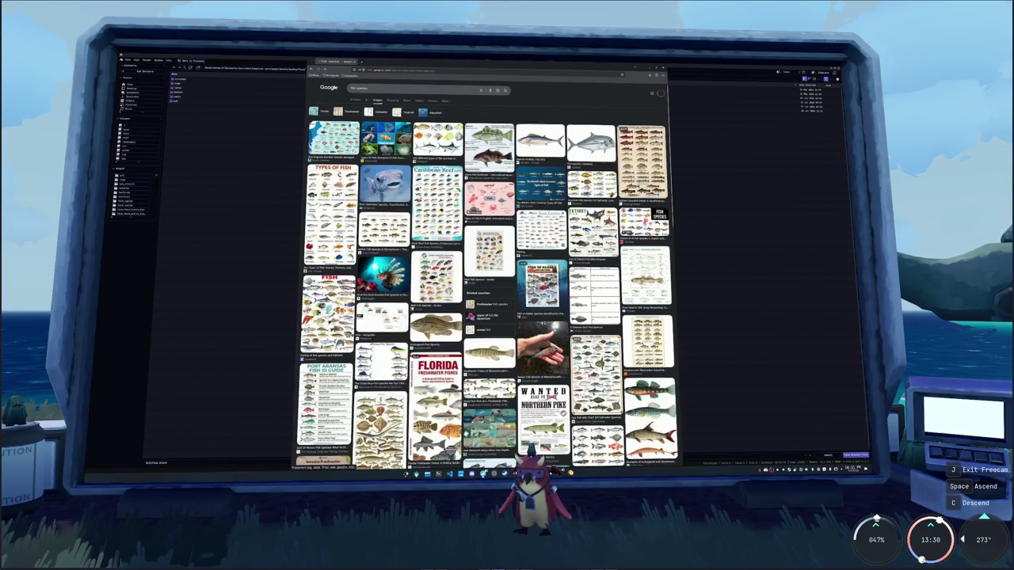
click(436, 202)
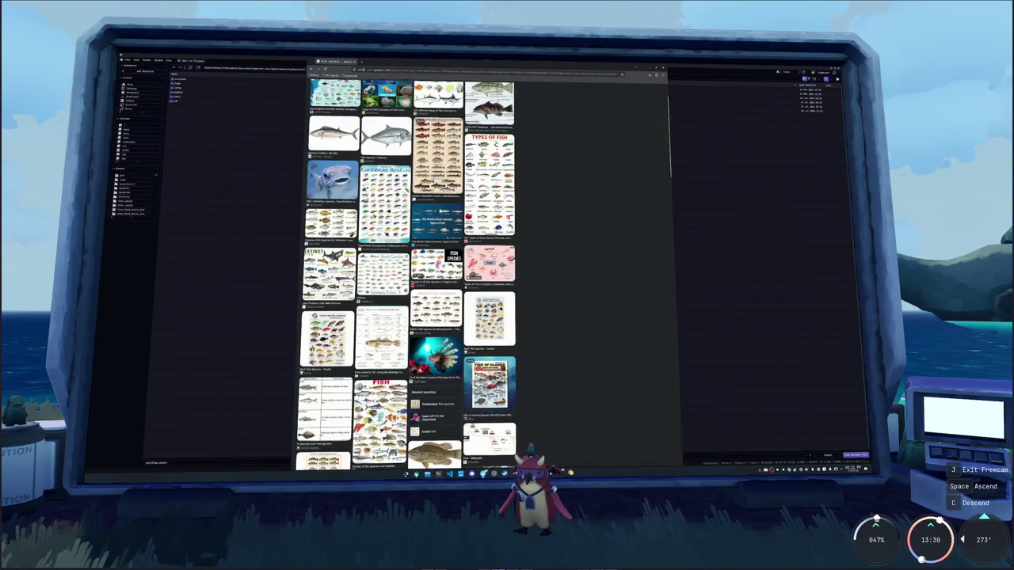
right_click(590, 220)
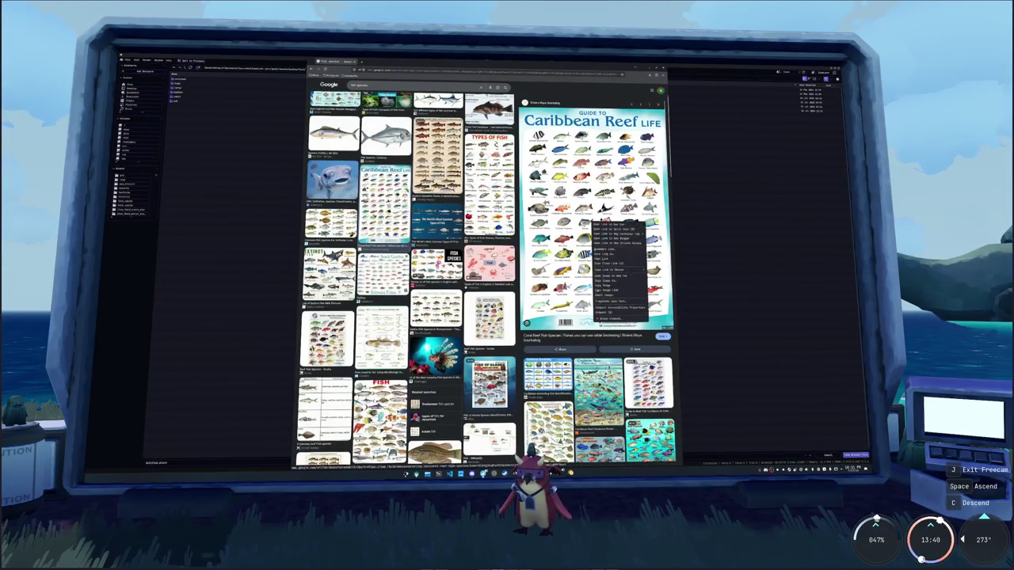
click(619, 279)
click(380, 61)
click(489, 238)
scroll(488, 269, down, 2)
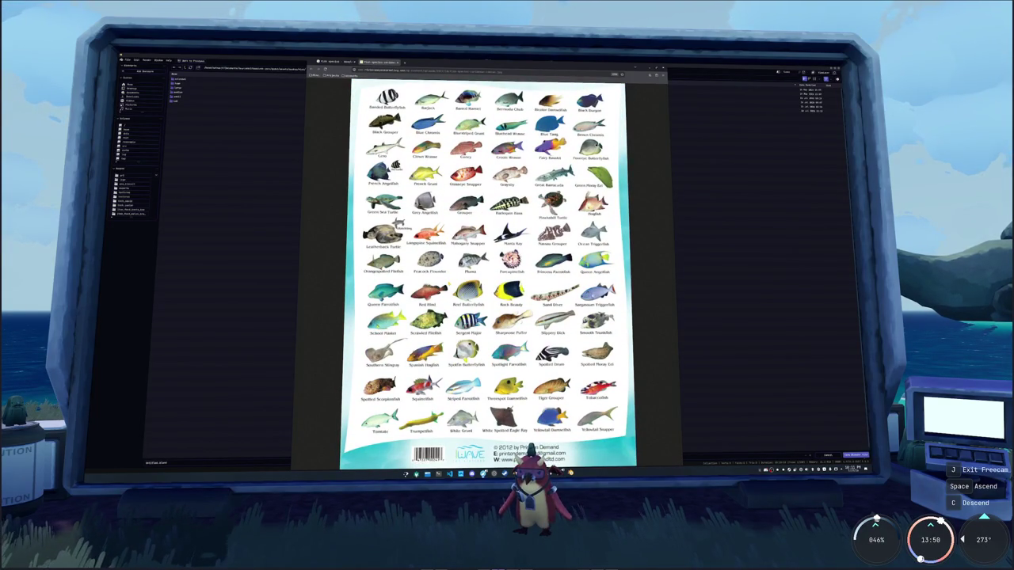
scroll(489, 270, up, 2)
scroll(489, 269, down, 2)
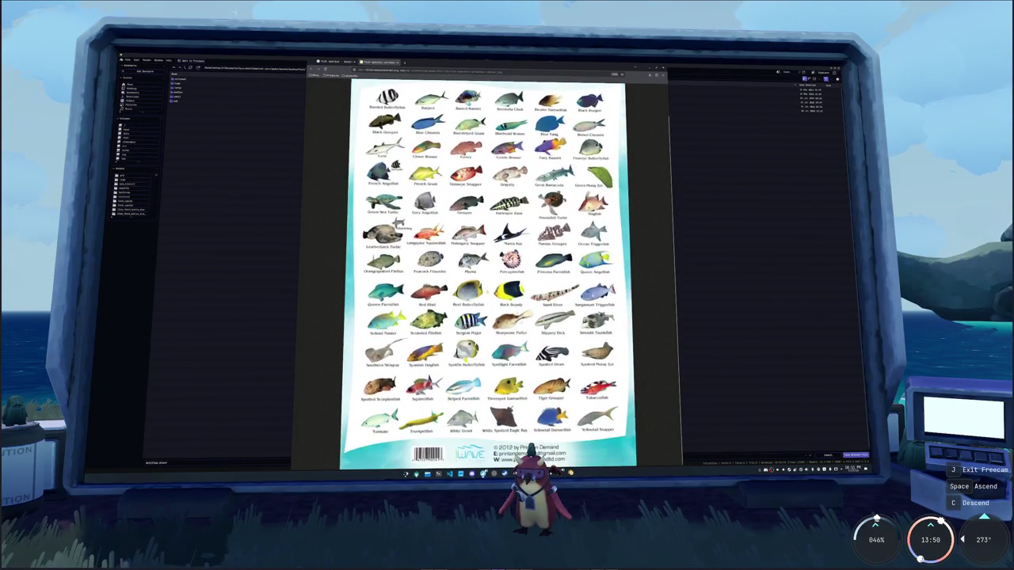
scroll(489, 269, up, 2)
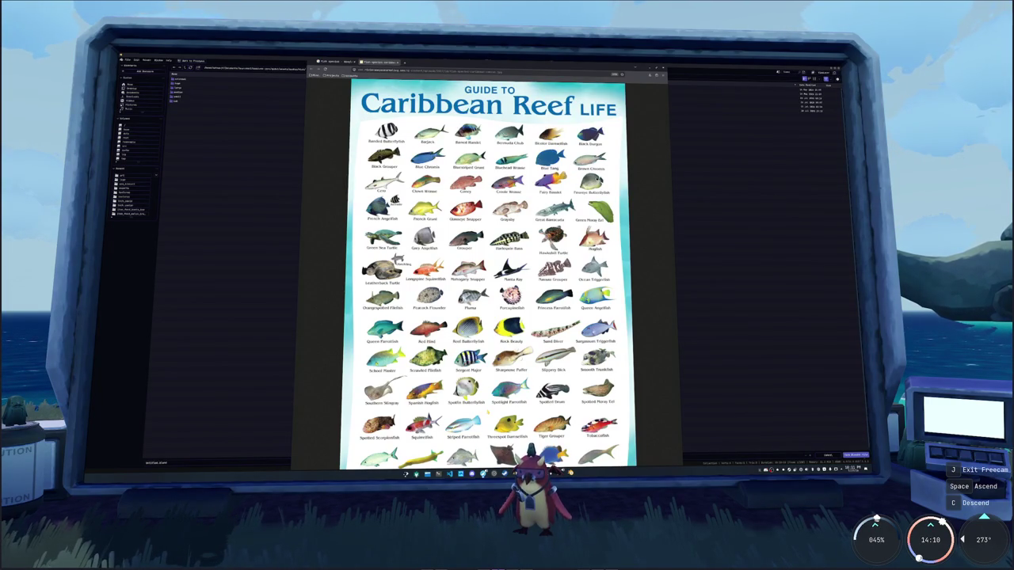
scroll(487, 269, down, 3)
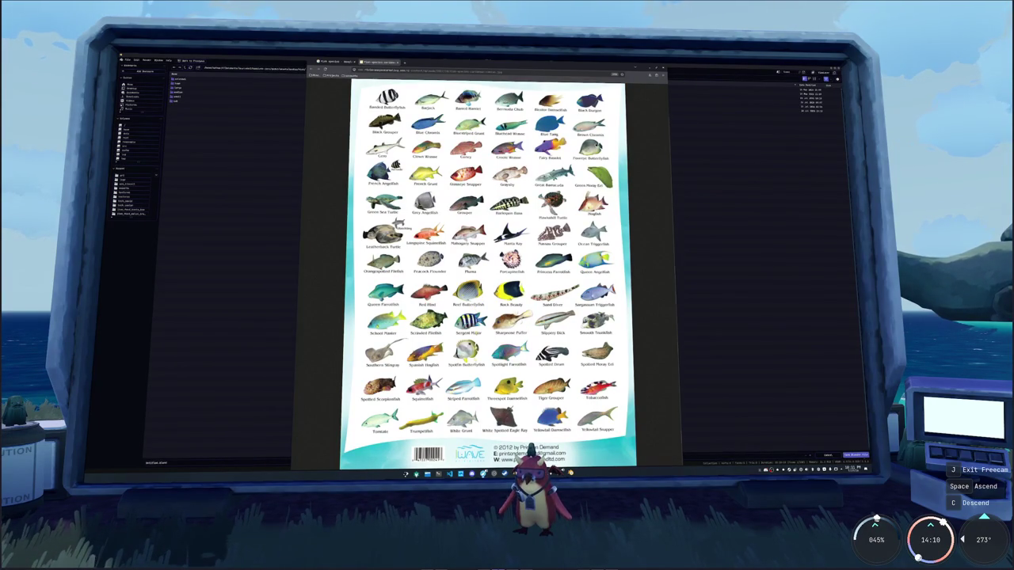
scroll(488, 270, up, 2)
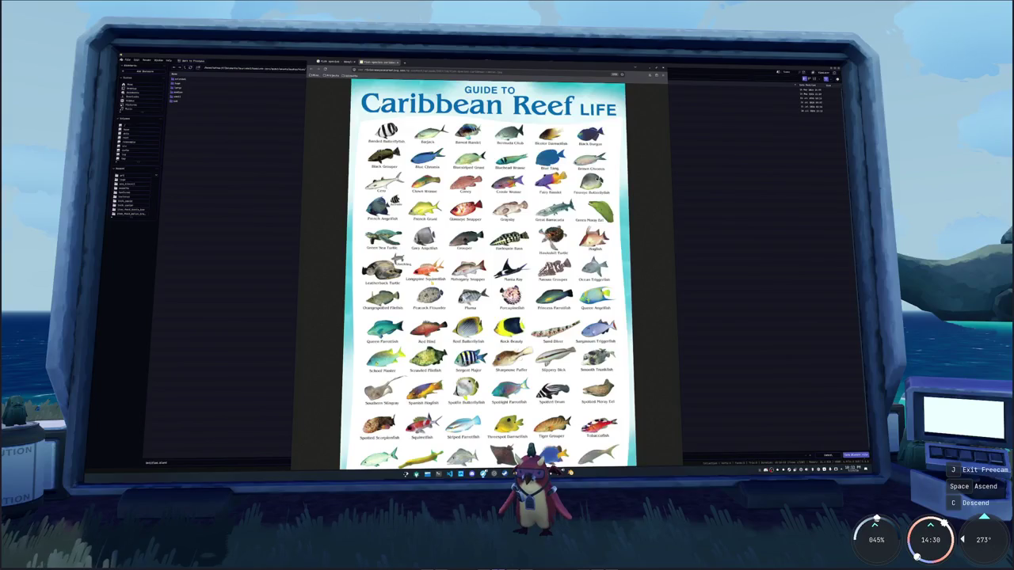
Region-screenshot the Longspine Squirrelfish, then preview the Wikipedia squirrelfish photo
key(Print)
drag(401, 255, 469, 288)
key(Return)
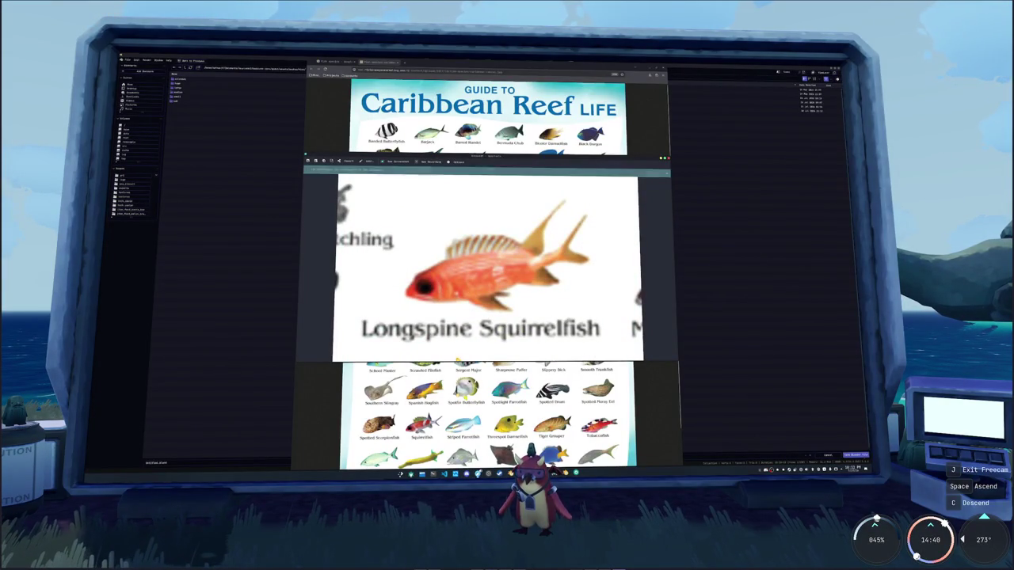
click(495, 390)
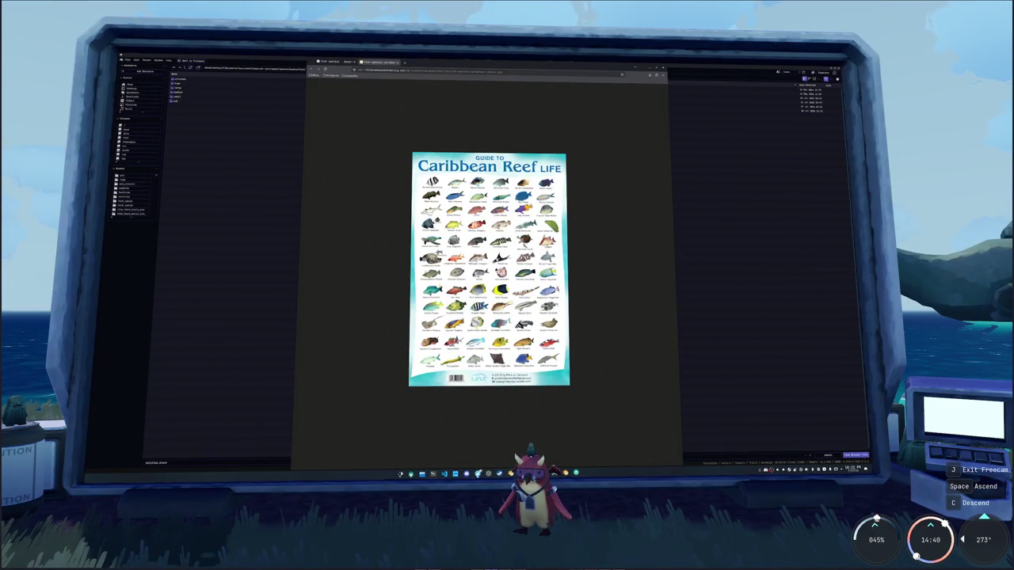
key(alt+Tab)
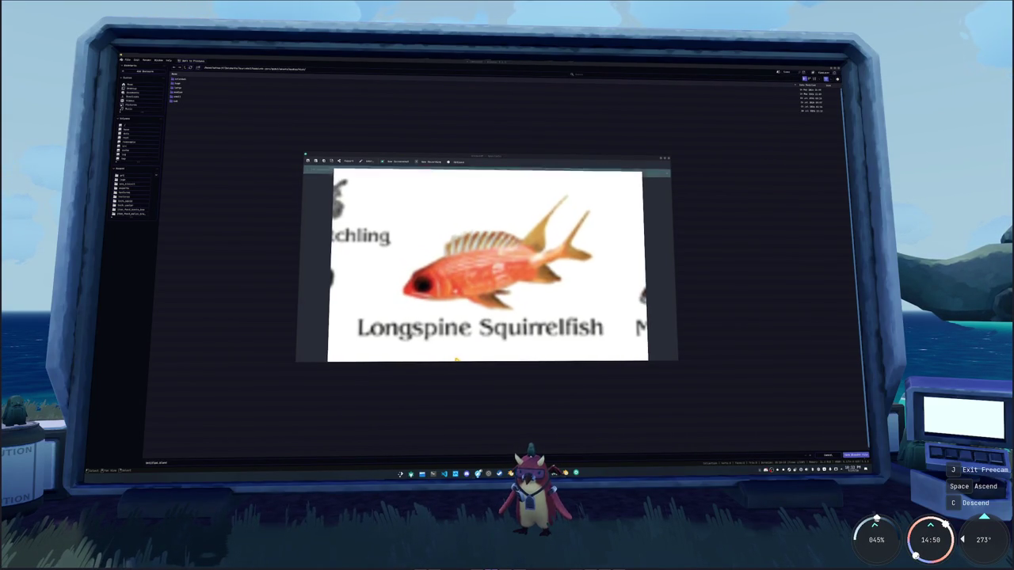
key(alt+Tab)
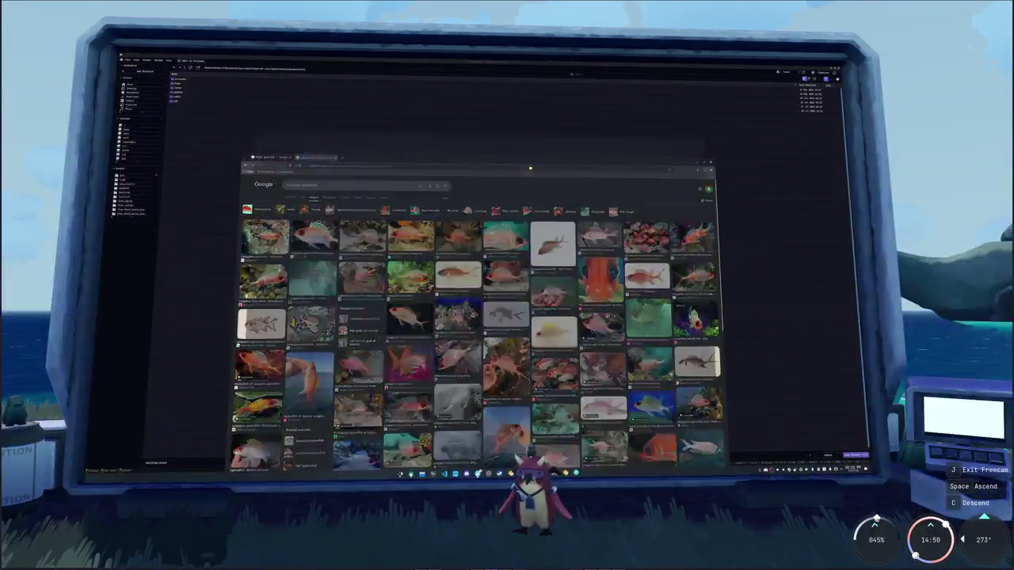
click(332, 141)
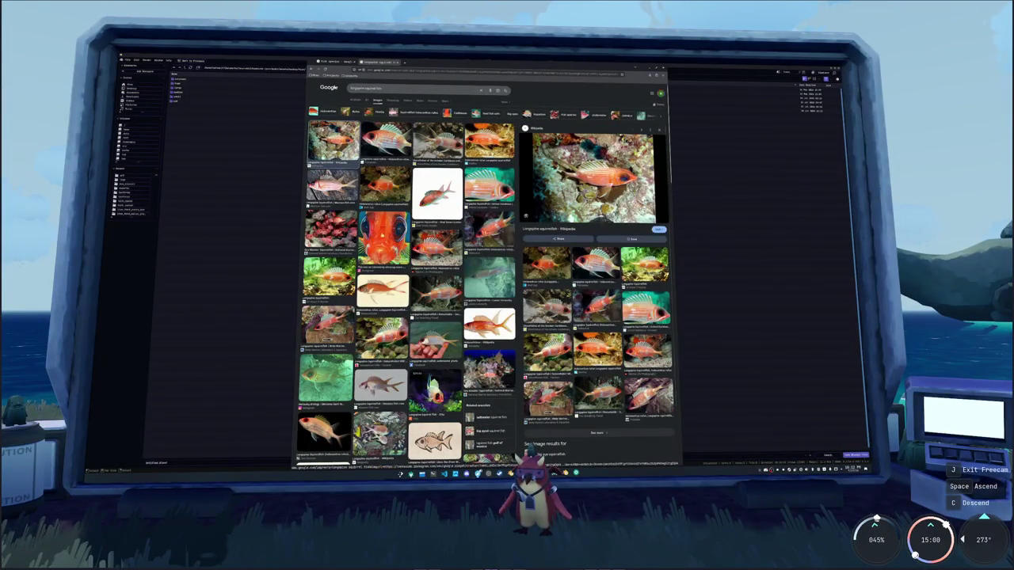
Open the Greater Caribbean squirrelfish image in a new tab
click(383, 236)
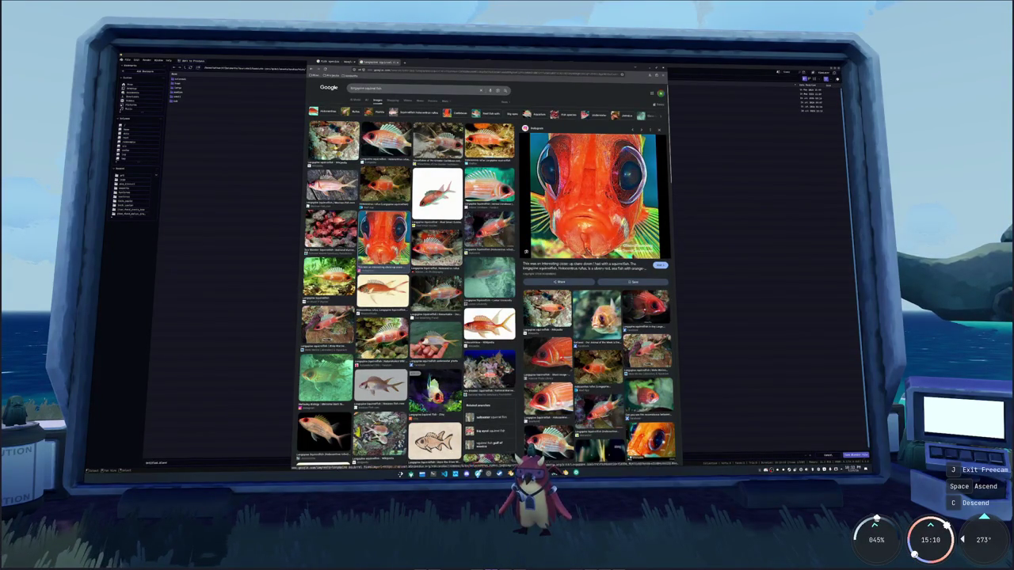
click(333, 141)
click(437, 141)
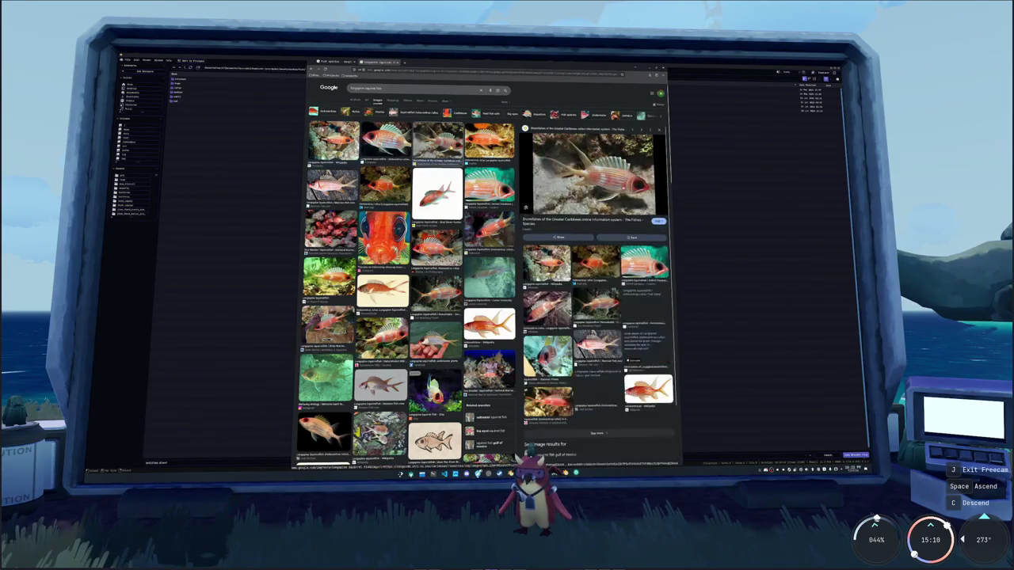
right_click(584, 191)
click(602, 246)
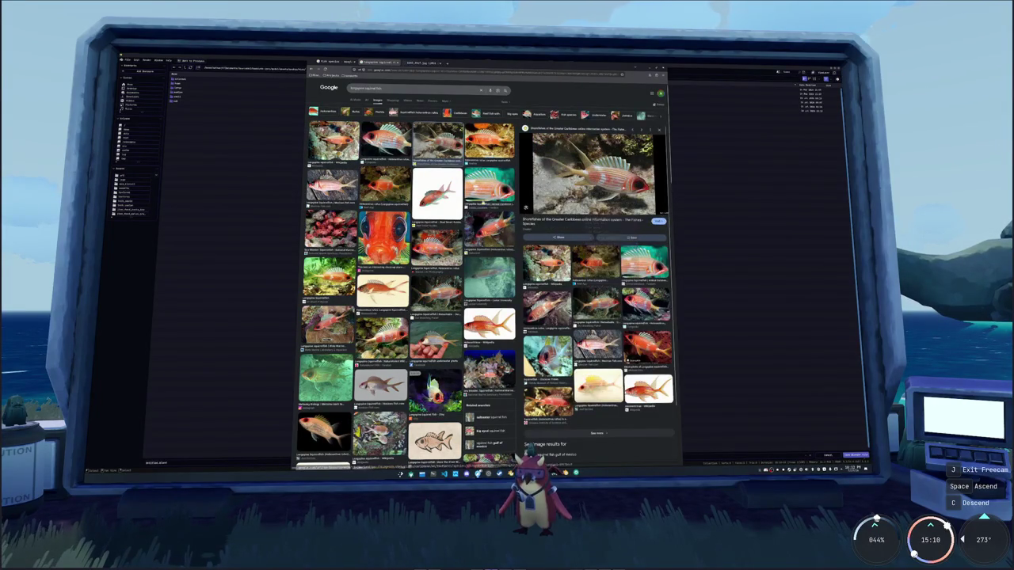
Open the Mexican Fish squirrelfish image in a new tab
click(386, 141)
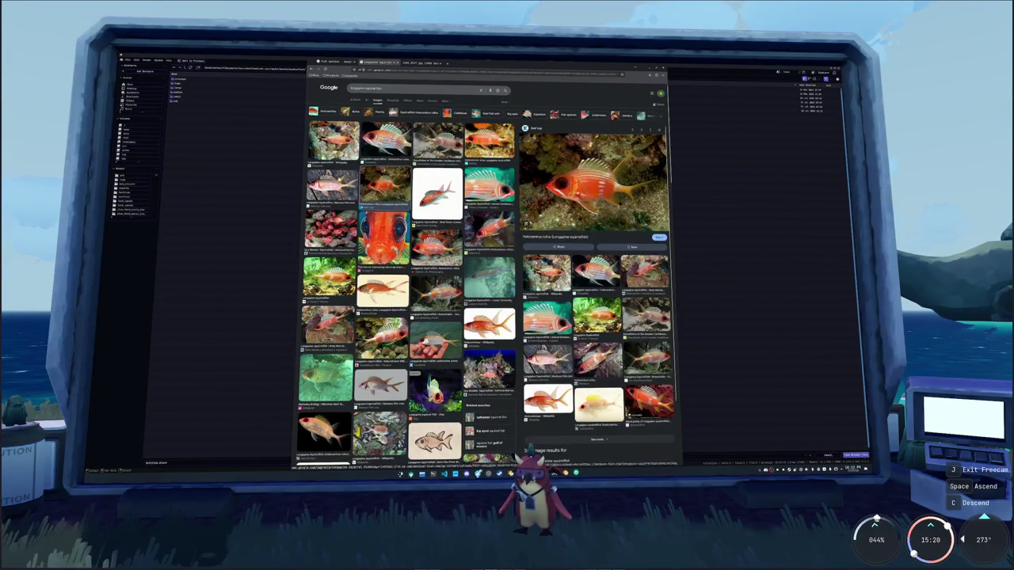
click(332, 184)
right_click(584, 184)
click(601, 235)
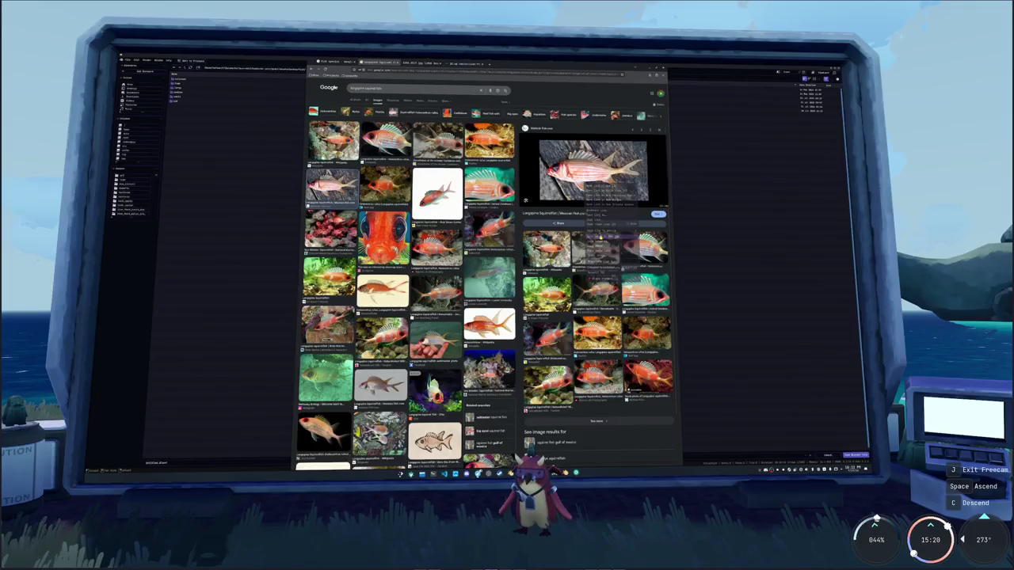
Step through further squirrelfish previews, starting from the Holocentrus rufus image
click(436, 244)
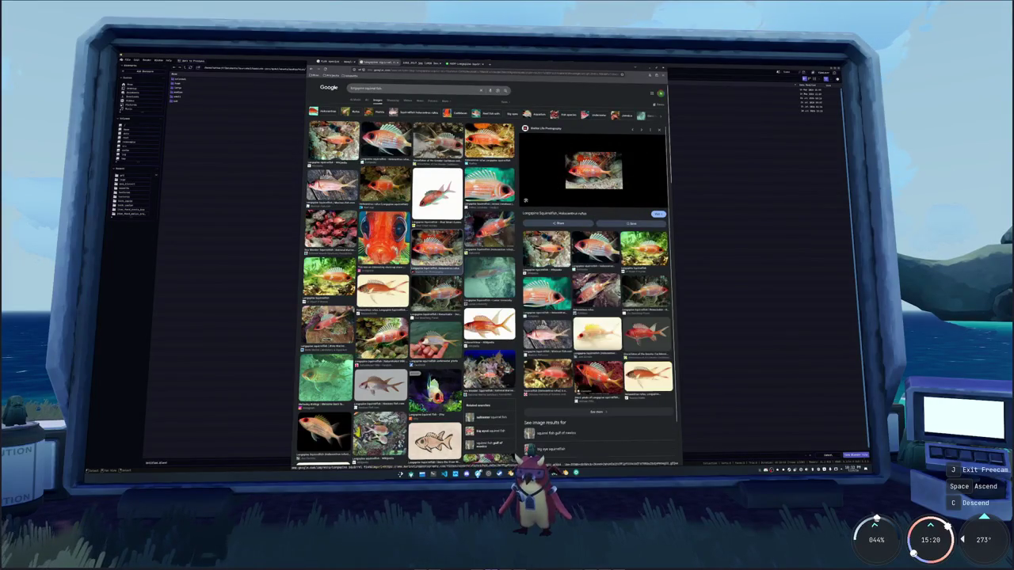
key(Right)
key(Right)
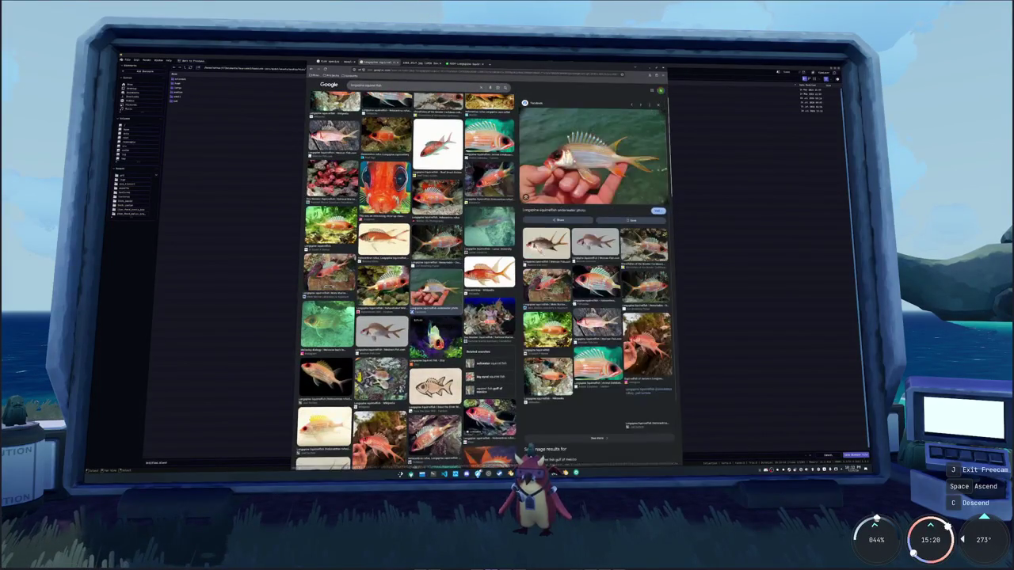
key(Right)
key(Right)
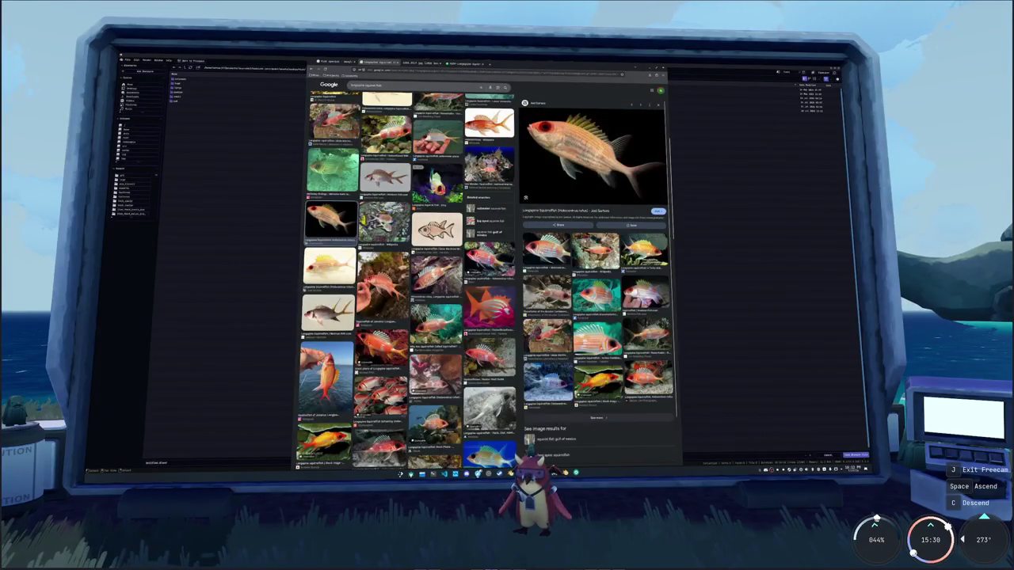
key(Right)
scroll(407, 273, down, 2)
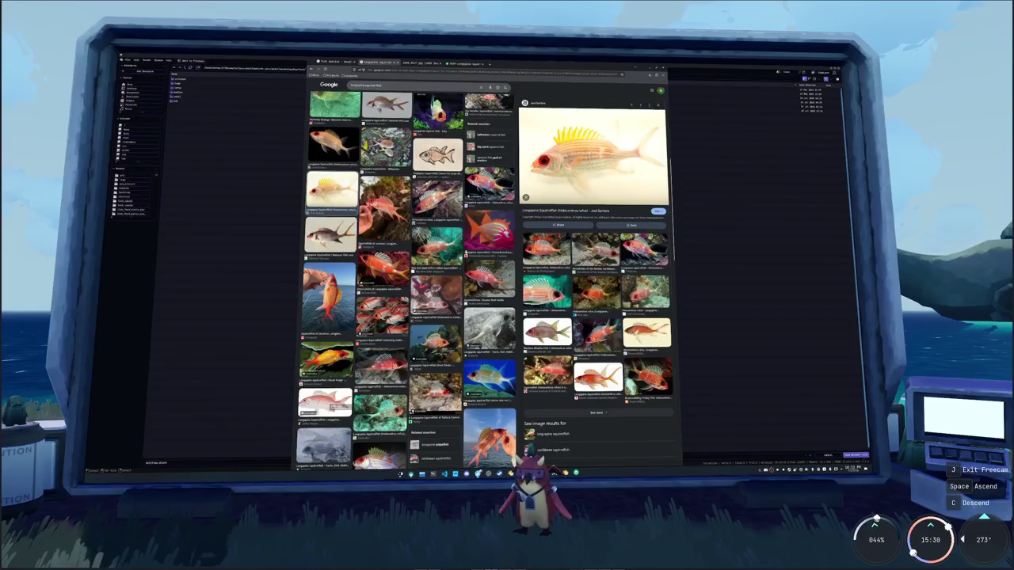
key(Right)
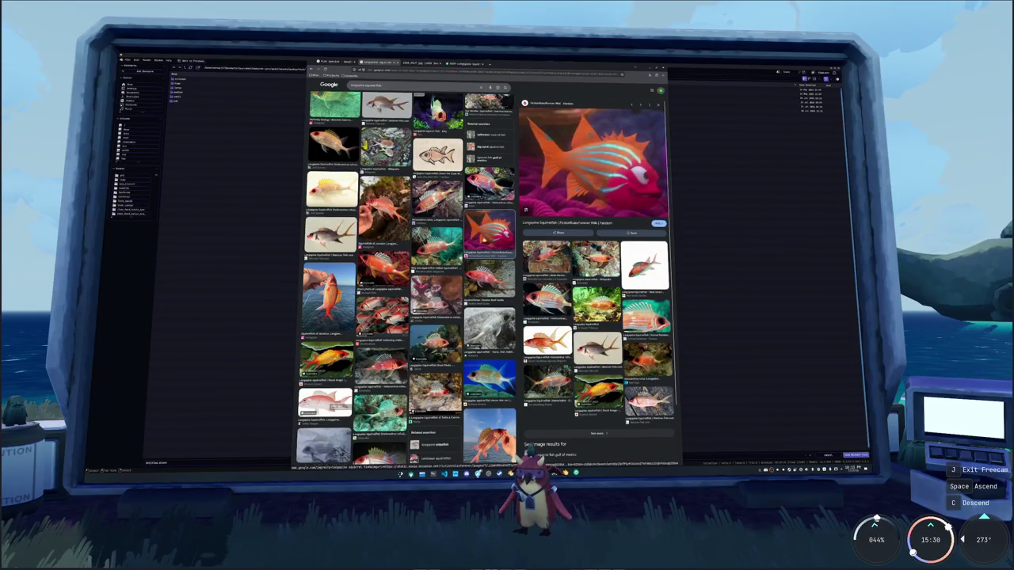
Scroll up the results and open the Wikipedia squirrelfish image in a new tab
scroll(406, 277, up, 1)
scroll(406, 278, up, 1)
scroll(407, 277, up, 1)
scroll(407, 278, up, 1)
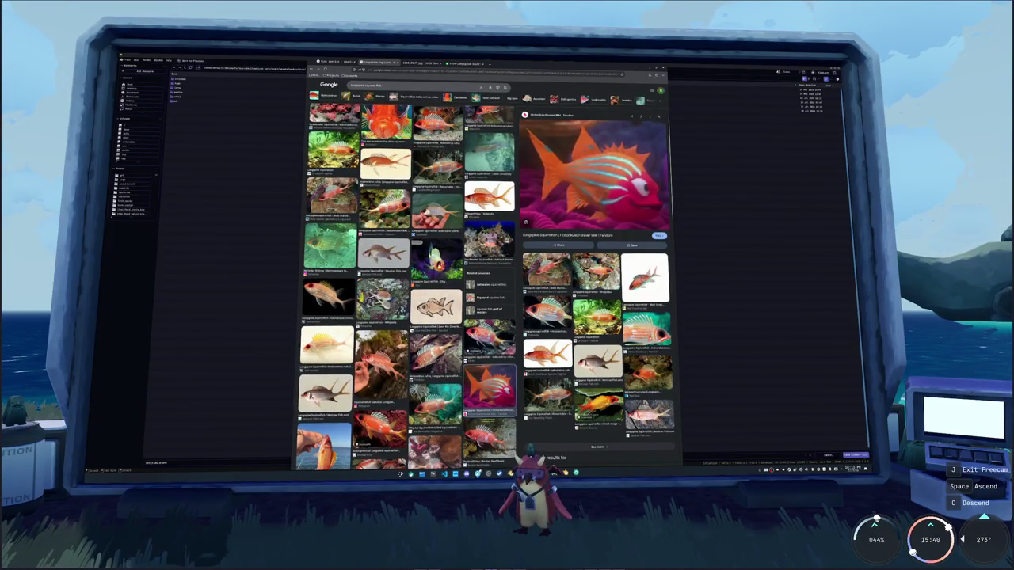
scroll(406, 278, up, 1)
scroll(406, 277, up, 1)
click(489, 299)
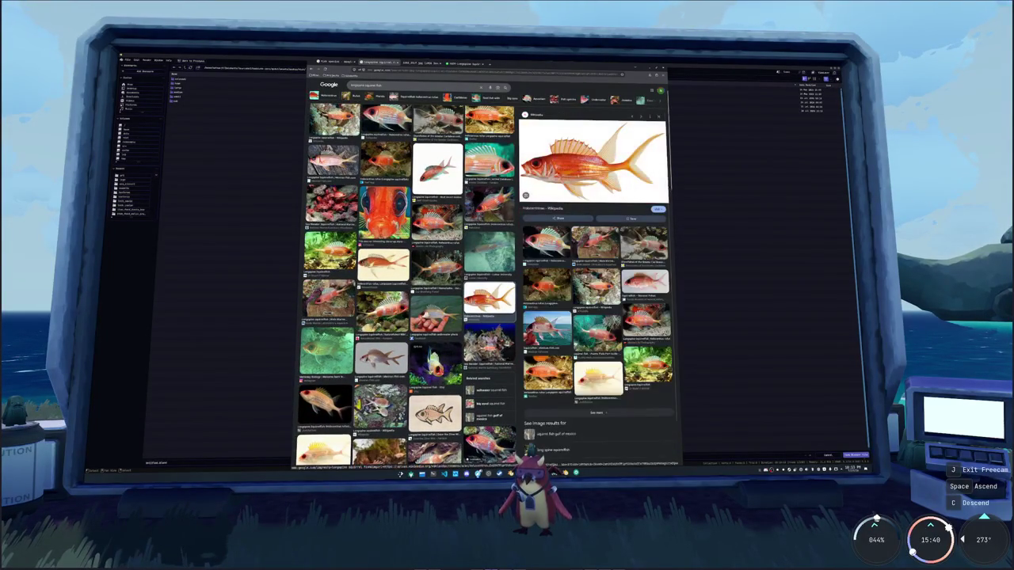
right_click(576, 158)
click(596, 210)
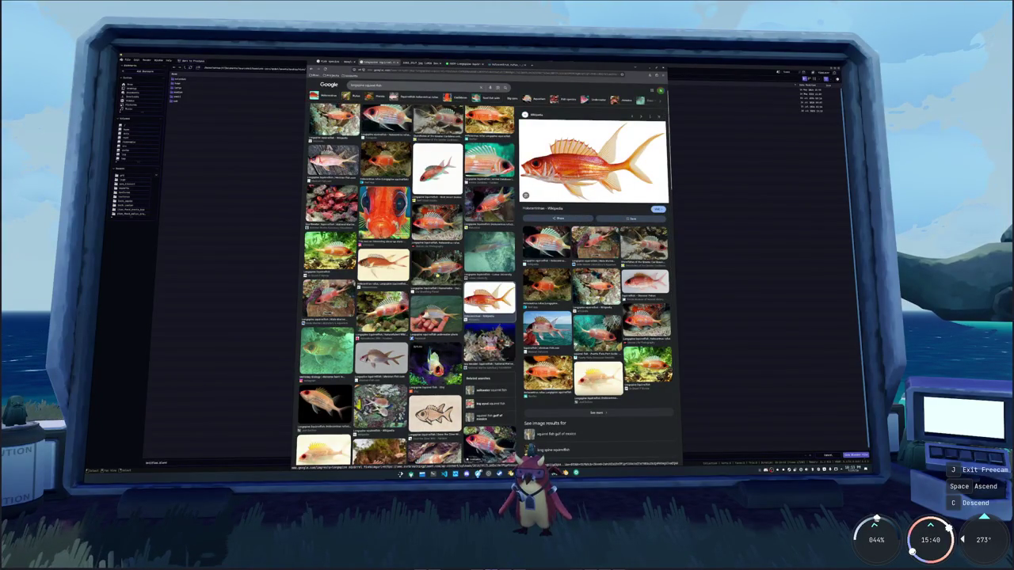
Open the Our Breathing Planet squirrelfish photo in a new tab, view it, and return to results
click(437, 265)
right_click(575, 184)
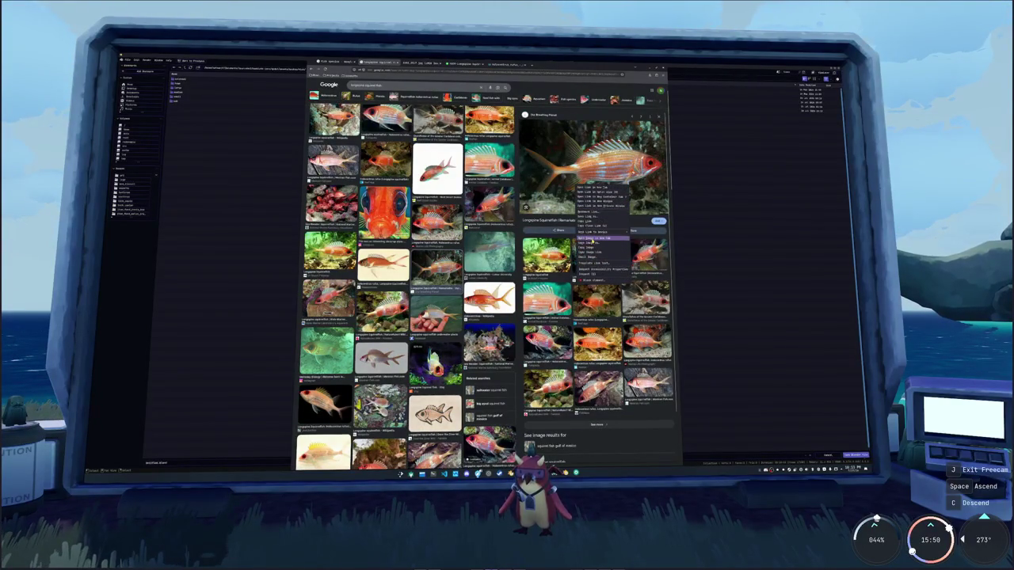
click(591, 238)
click(423, 65)
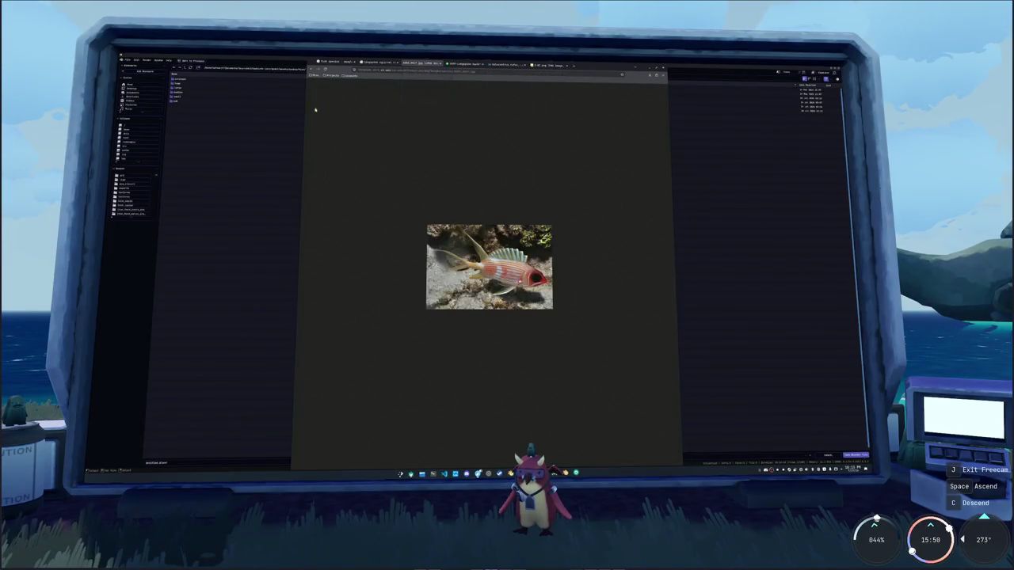
click(378, 64)
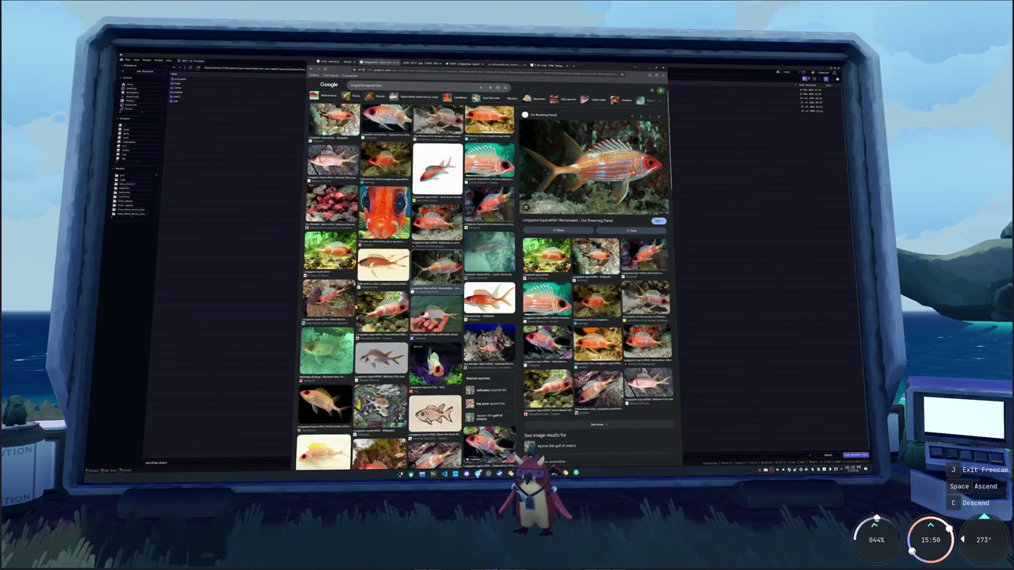
Scroll the results and preview the hand-held squirrelfish photo held over the sea
scroll(408, 278, up, 2)
scroll(404, 277, down, 3)
scroll(404, 277, down, 3)
scroll(404, 277, down, 3)
scroll(404, 277, down, 3)
click(382, 299)
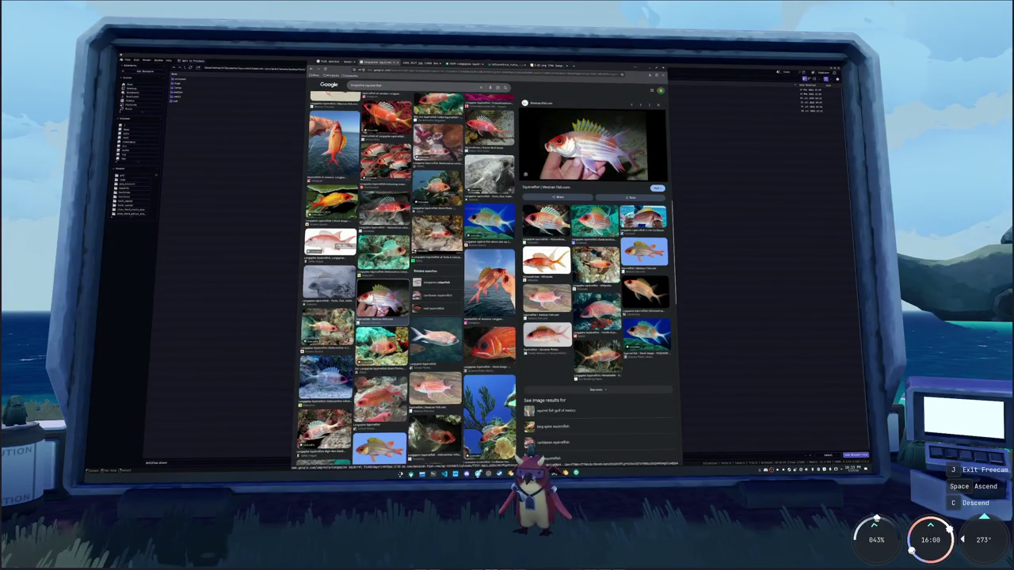
click(495, 301)
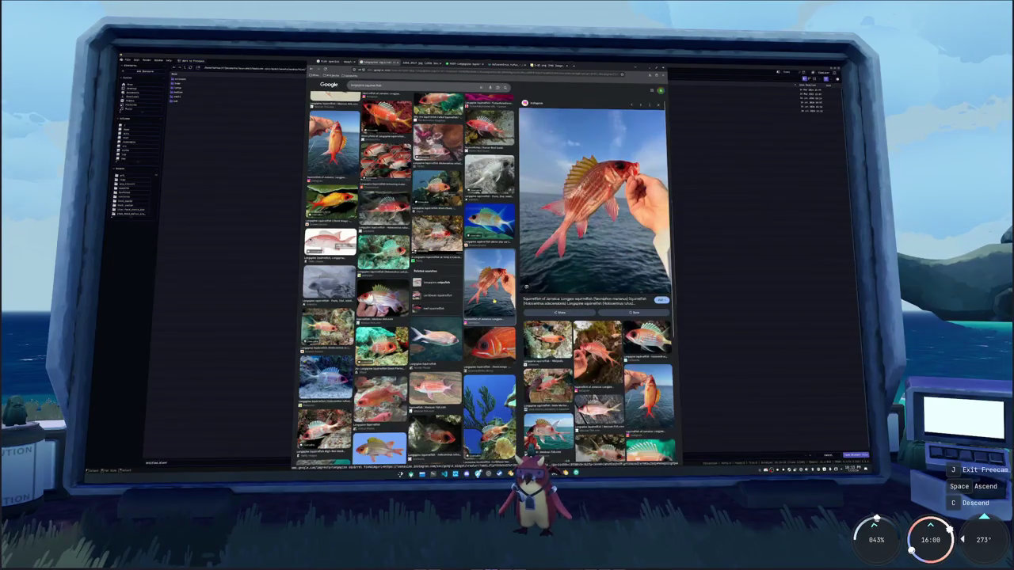
scroll(494, 299, up, 1)
Open the chosen project folder in Save As and save the scene under a .blend file name
key(alt+Tab)
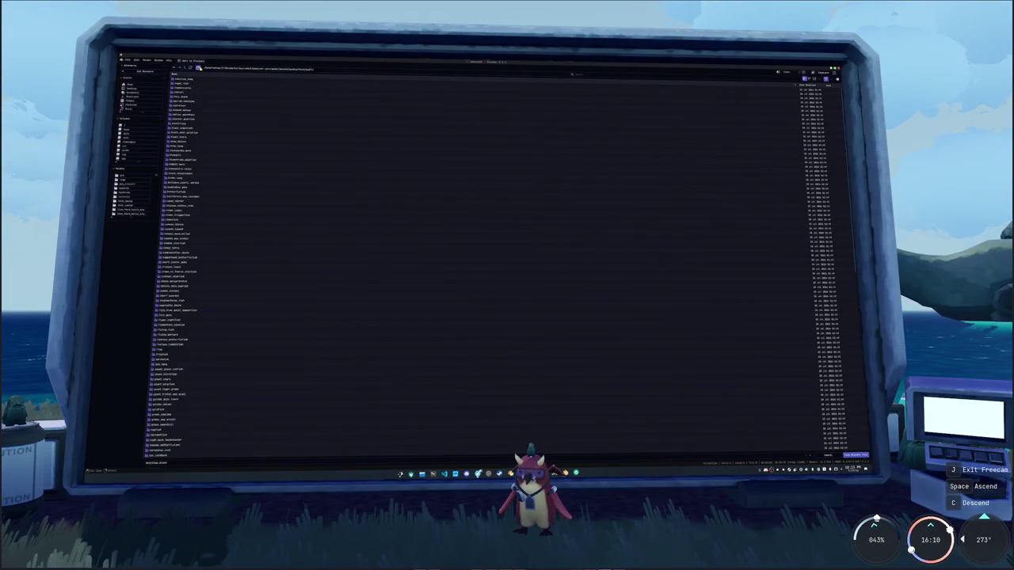
scroll(227, 159, down, 5)
click(228, 160)
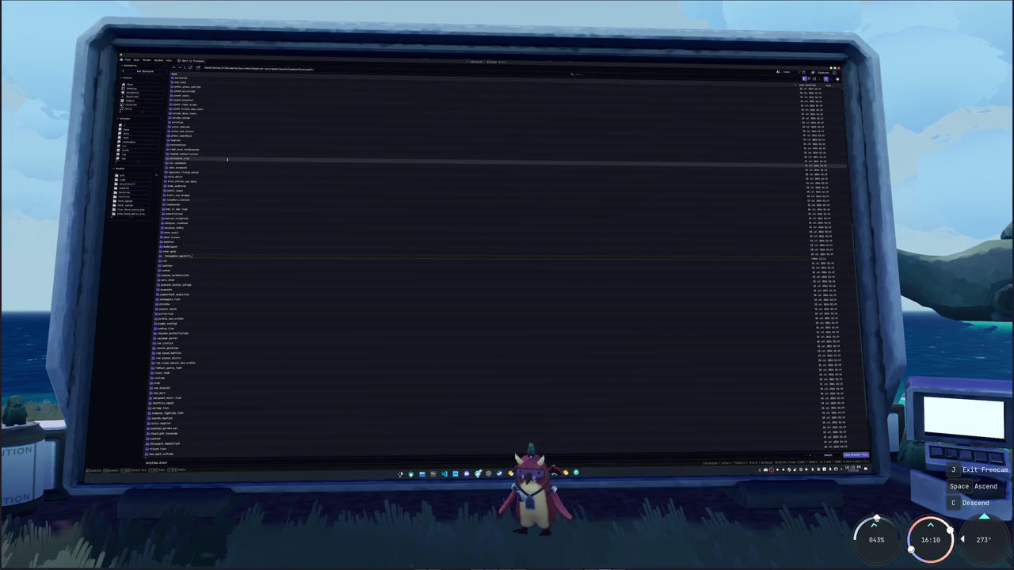
key(alt+Tab)
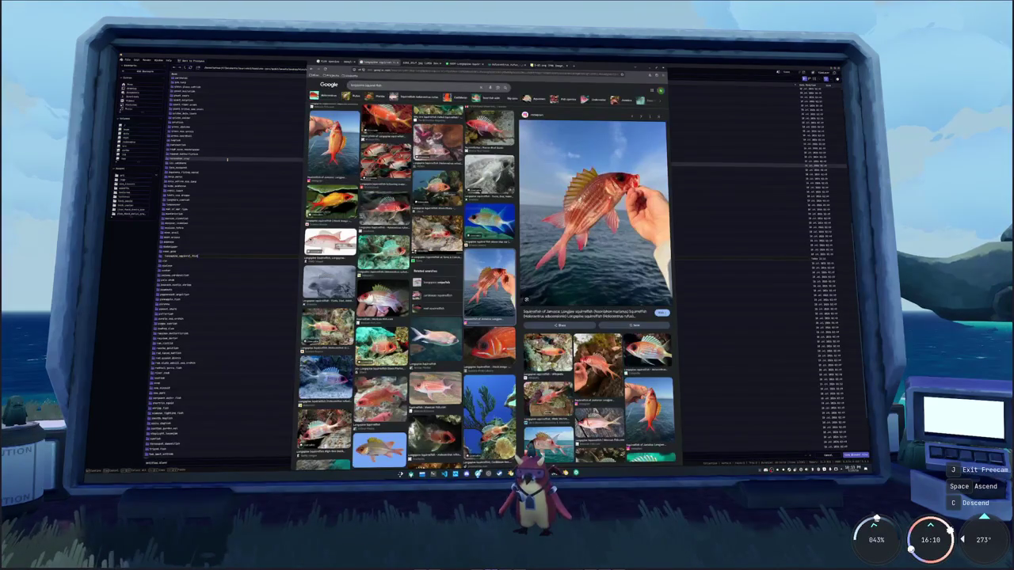
key(alt+Tab)
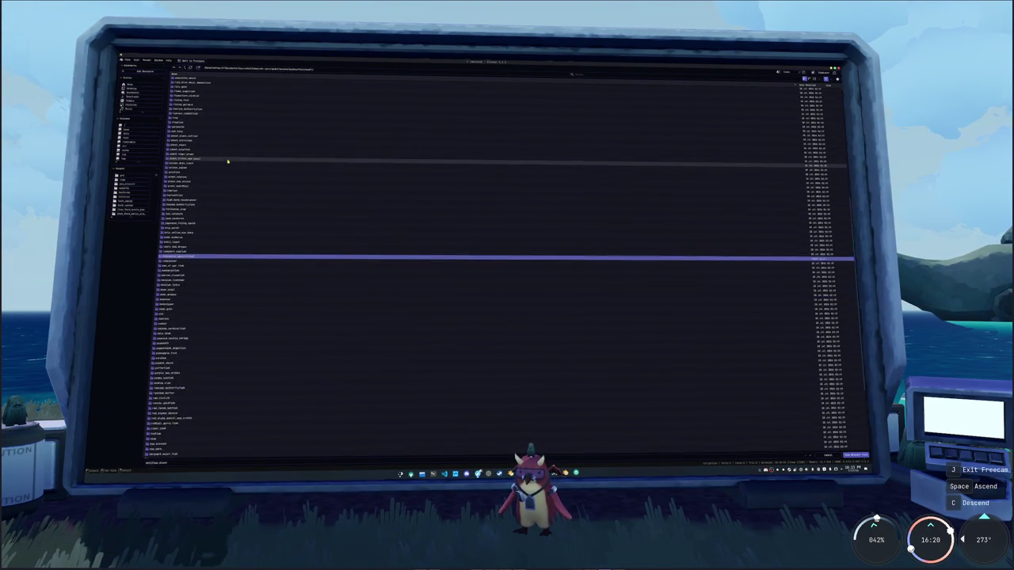
double_click(192, 256)
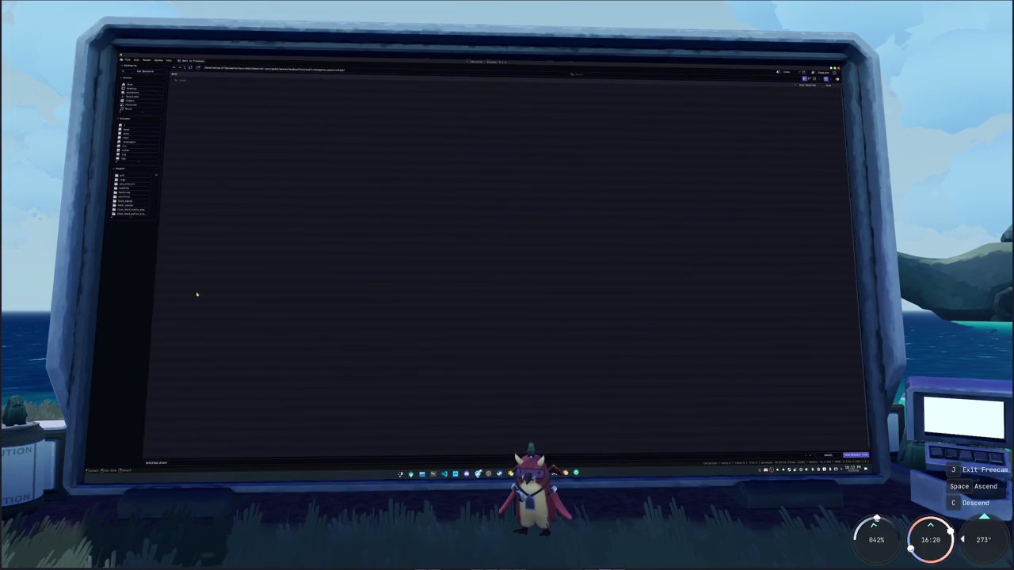
click(383, 463)
key(Return)
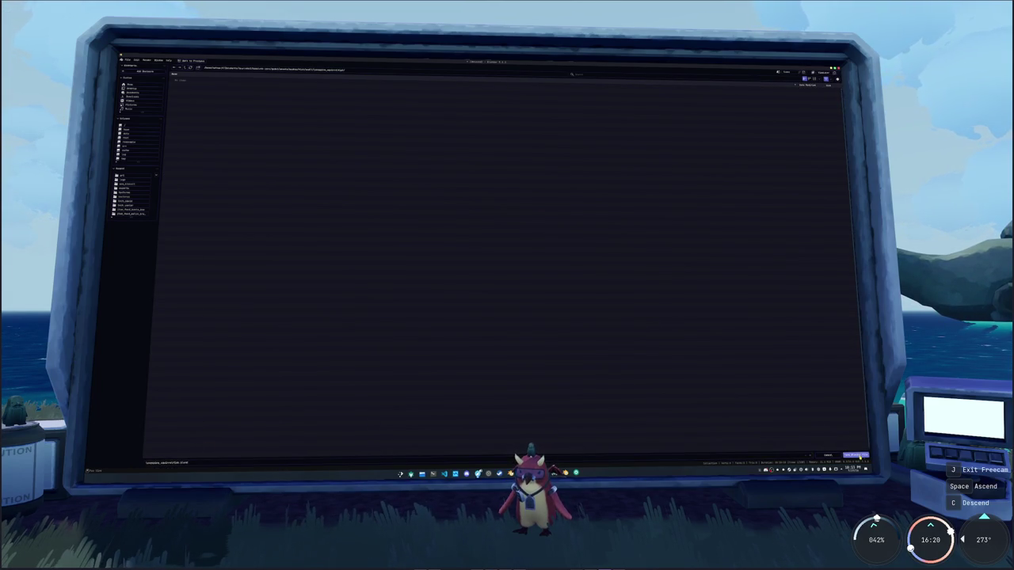
click(858, 457)
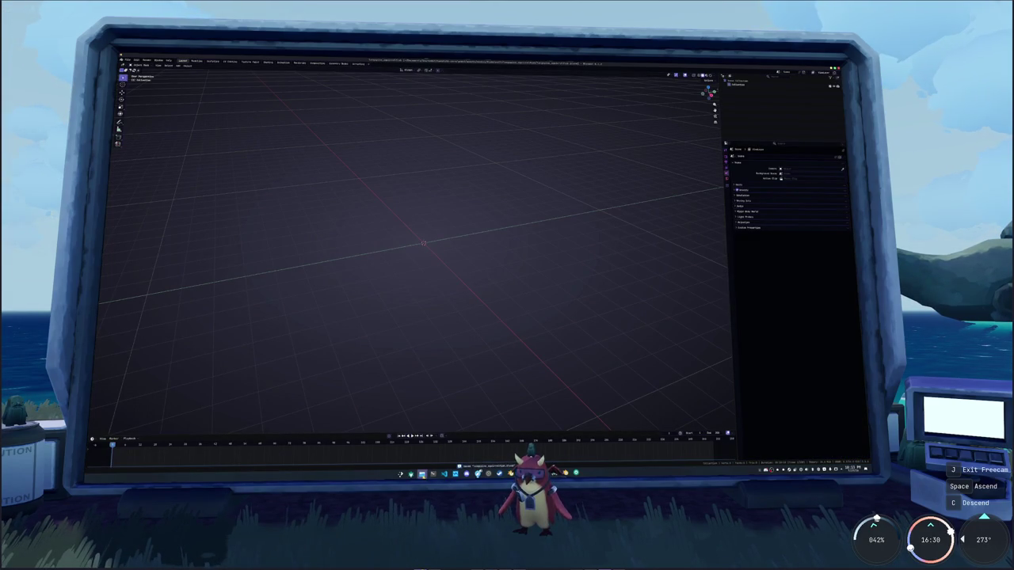
Open a new Dolphin window and browse from Downloads down to the folder holding the projects
right_click(423, 474)
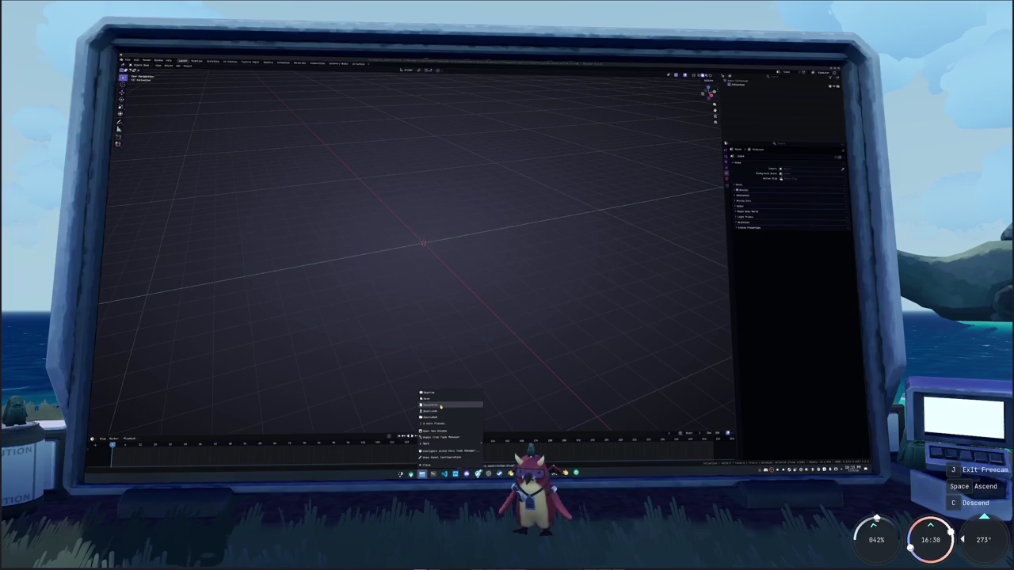
click(429, 405)
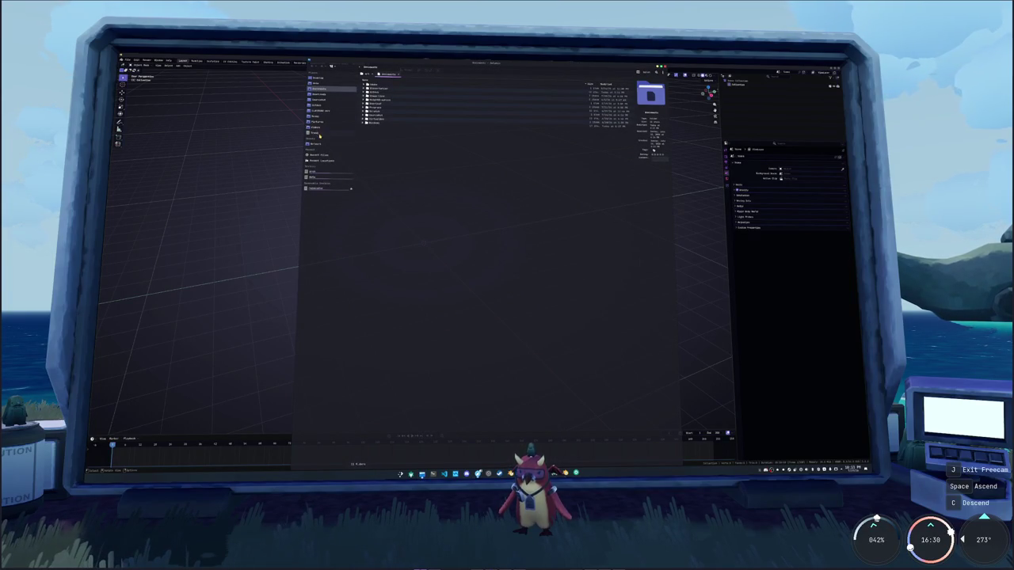
click(322, 100)
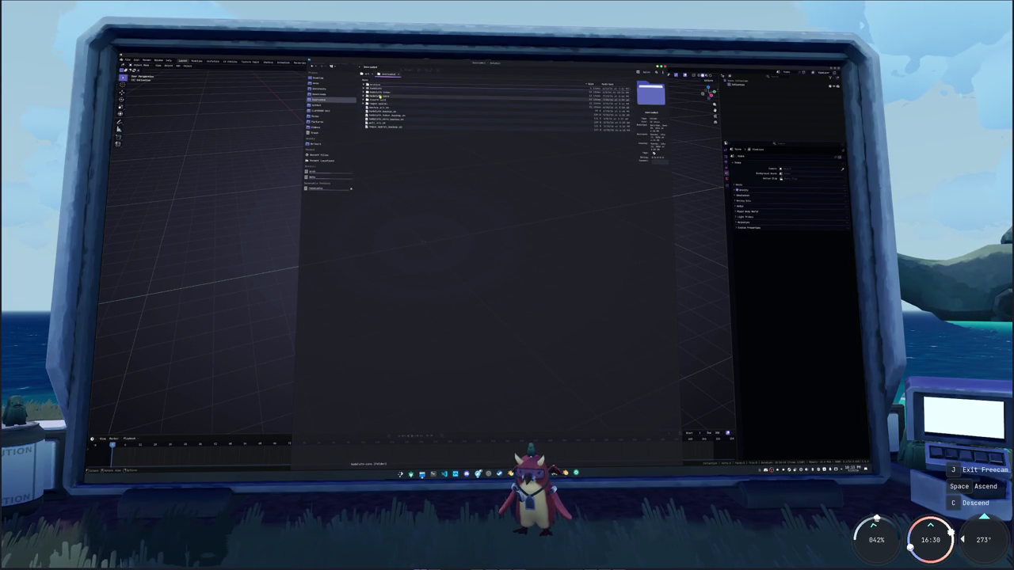
double_click(380, 95)
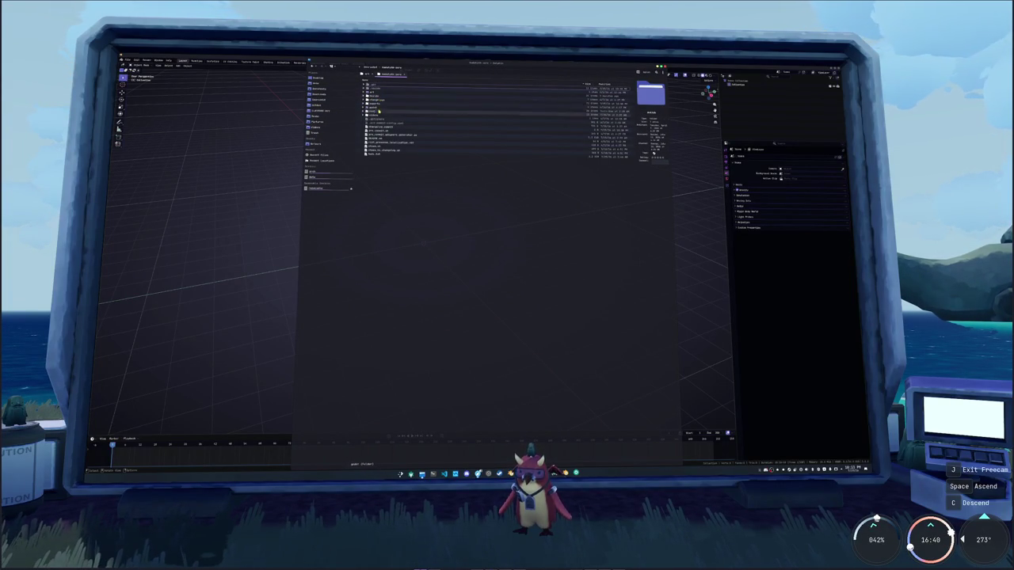
double_click(378, 109)
double_click(377, 103)
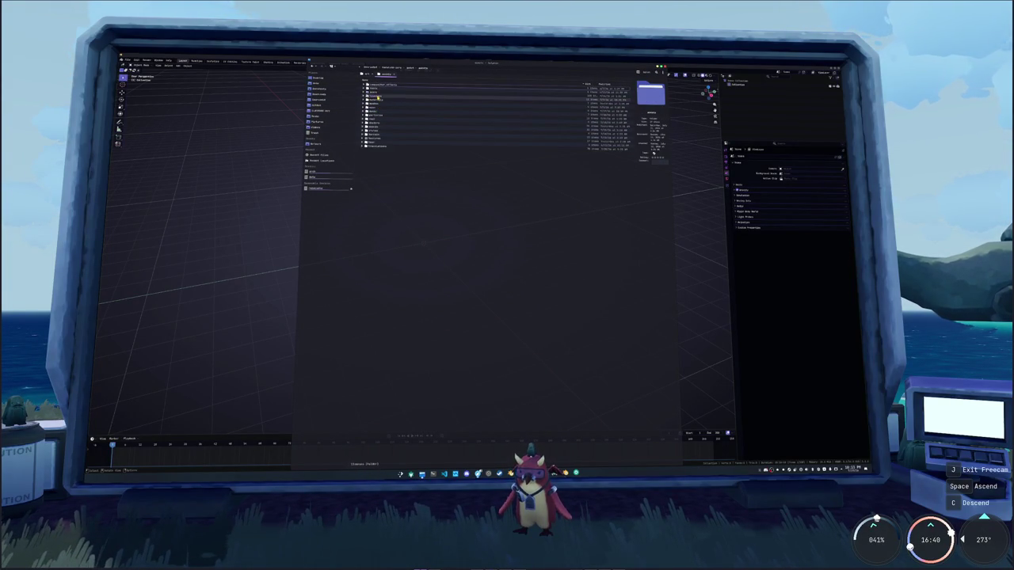
double_click(377, 102)
double_click(378, 100)
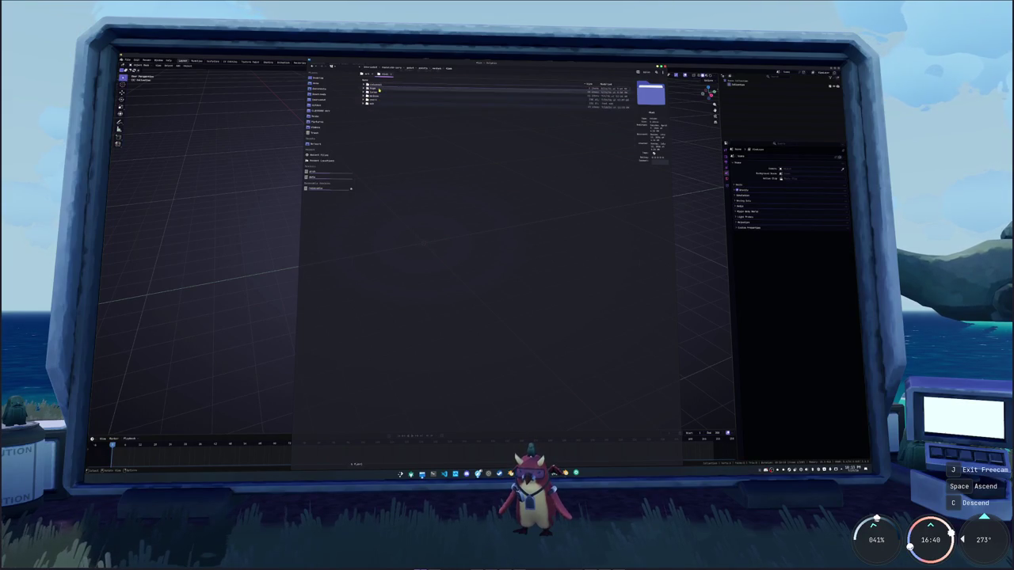
double_click(378, 100)
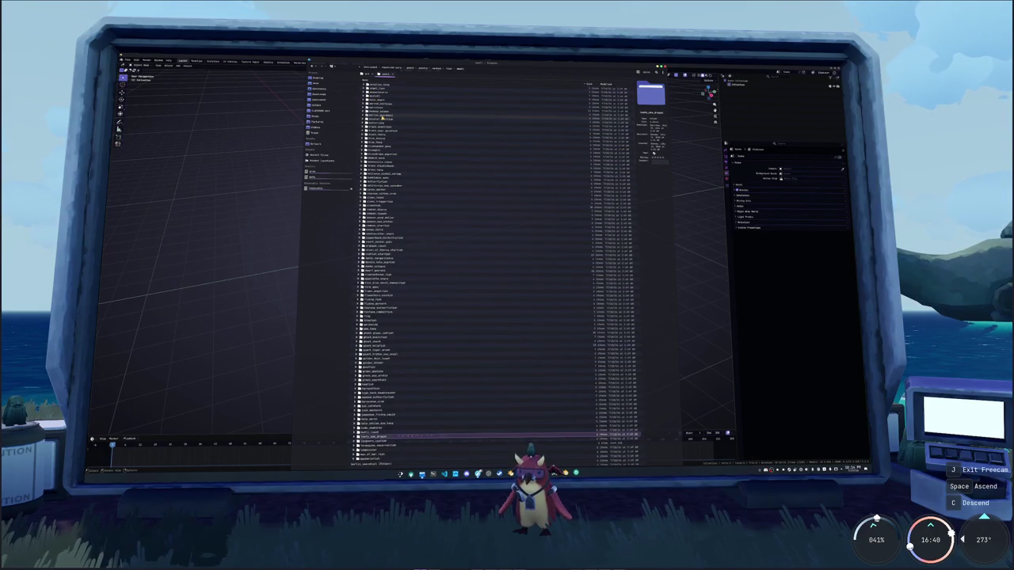
Open the squirrelfish project folder and create a new 'references' folder inside it
click(366, 446)
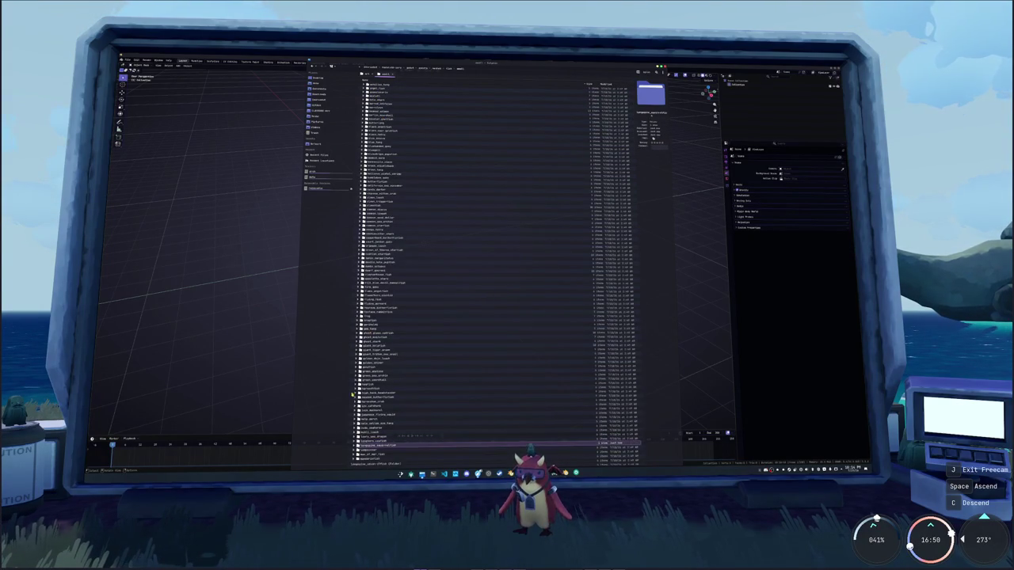
double_click(366, 446)
right_click(410, 173)
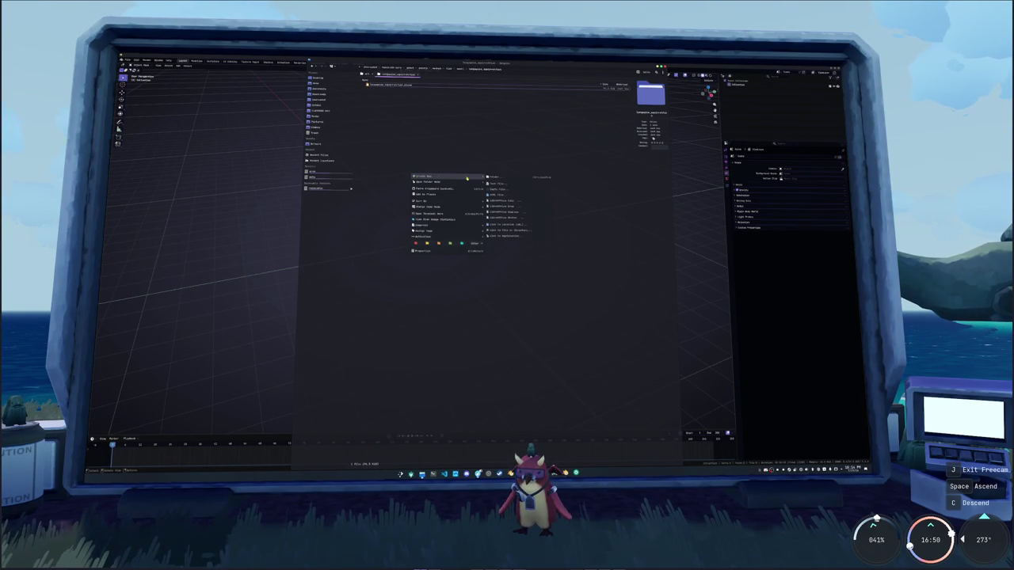
click(504, 180)
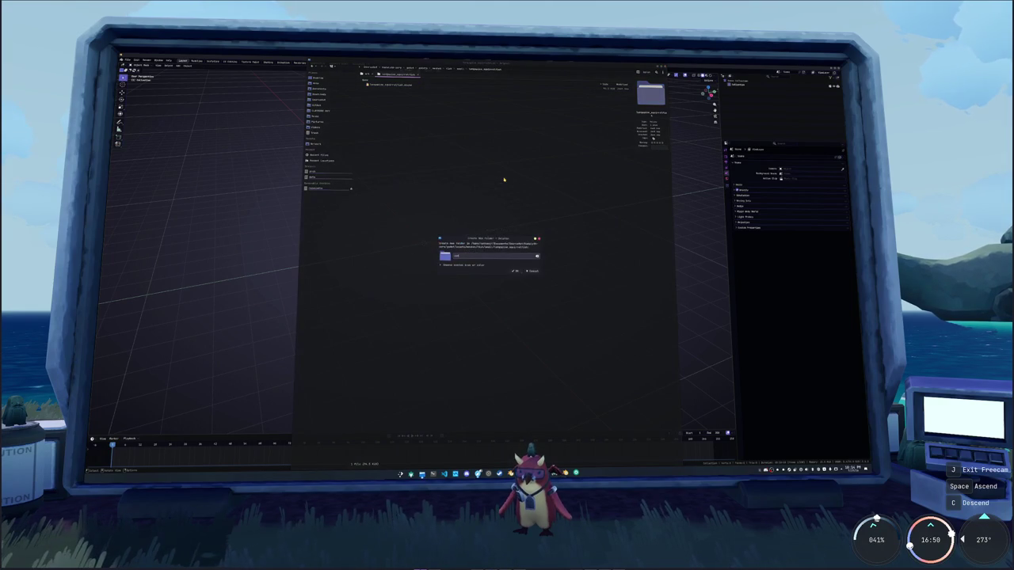
click(511, 271)
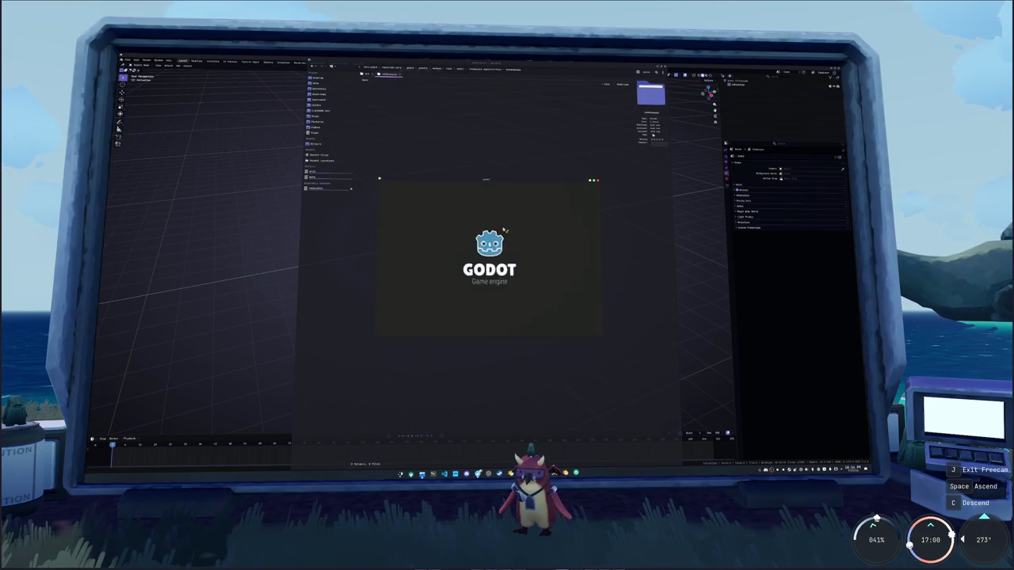
Open the project in Godot, then snap the file manager left and Chrome right
click(583, 199)
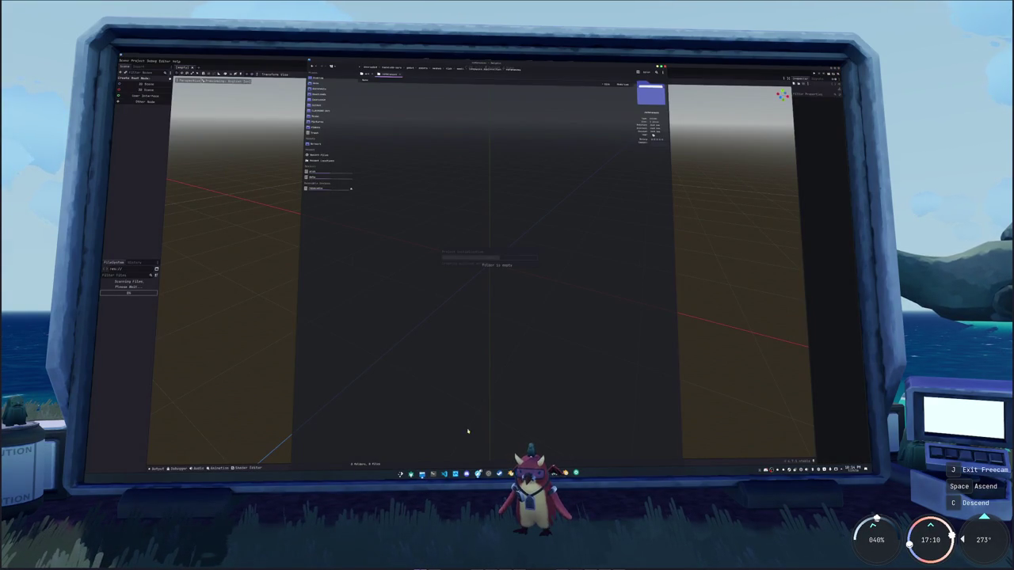
key(super+Left)
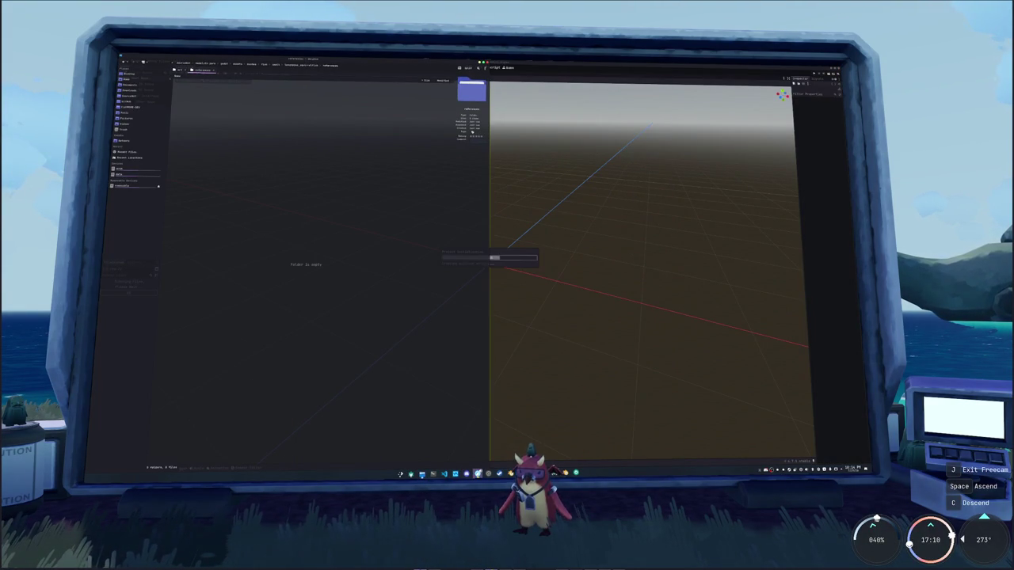
key(alt+Tab)
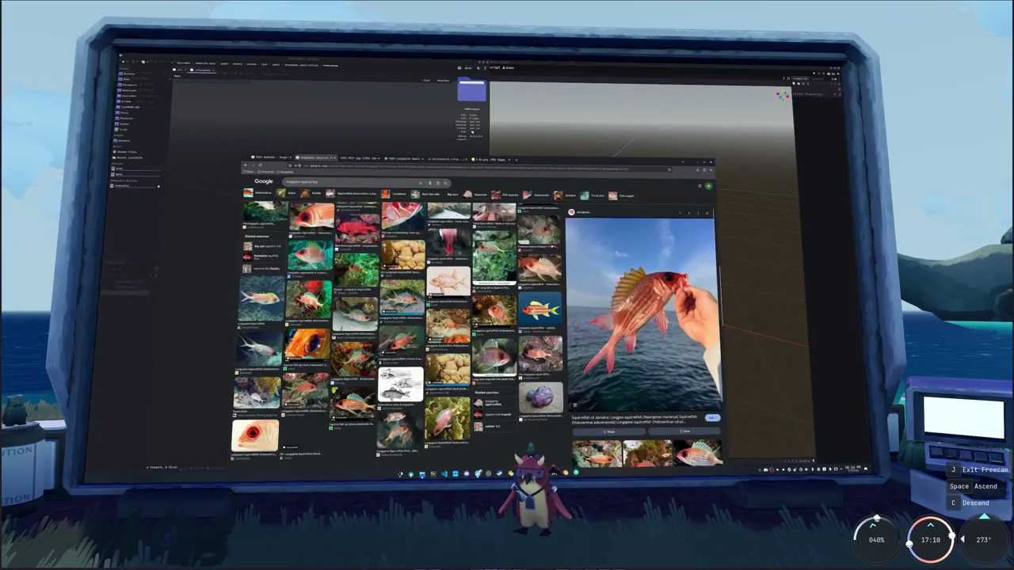
key(super+Right)
Copy the first two squirrelfish photos from Chrome into the references folder
click(772, 210)
drag(673, 267, 330, 184)
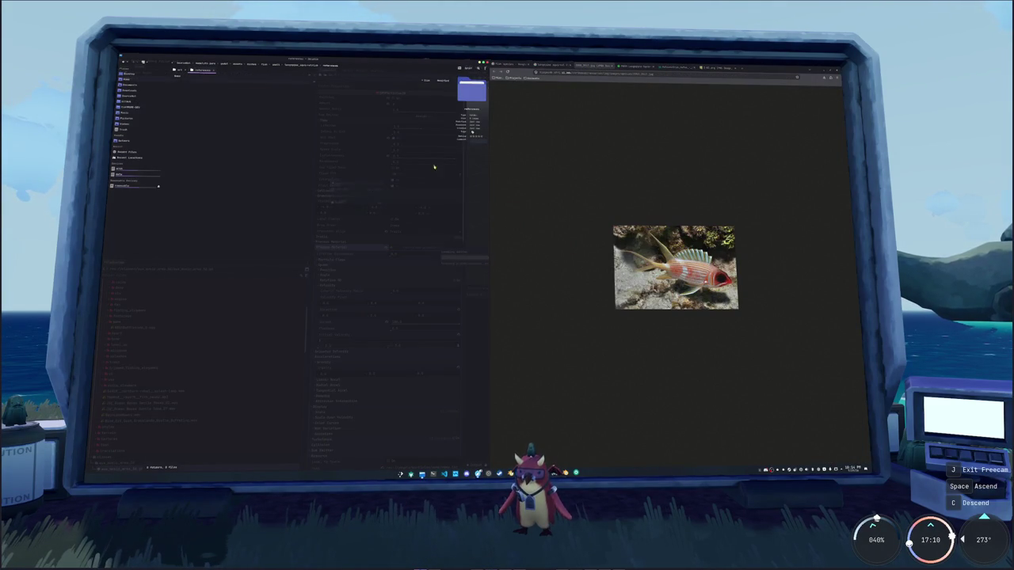
click(634, 66)
drag(674, 267, 288, 178)
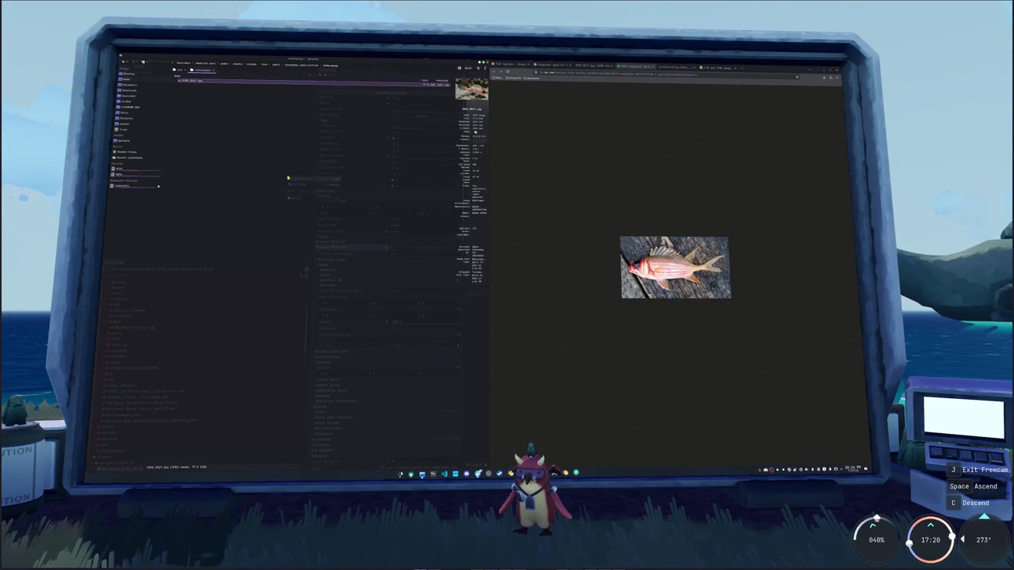
click(297, 180)
Copy the white-background and underwater squirrelfish photos into the folder, then close Chrome
click(672, 69)
drag(668, 238, 301, 190)
click(325, 190)
click(717, 67)
drag(675, 267, 358, 194)
click(363, 198)
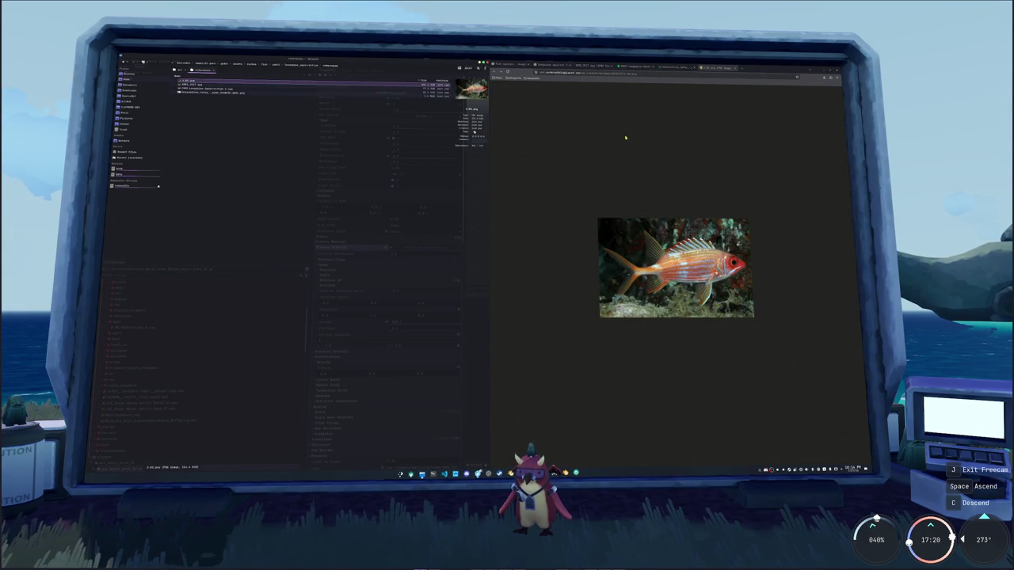
click(822, 69)
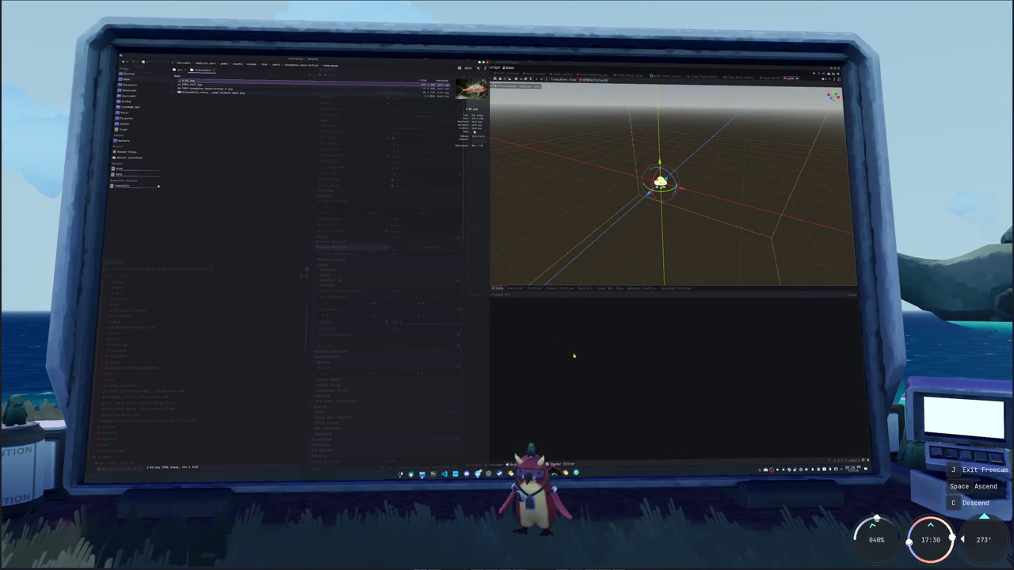
Drag four squirrelfish photos from the references folder into the Blender viewport as a two-by-two grid
click(441, 468)
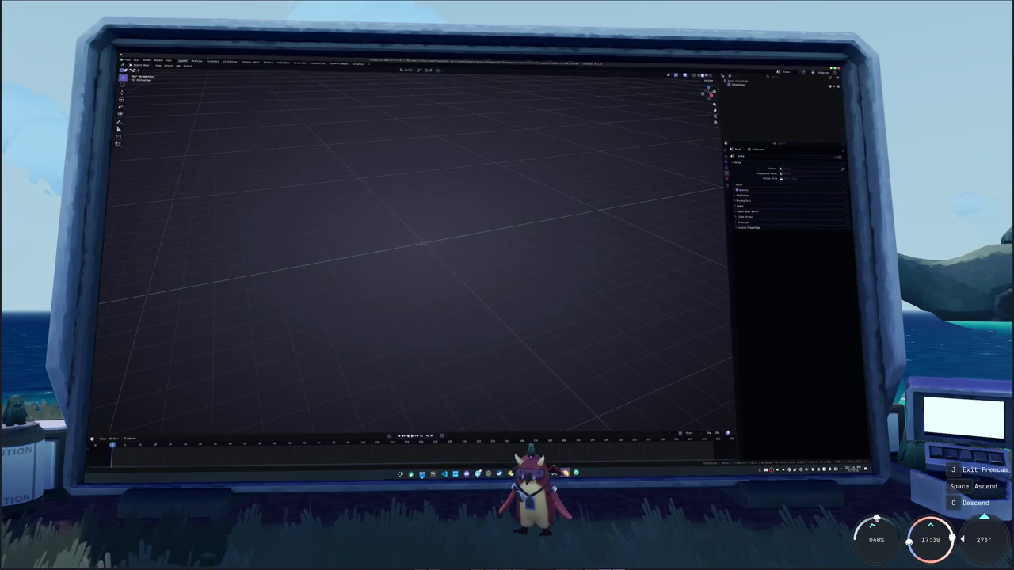
click(433, 473)
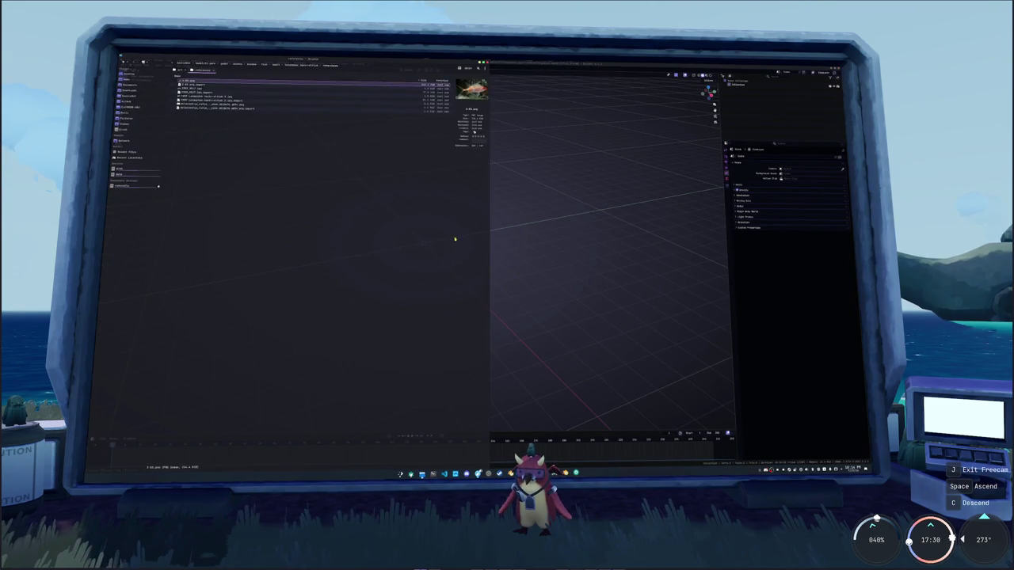
drag(244, 106, 568, 167)
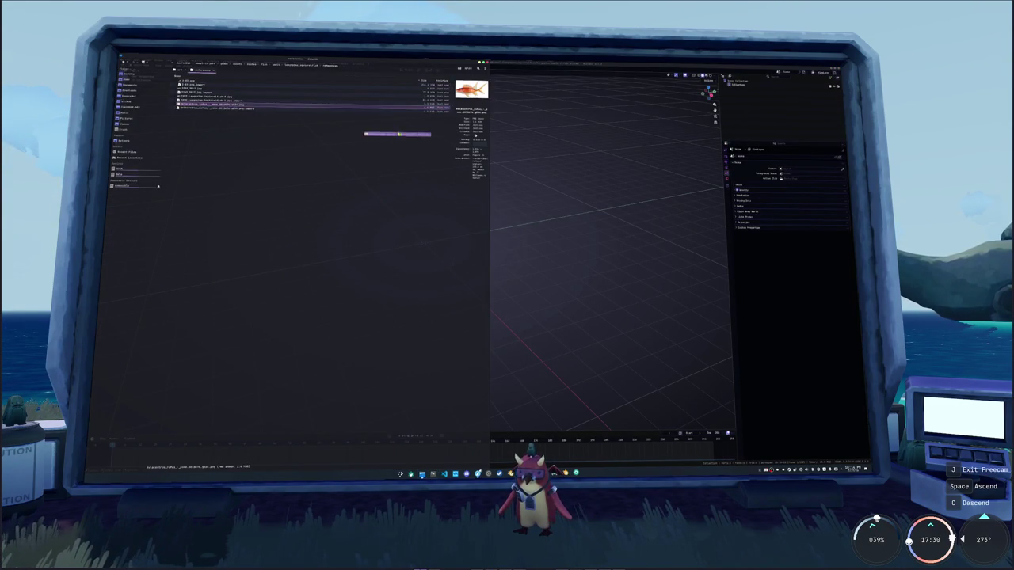
drag(204, 99, 486, 222)
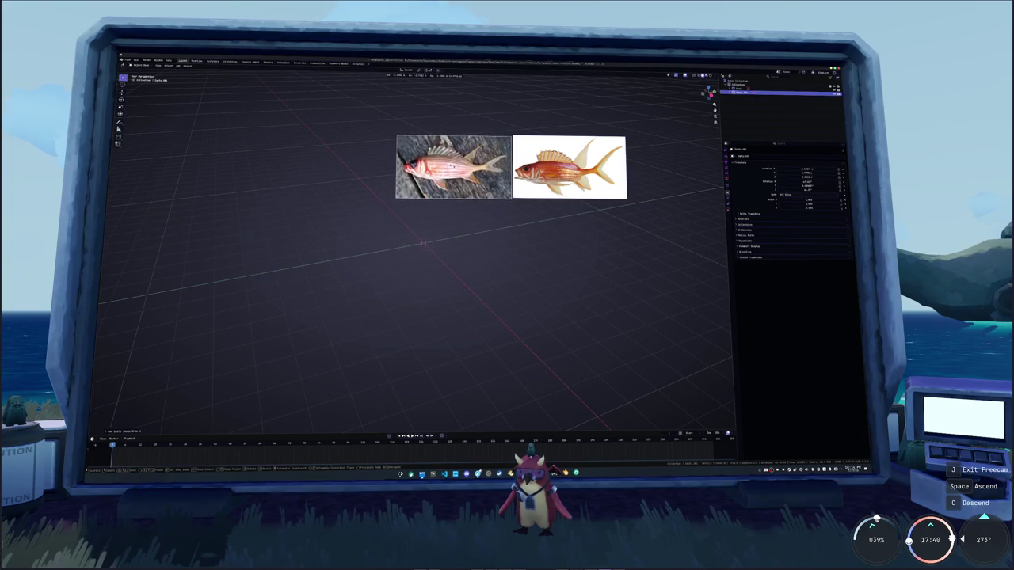
click(434, 474)
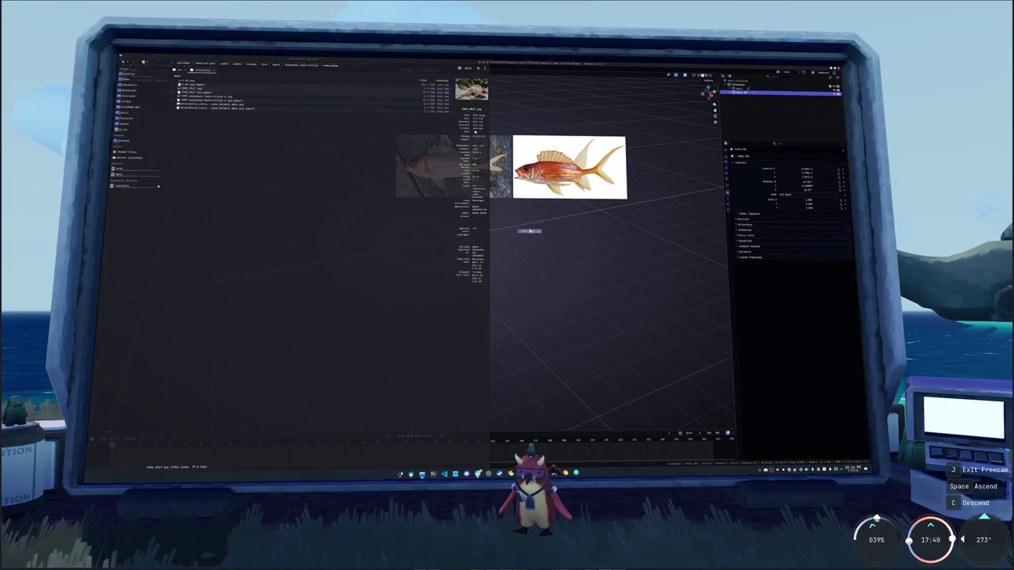
drag(194, 92, 529, 233)
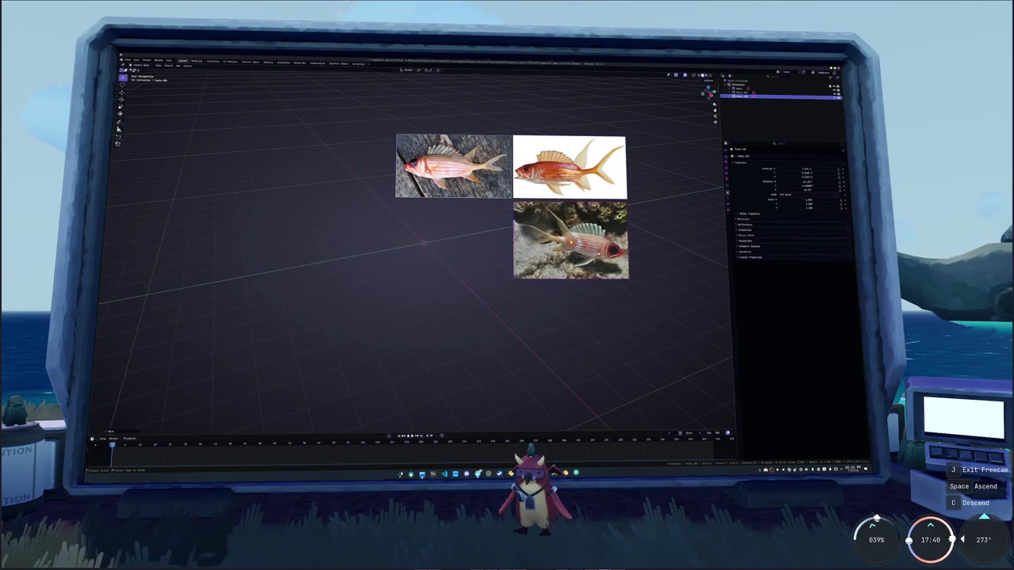
click(434, 474)
mouse_move(190, 81)
mouse_down()
mouse_move(413, 203)
mouse_move(569, 313)
mouse_move(453, 237)
mouse_up()
key(Return)
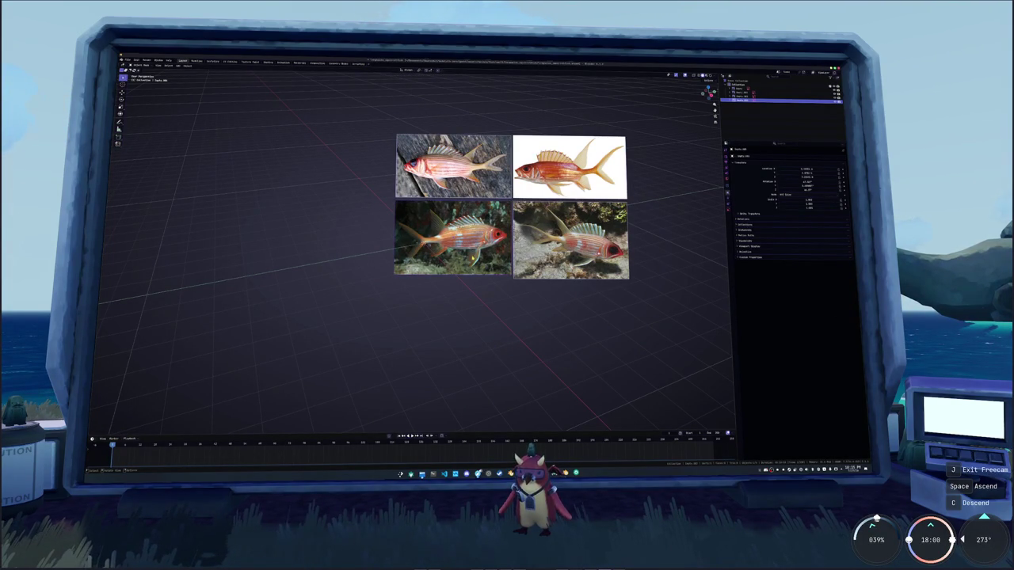
Rotate the bottom-left underwater fish photo around the Z axis
key(r)
key(z)
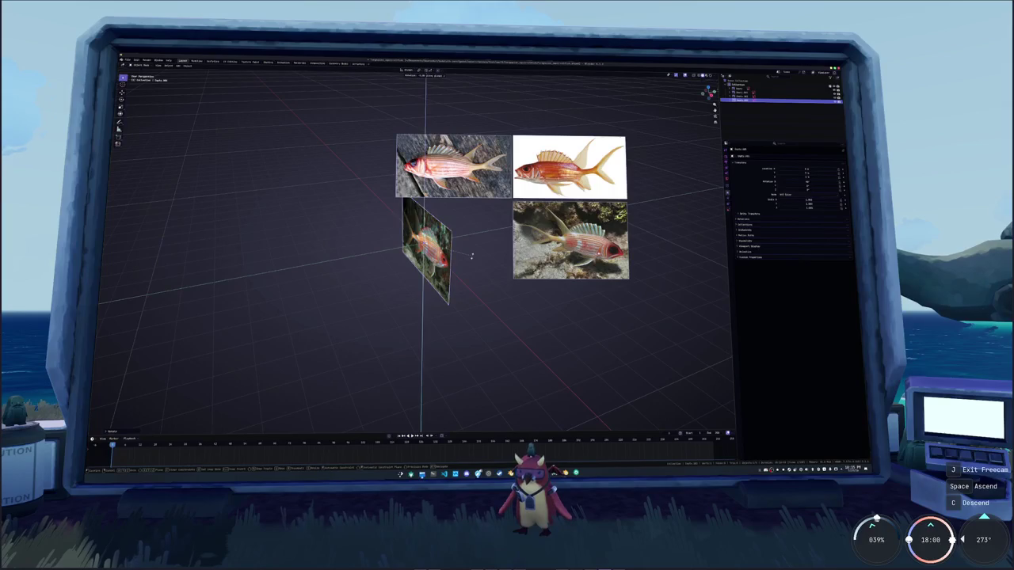
key(Return)
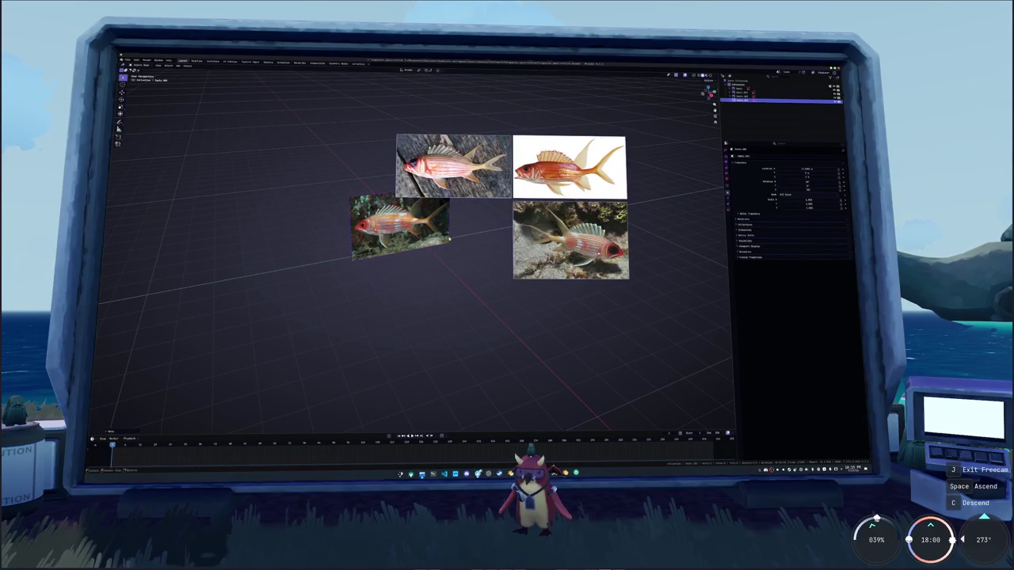
Select the other three fish photos and raise them along the Z axis
click(571, 238)
shift+click(568, 167)
shift+click(453, 166)
key(g)
key(z)
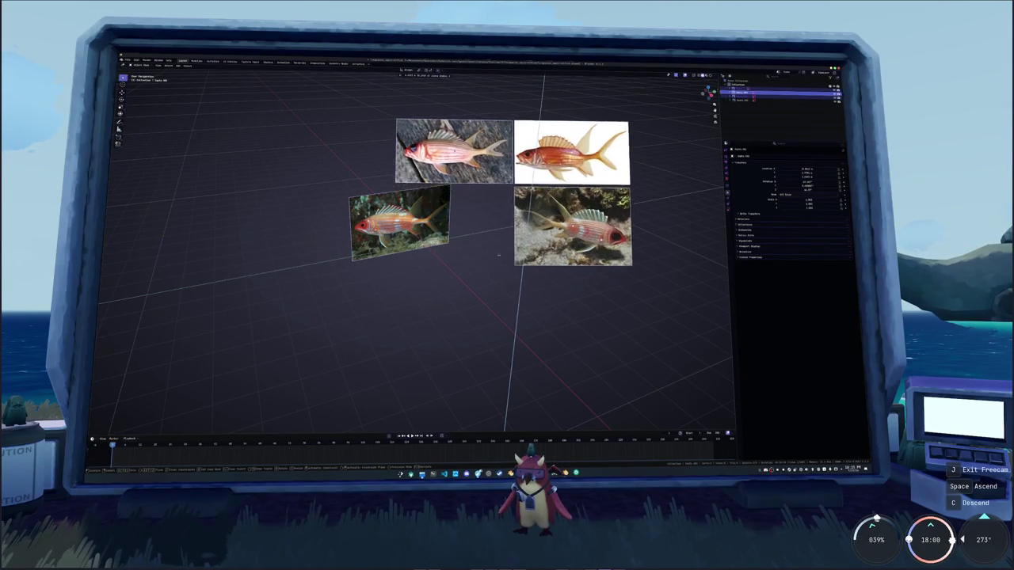
click(499, 223)
mouse_move(510, 229)
middle_down()
mouse_move(522, 228)
mouse_move(382, 255)
mouse_move(407, 226)
mouse_move(445, 222)
mouse_move(468, 296)
middle_up()
Move the upright fish photo along Z, then cancel and undo the move
key(g)
key(z)
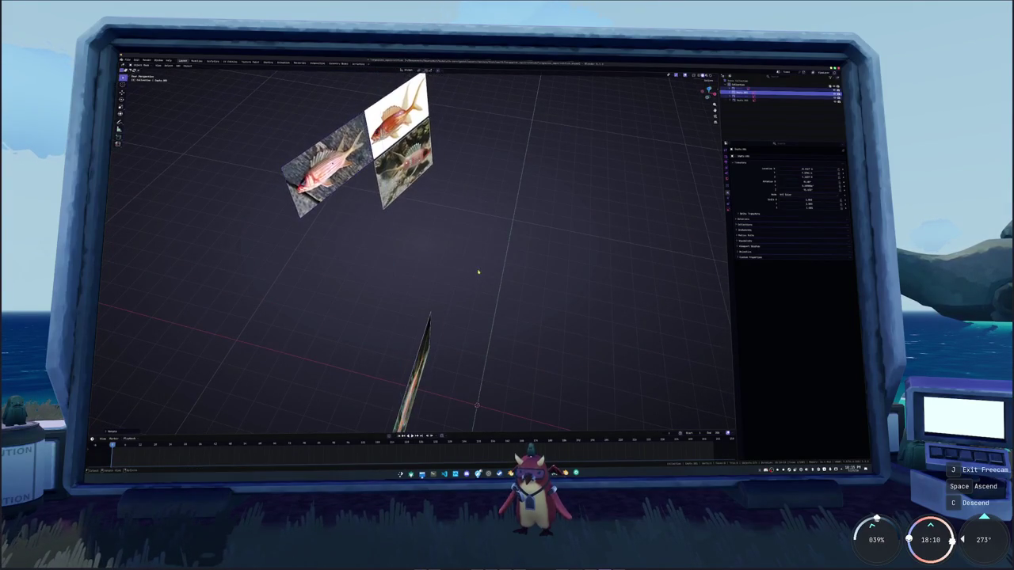
click(496, 274)
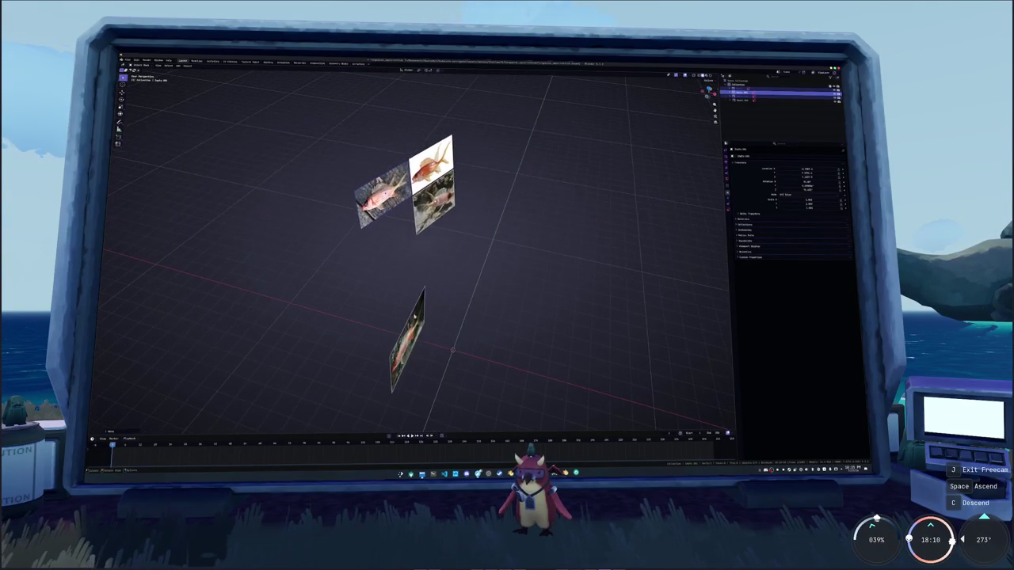
middle_drag(496, 274, 483, 277)
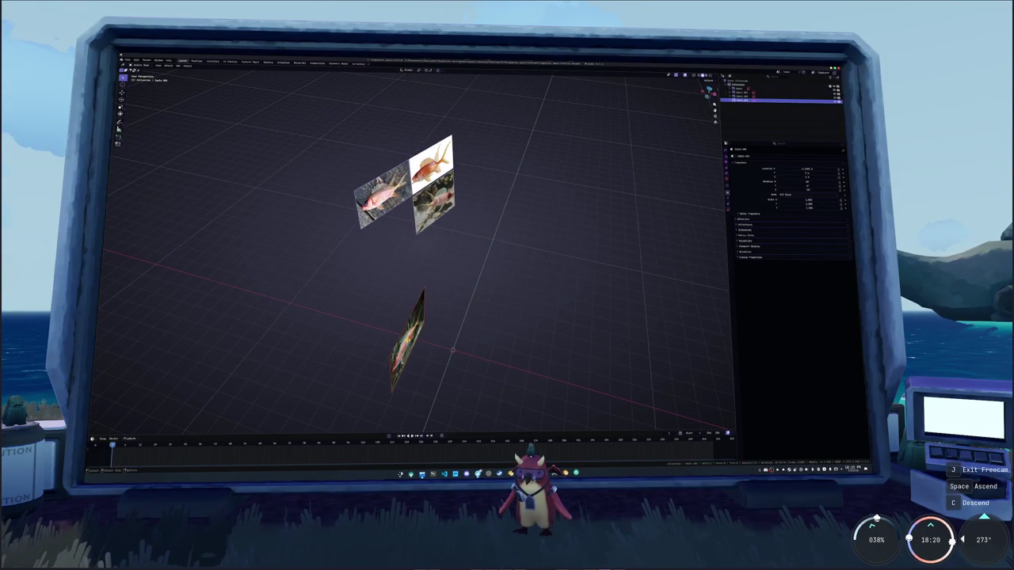
right_click(398, 336)
key(Escape)
key(ctrl+z)
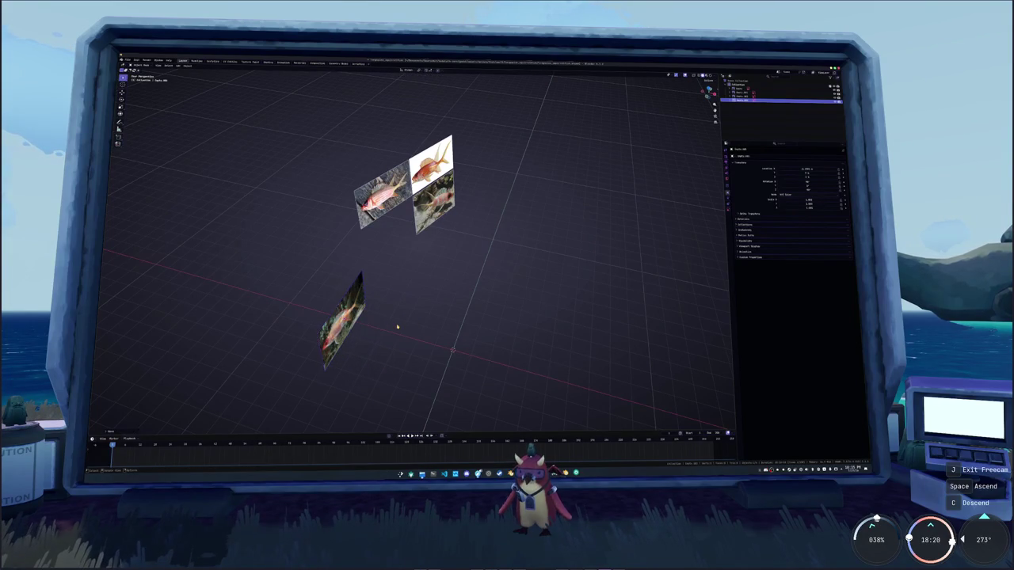
Switch to front orthographic view and zoom in on the photos
key(KP_3)
scroll(396, 328, up, 5)
scroll(396, 328, up, 3)
shift+middle_drag(396, 328, 523, 299)
scroll(522, 300, up, 3)
Lower the side fish photo's Opacity so it becomes semi-transparent
key(r)
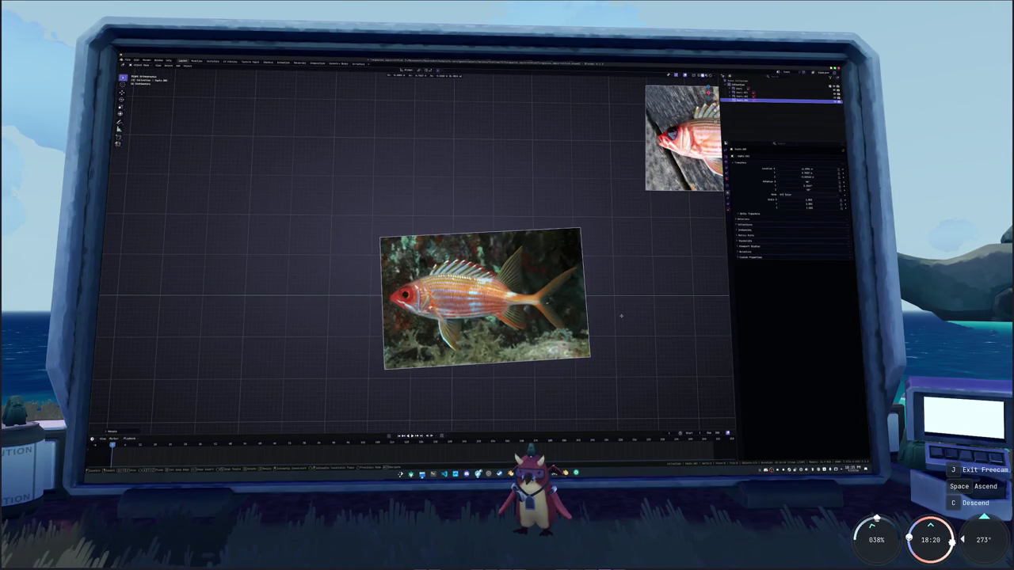
click(729, 211)
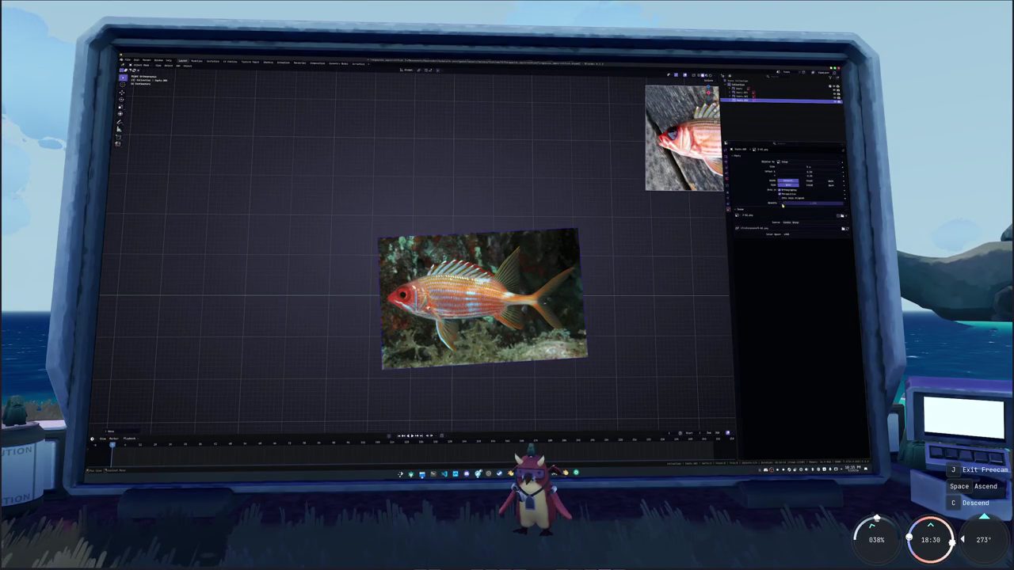
drag(792, 203, 794, 206)
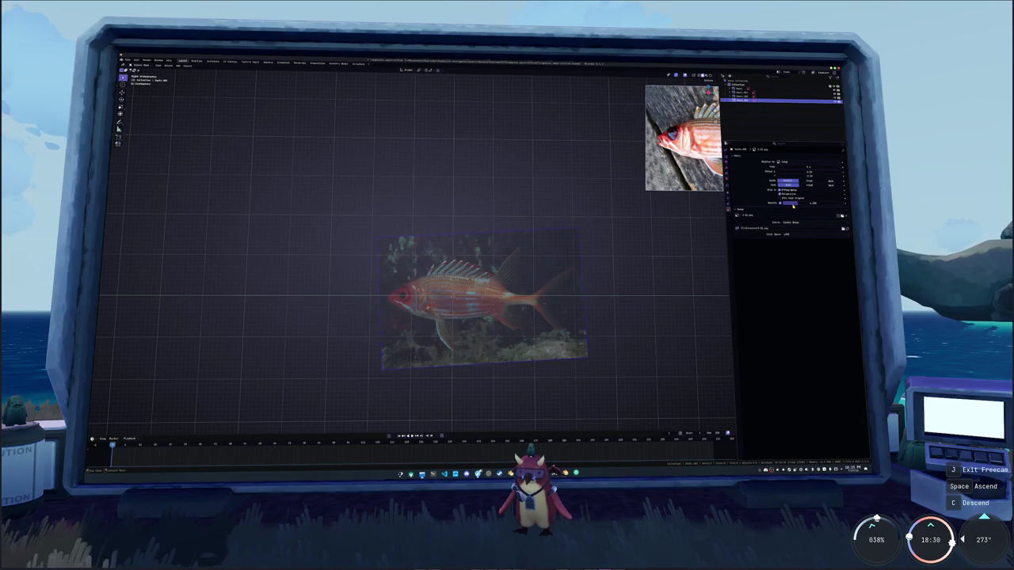
Rotate the fish photo around Z to level it, shift it along Y, and rescale it
key(r)
key(z)
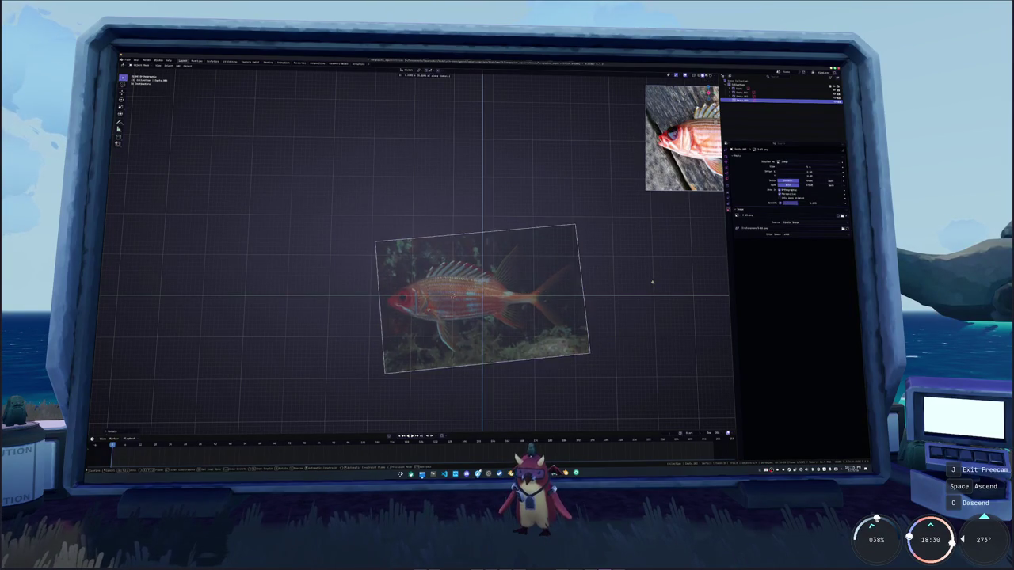
click(653, 279)
key(g)
key(y)
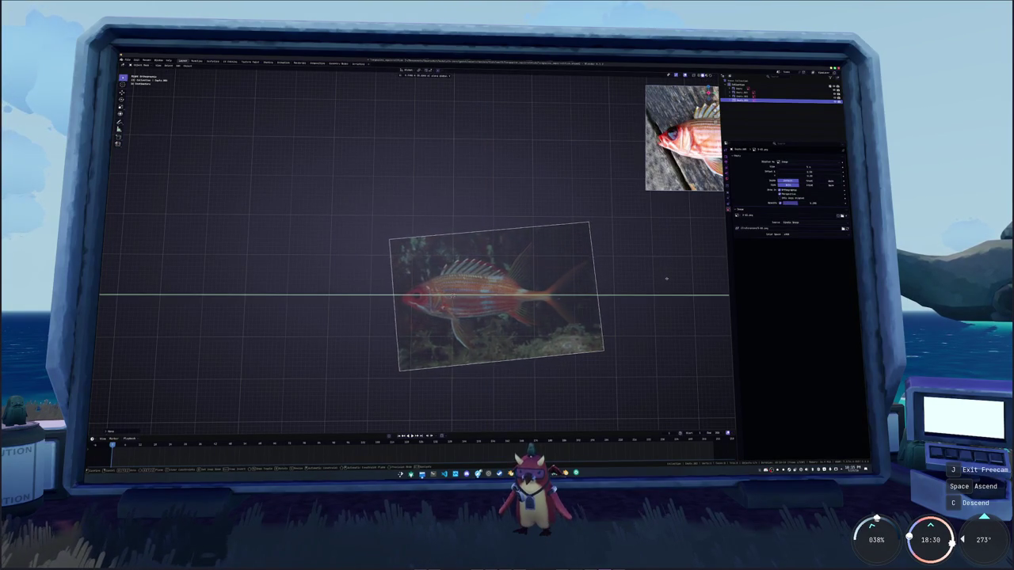
click(664, 279)
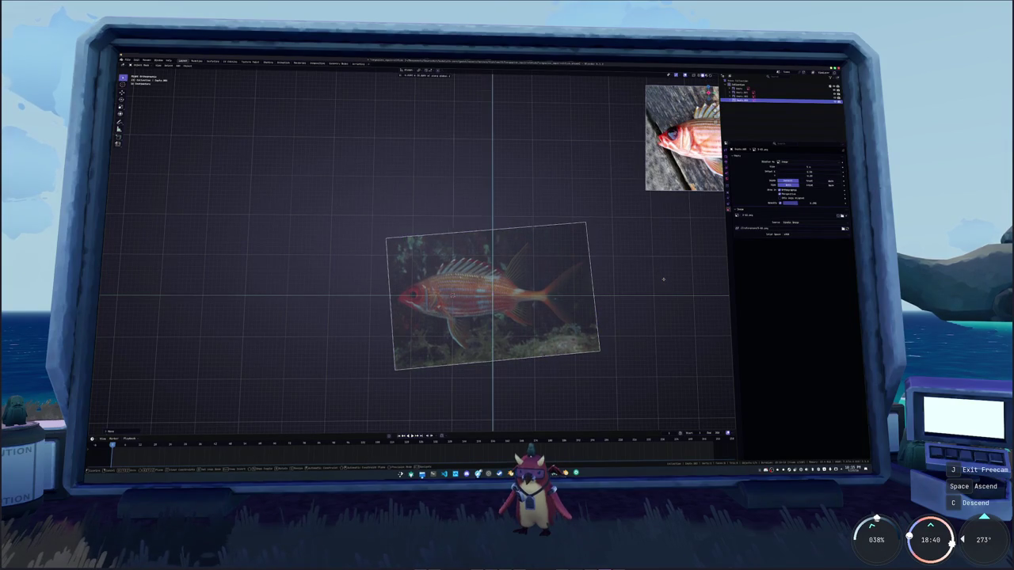
key(s)
click(664, 279)
middle_drag(663, 282, 523, 275)
Add a cube mesh at the scene centre and check the viewport side panel
key(shift+a)
mouse_move(582, 289)
click(598, 295)
key(n)
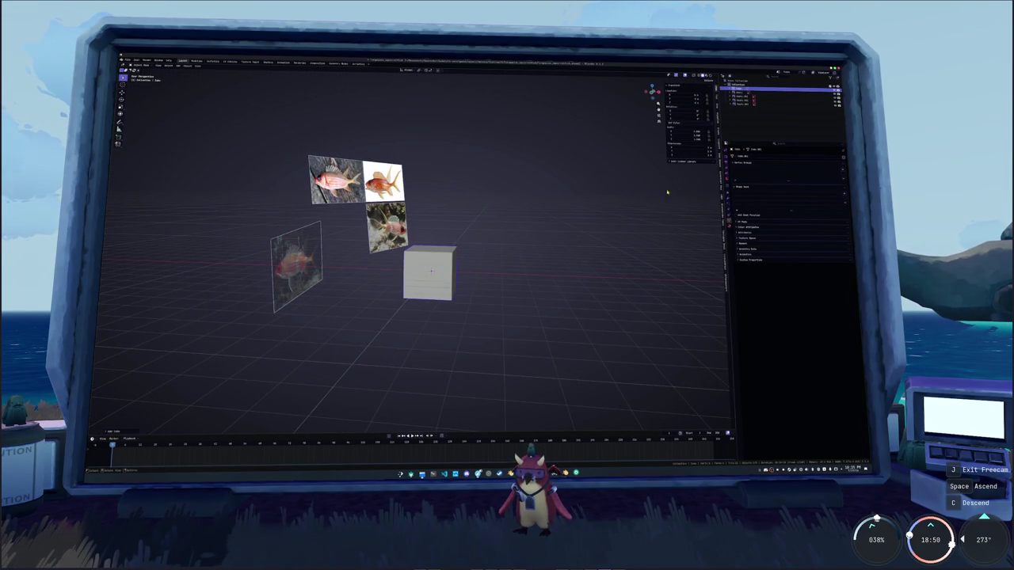
click(718, 127)
click(720, 155)
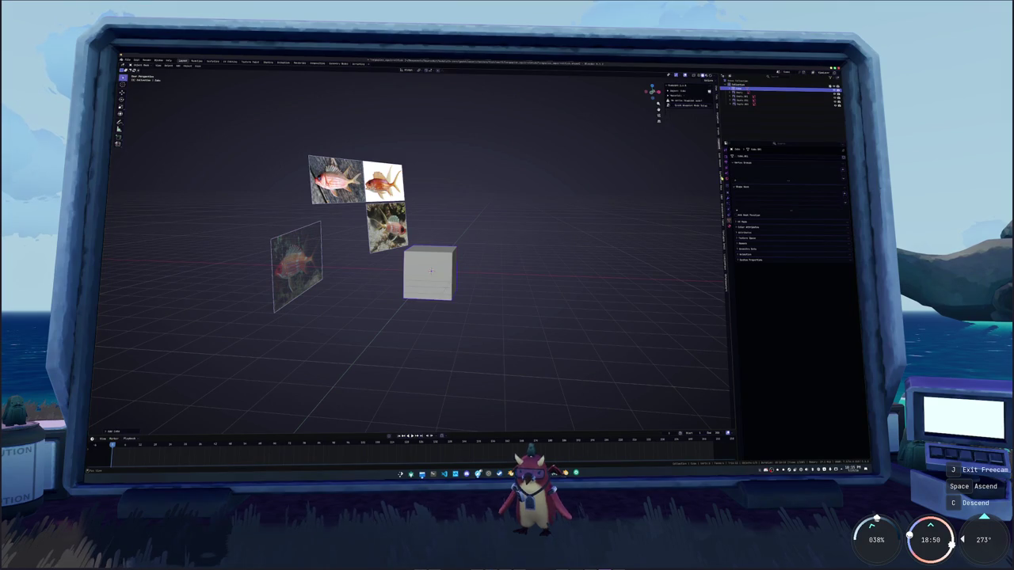
click(722, 186)
key(n)
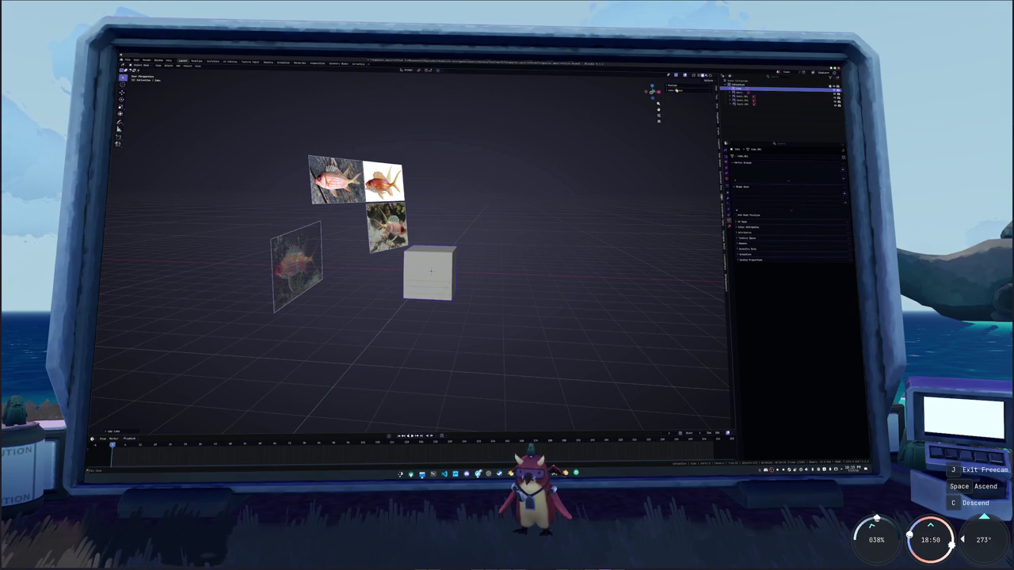
click(677, 91)
In front orthographic view, scale the cube up to cover the fish's body
key(KP_1)
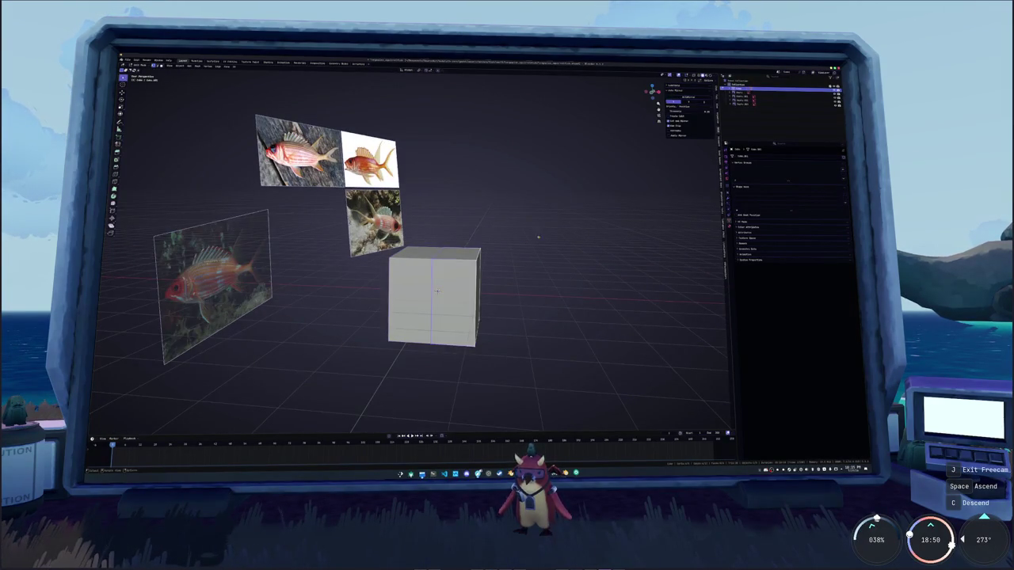
key(KP_5)
key(s)
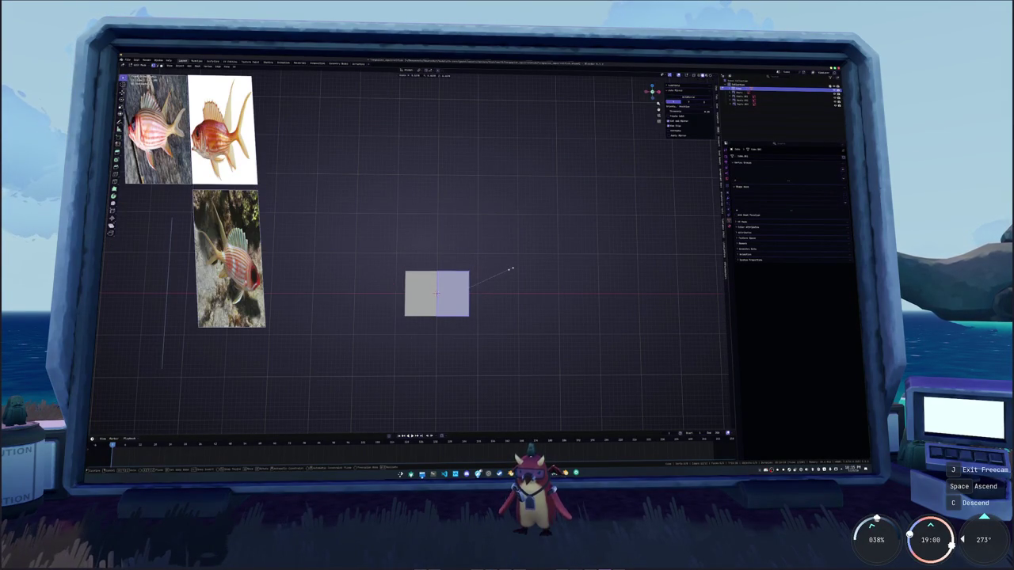
drag(230, 262, 437, 294)
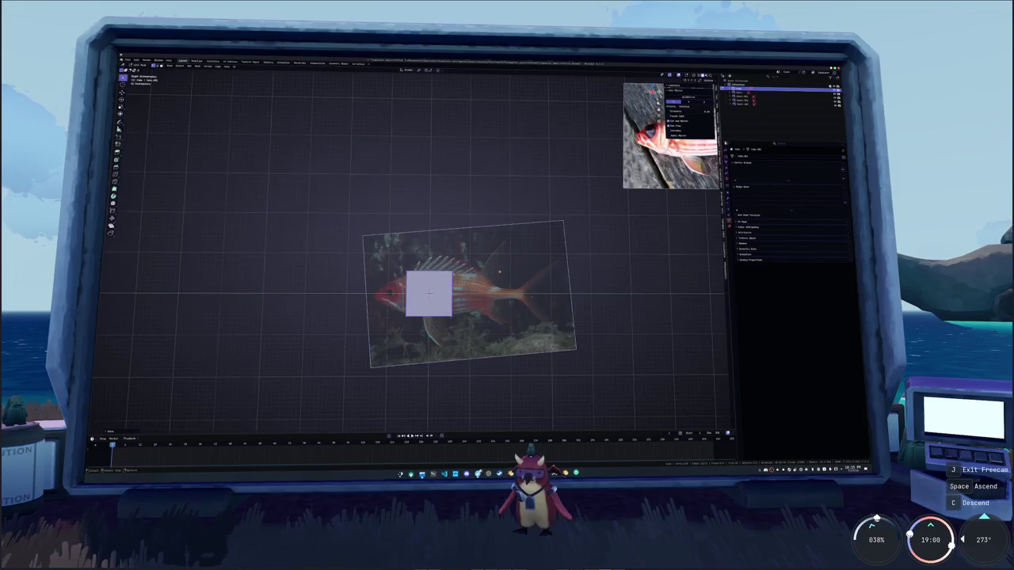
shift+middle_drag(434, 328, 436, 285)
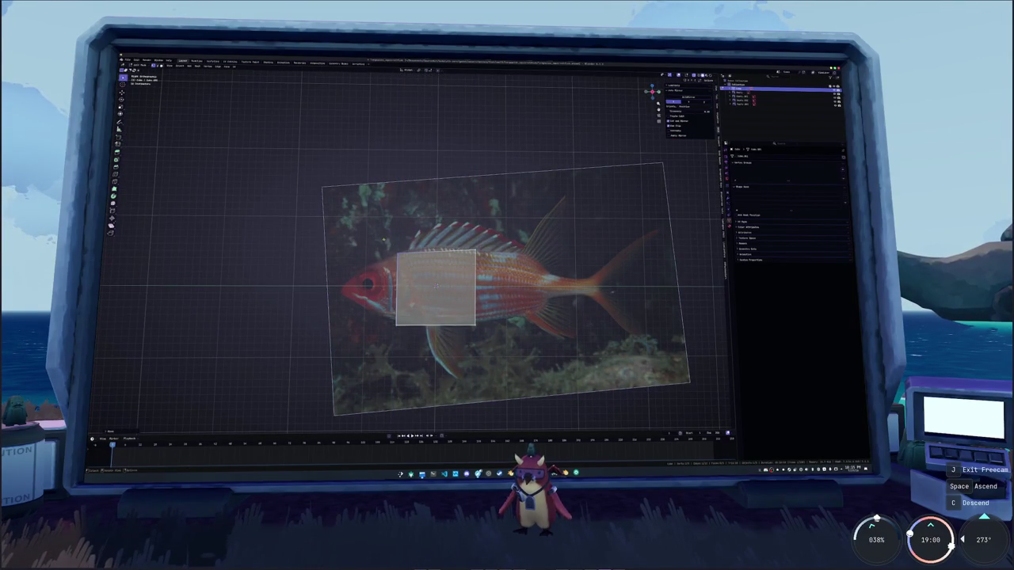
Try a vertical move of the cube, then add a loop cut across the body box
key(g)
key(z)
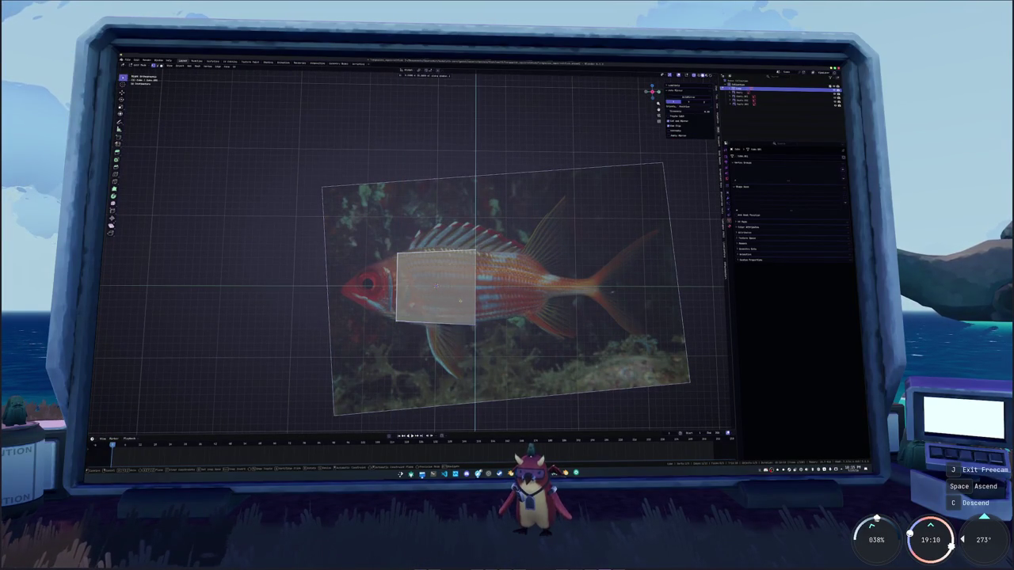
key(Escape)
key(g)
key(z)
key(Escape)
key(ctrl+r)
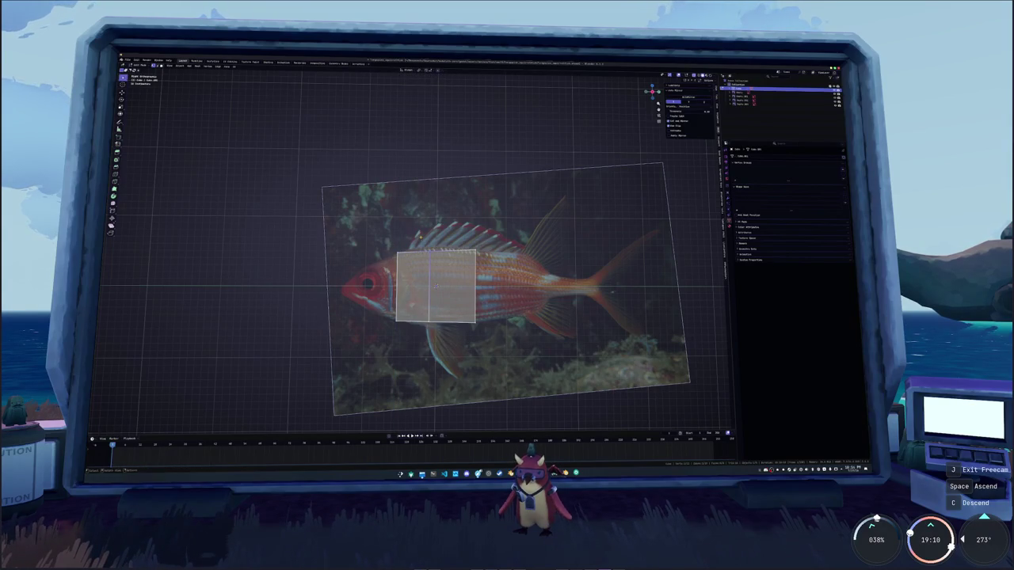
scroll(436, 285, up, 1)
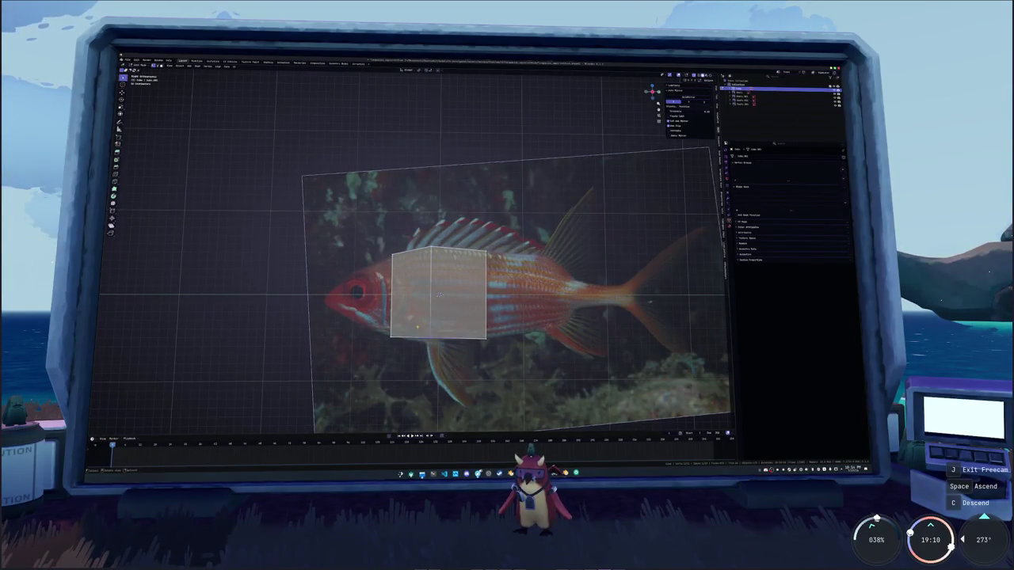
shift+middle_drag(438, 294, 427, 267)
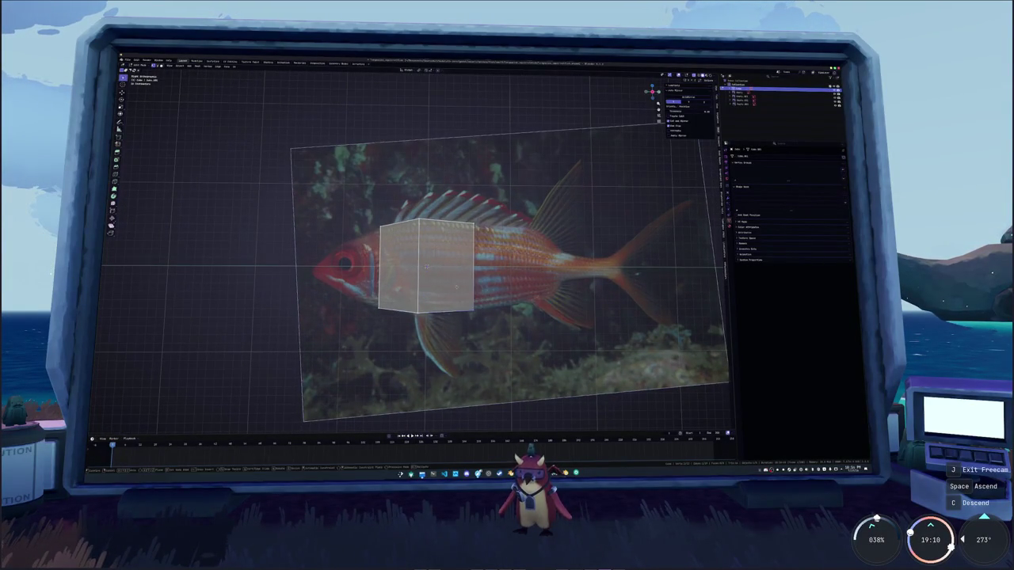
key(e)
key(Return)
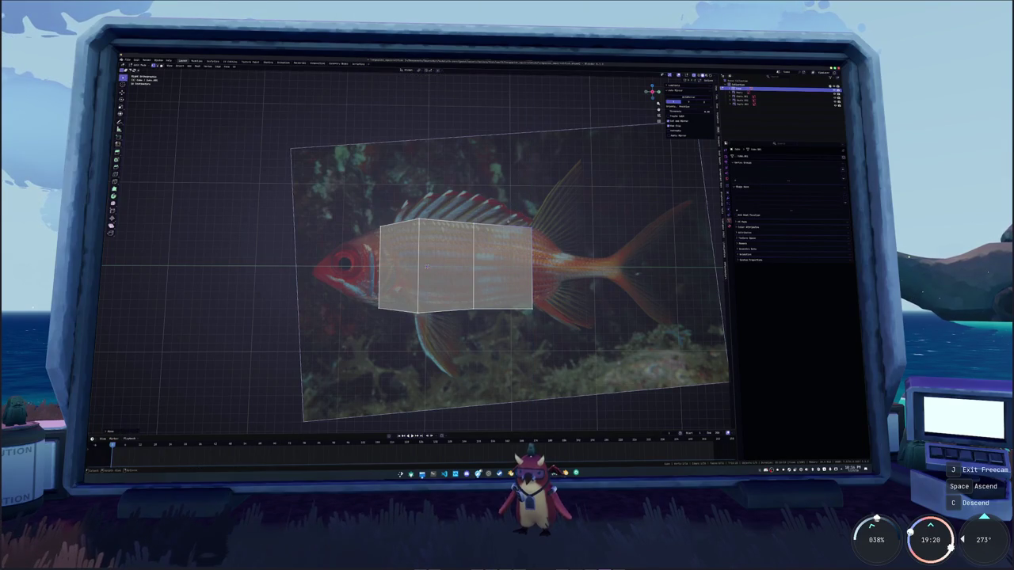
Select the rear face and push a new section back along X
drag(515, 306, 544, 334)
key(g)
key(z)
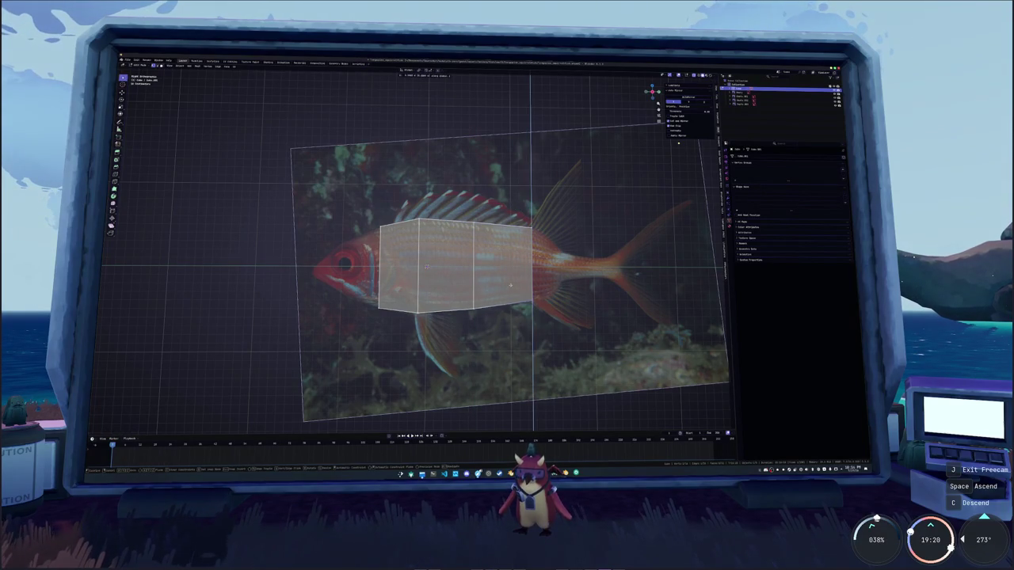
key(x)
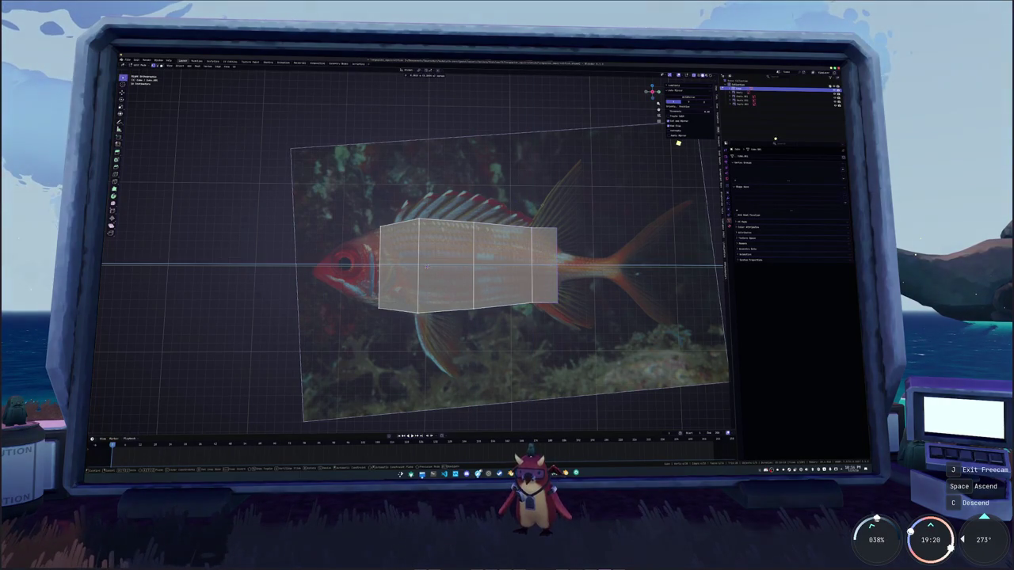
click(549, 210)
Scale the rear face along Z until it matches the body height in the reference
key(s)
key(z)
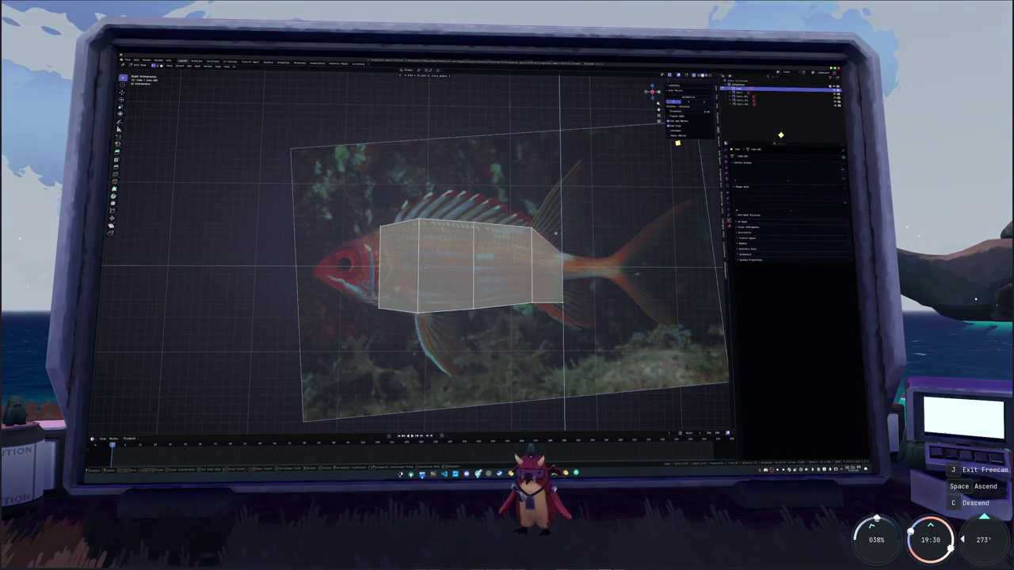
click(548, 260)
key(s)
key(z)
click(542, 228)
key(s)
key(z)
click(542, 282)
key(s)
key(z)
click(560, 279)
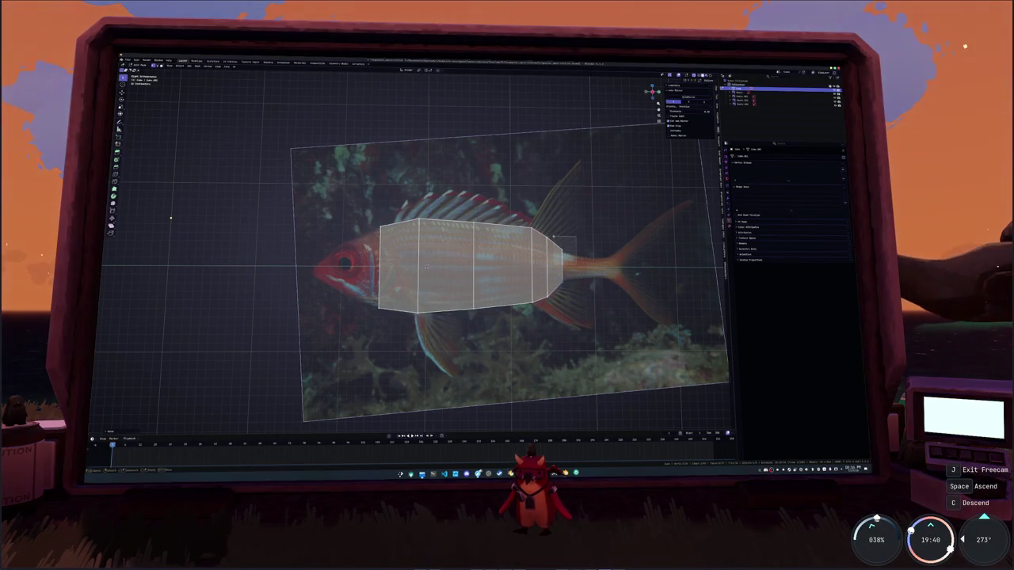
Extrude a second section toward the tail and shrink its face along Z
key(e)
click(598, 235)
key(s)
key(z)
click(613, 292)
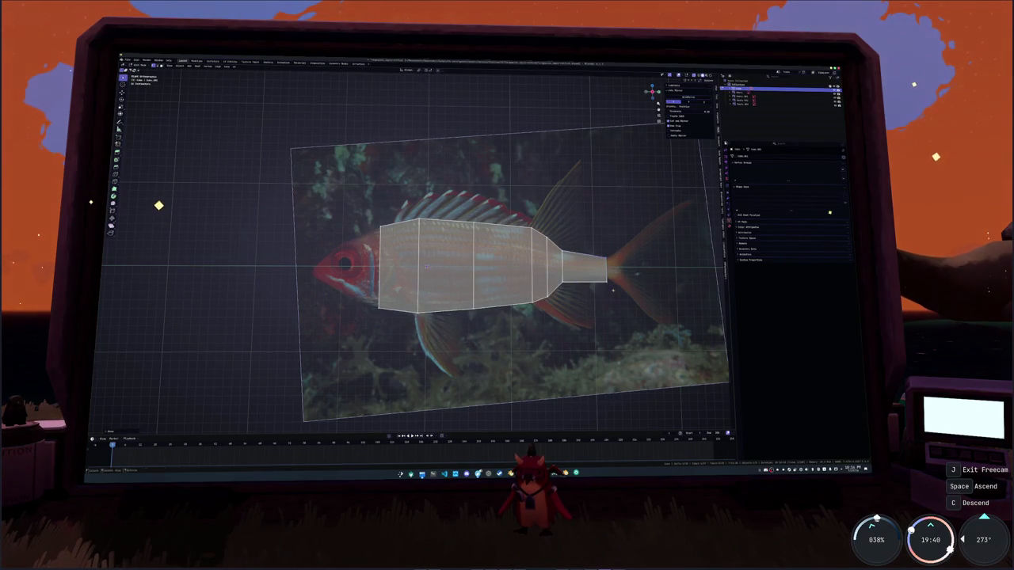
key(s)
key(z)
click(613, 291)
key(s)
key(z)
click(576, 252)
Fine-tune the tail-end face height with repeated Z scaling
key(s)
key(z)
click(576, 270)
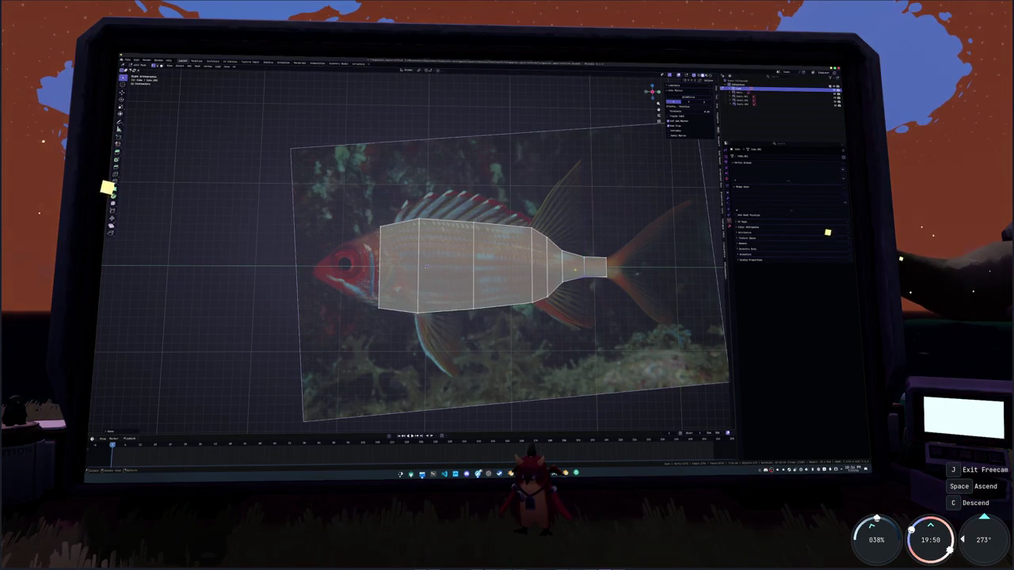
key(s)
key(z)
click(598, 249)
key(s)
key(z)
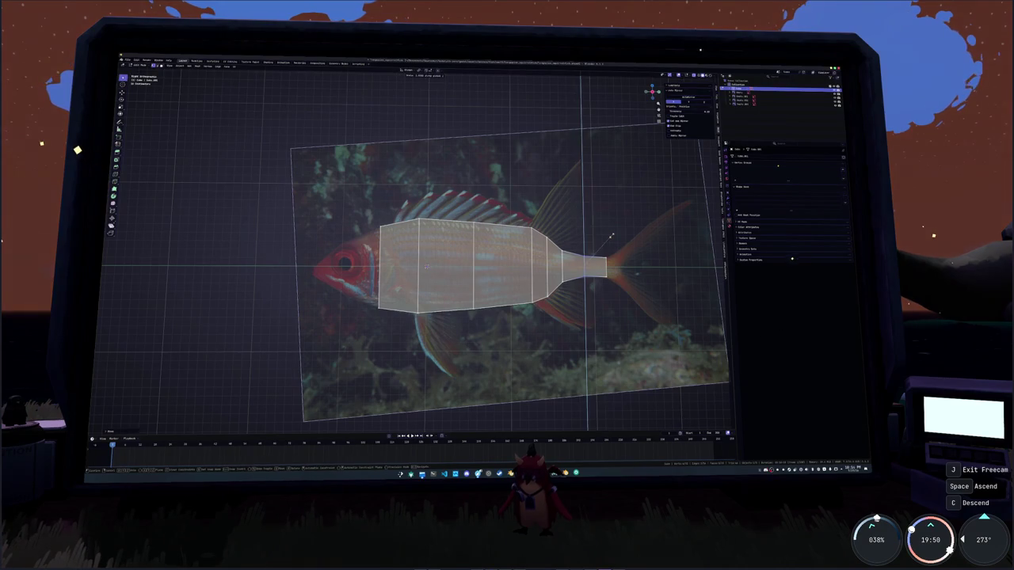
click(614, 235)
Narrow a further section toward the tail along Z
key(s)
key(z)
click(625, 234)
key(s)
key(z)
click(631, 231)
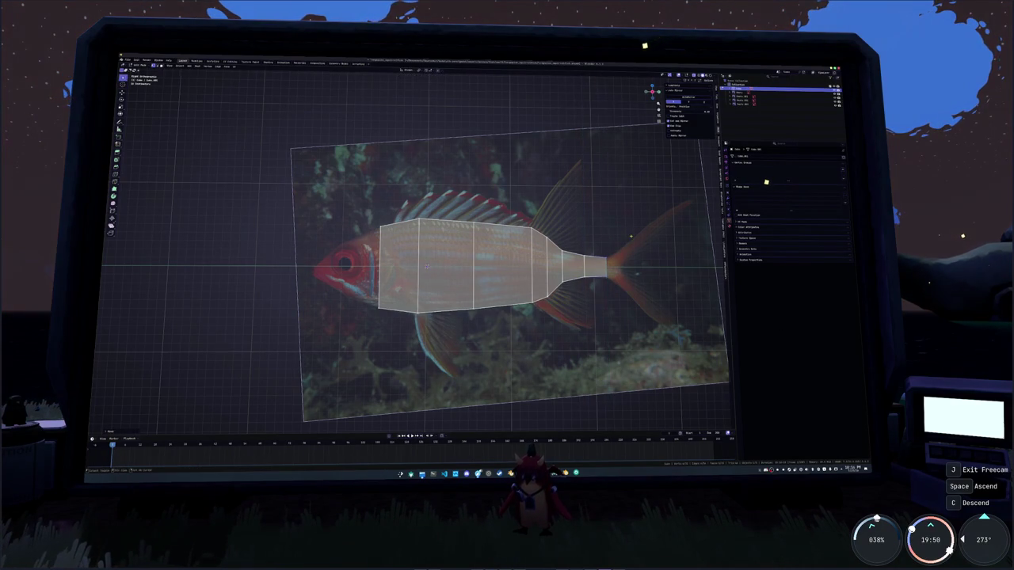
Recentre the view and refine the final tail-base face height, then review the tapered body
shift+middle_drag(631, 231, 540, 236)
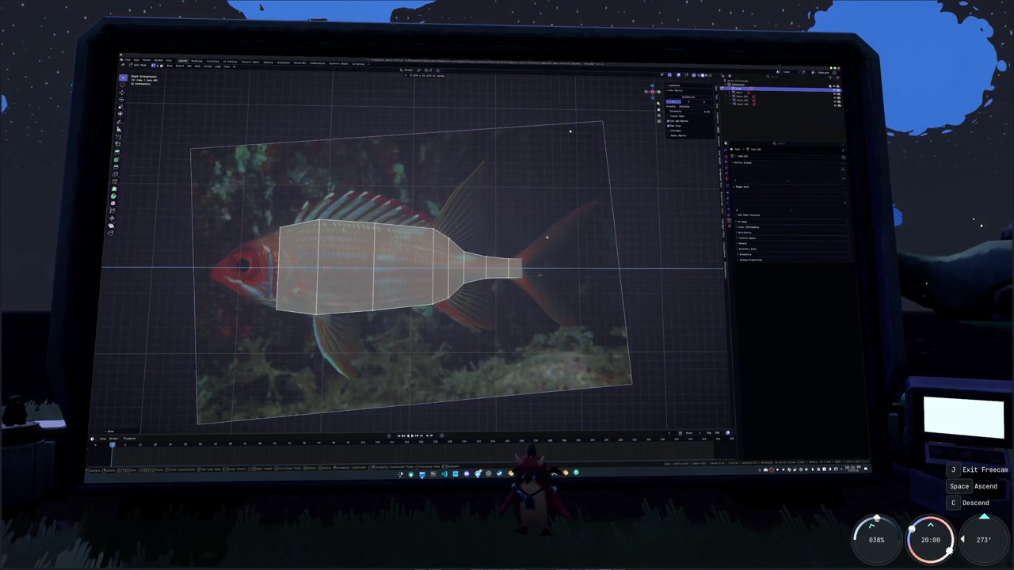
scroll(547, 237, up, 1)
scroll(571, 245, up, 1)
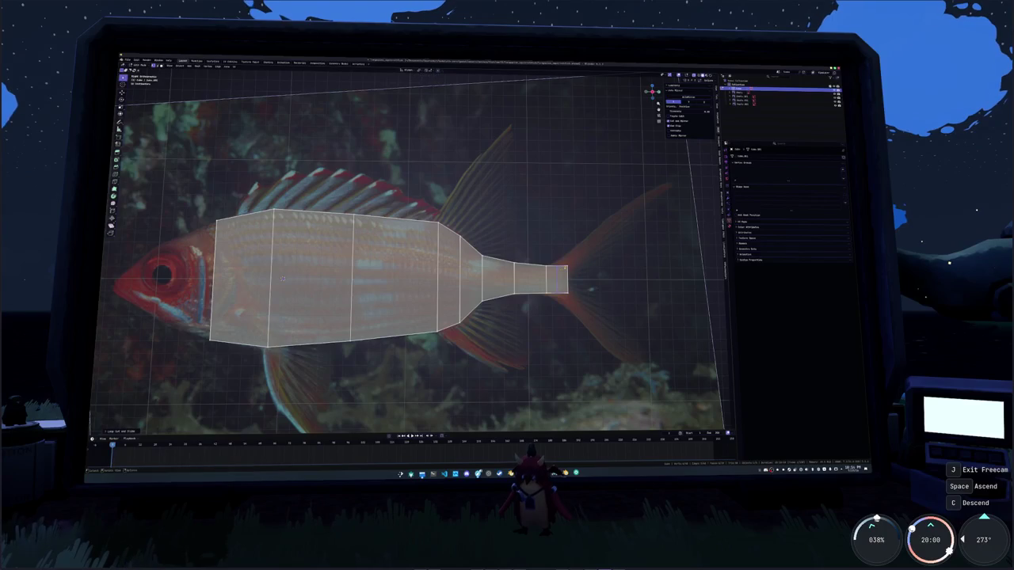
click(598, 253)
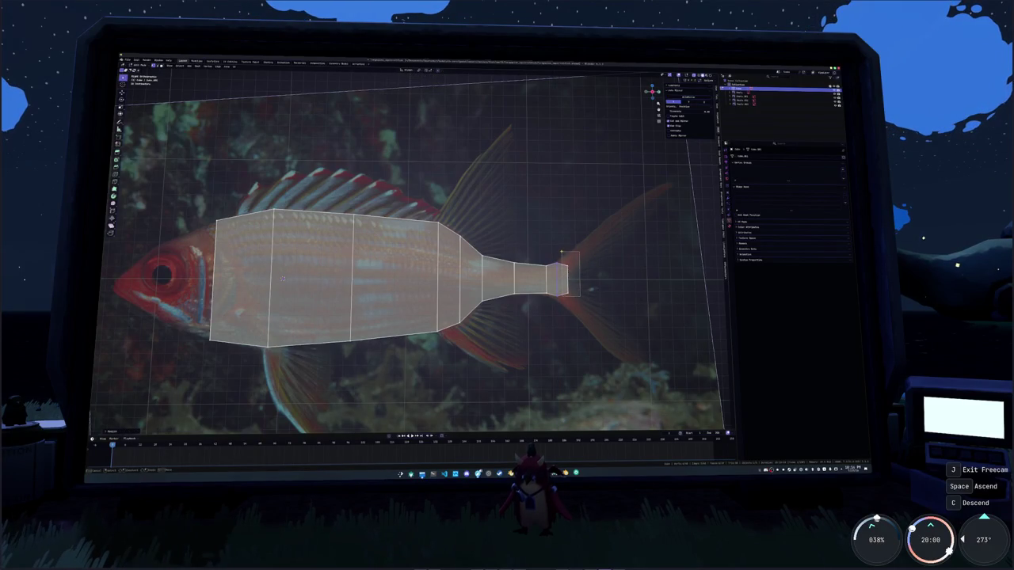
key(s)
key(z)
click(612, 242)
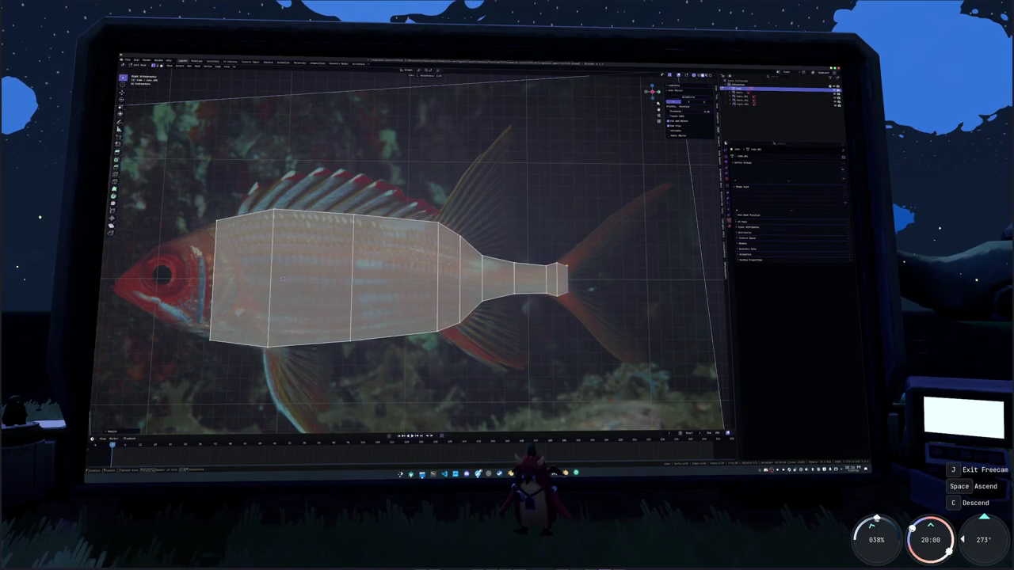
key(s)
key(z)
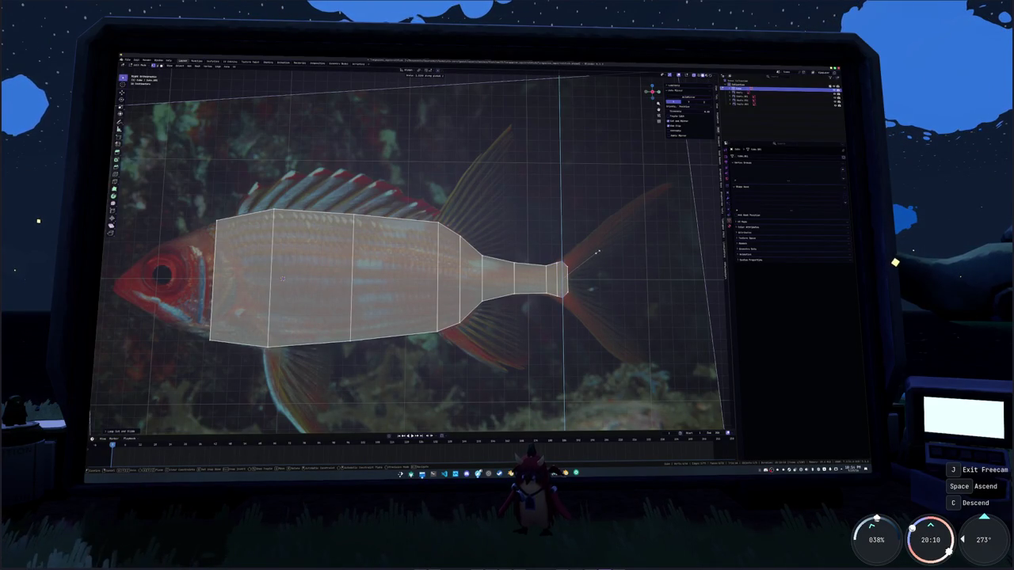
click(595, 253)
key(Tab)
middle_drag(595, 253, 570, 237)
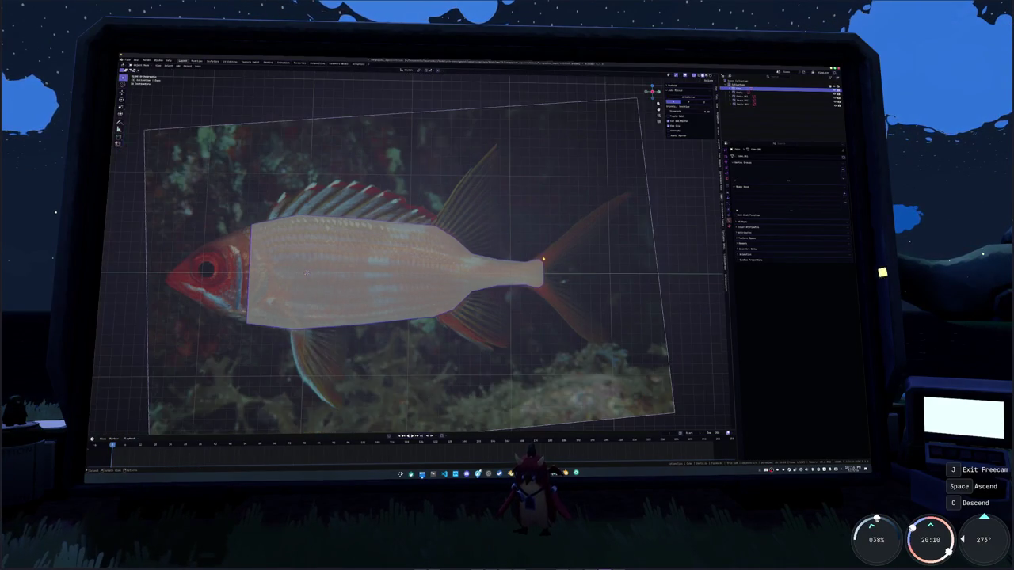
Extrude the front face over the head and scale it to 0 for a pointed nose
middle_drag(418, 259, 462, 202)
key(Tab)
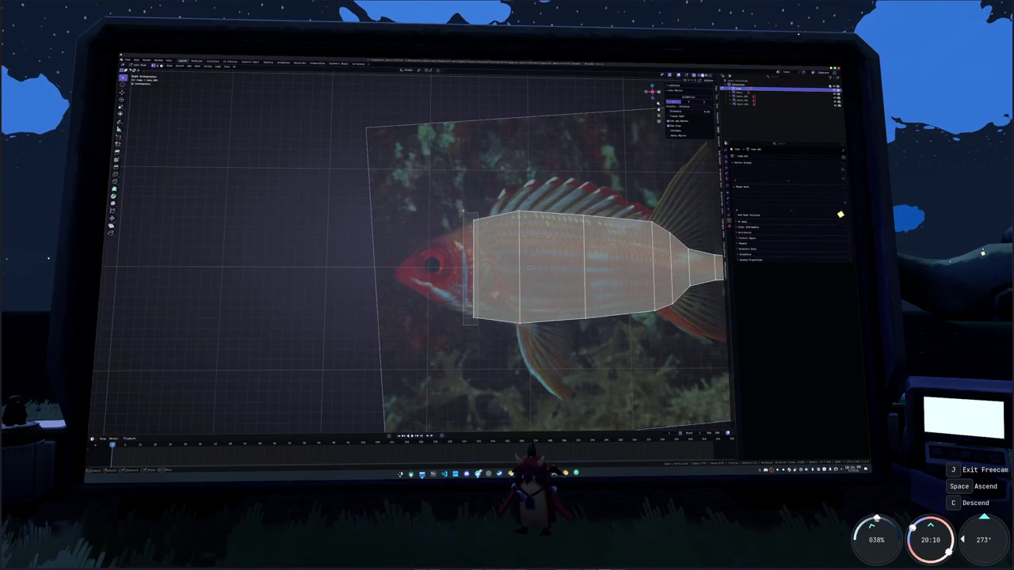
key(e)
click(386, 212)
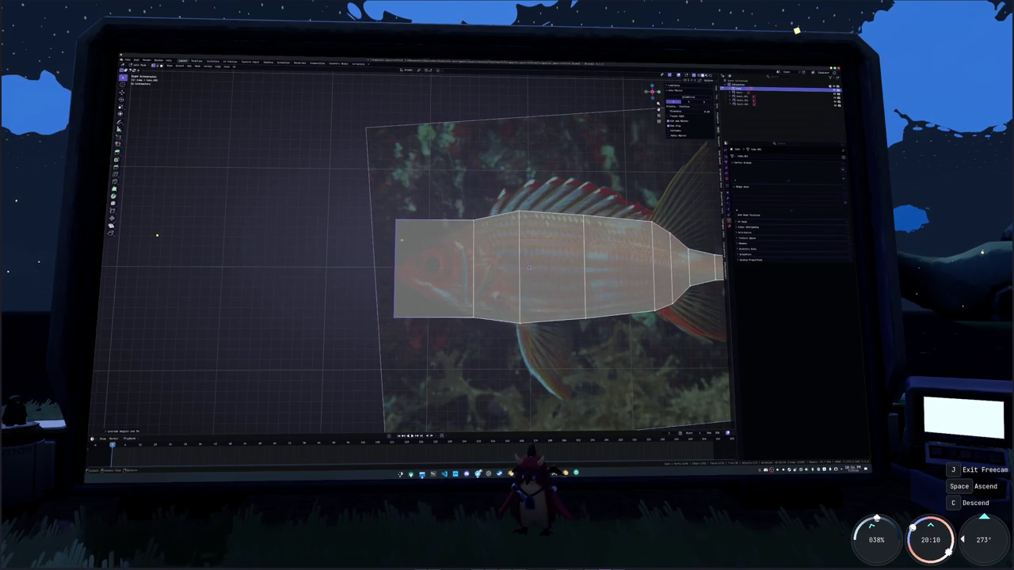
text(s0)
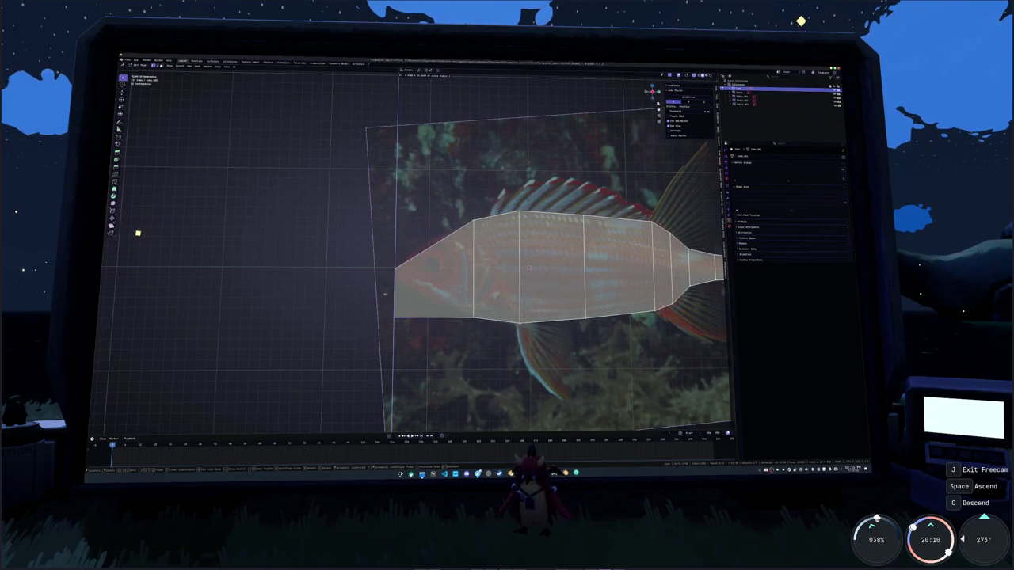
key(Return)
key(Return)
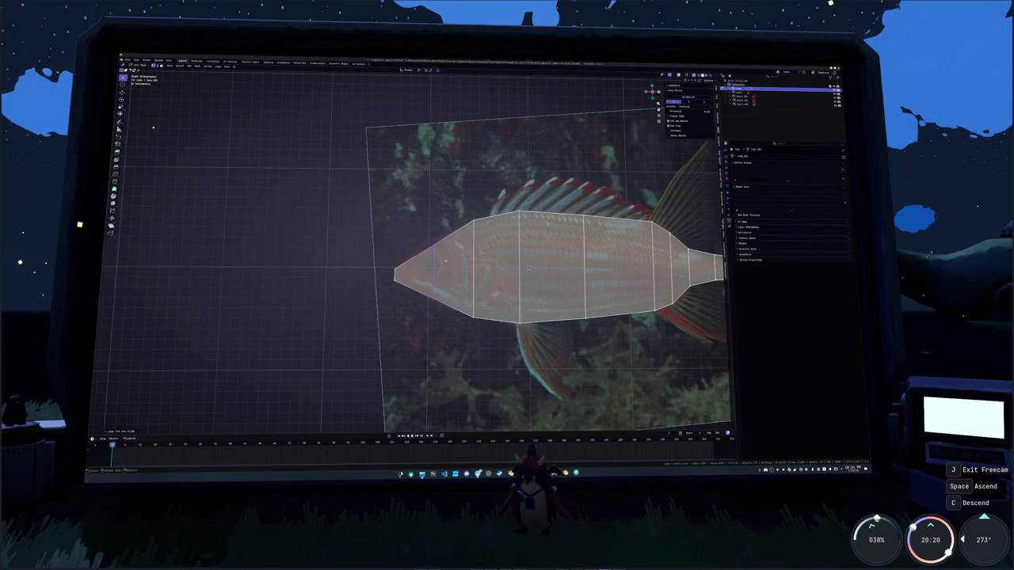
Add an edge loop near the head, slide it toward the nose, and start moving it along Y
click(425, 252)
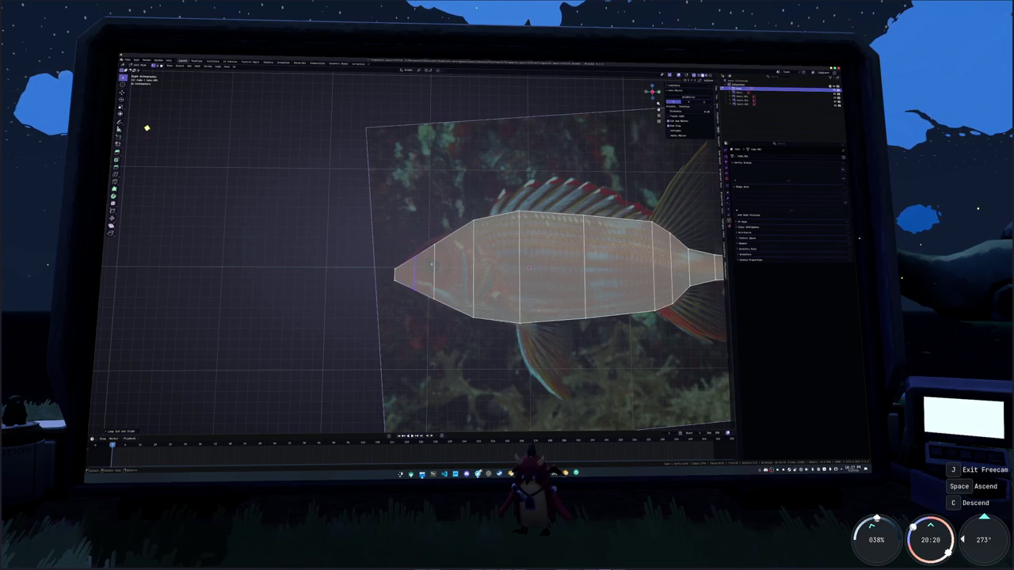
drag(443, 316, 451, 217)
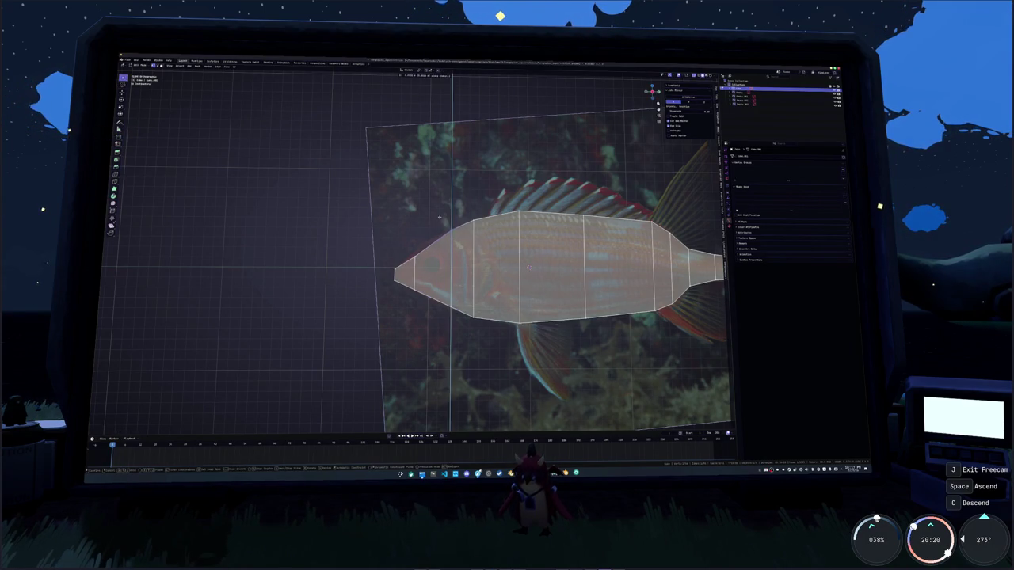
key(g)
key(y)
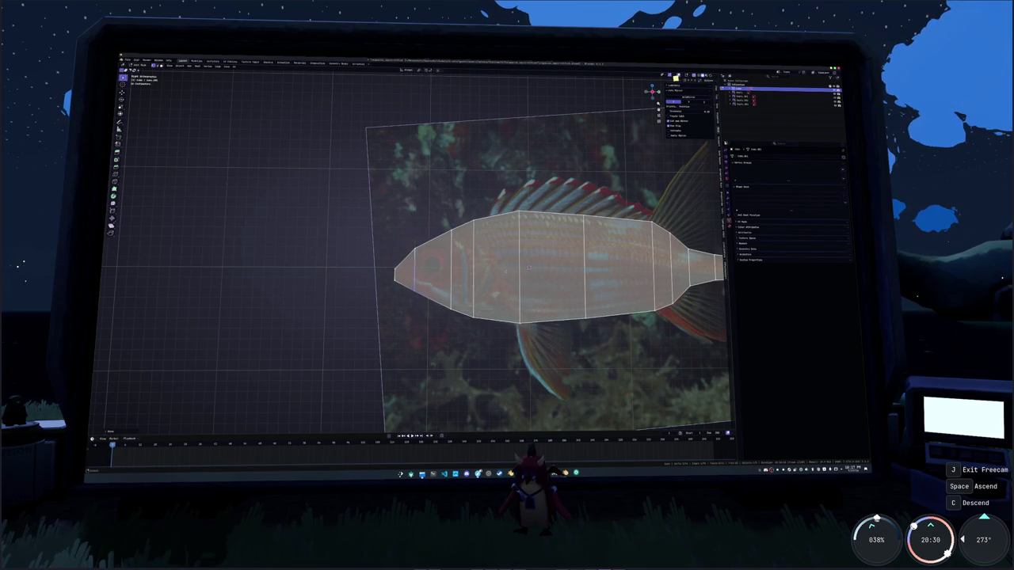
In side view, slide the nose vertices along their edges to match the head reference
middle_drag(408, 278, 591, 289)
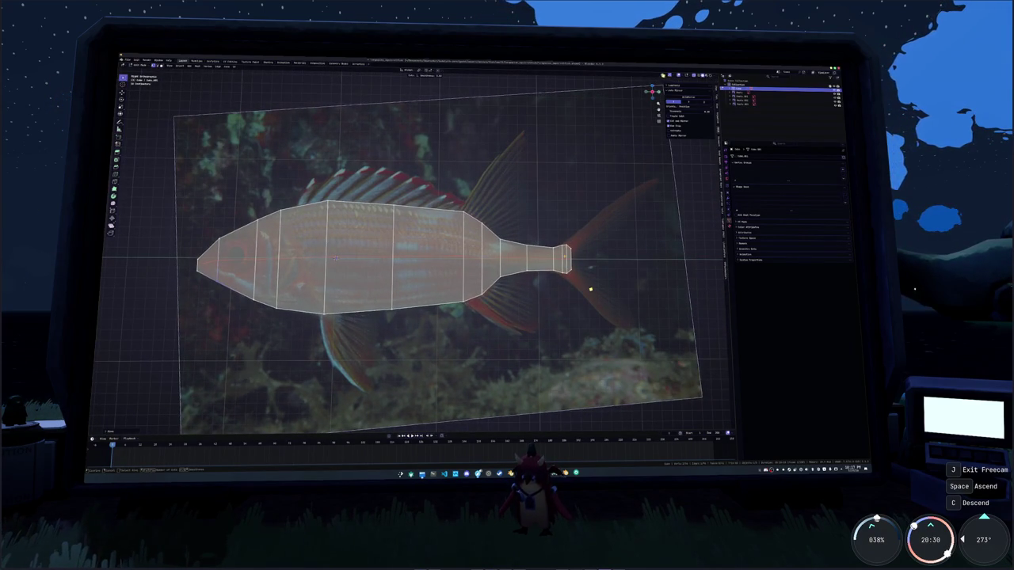
key(ctrl+r)
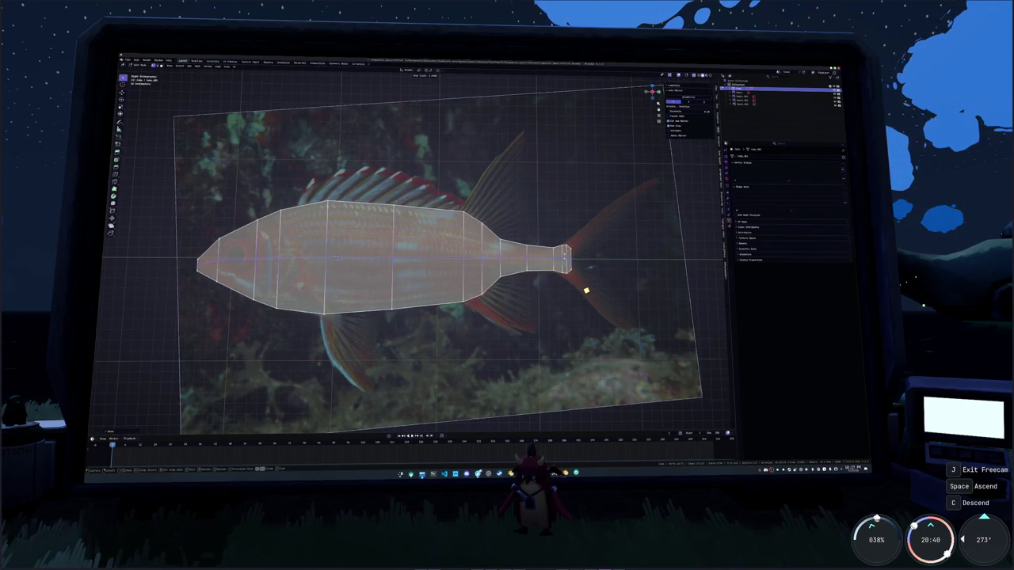
ctrl+scroll(583, 294, up, 5)
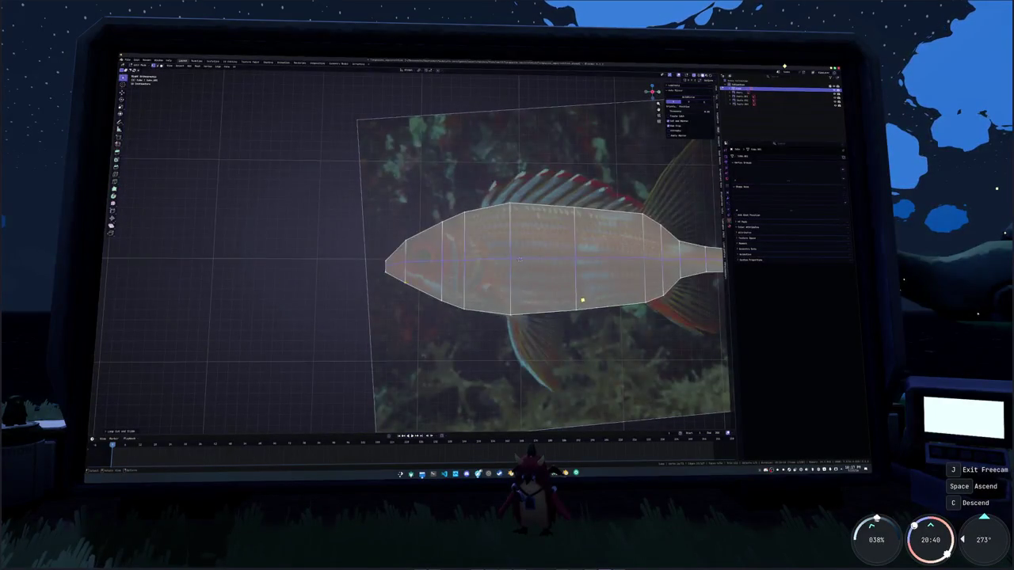
scroll(583, 299, up, 3)
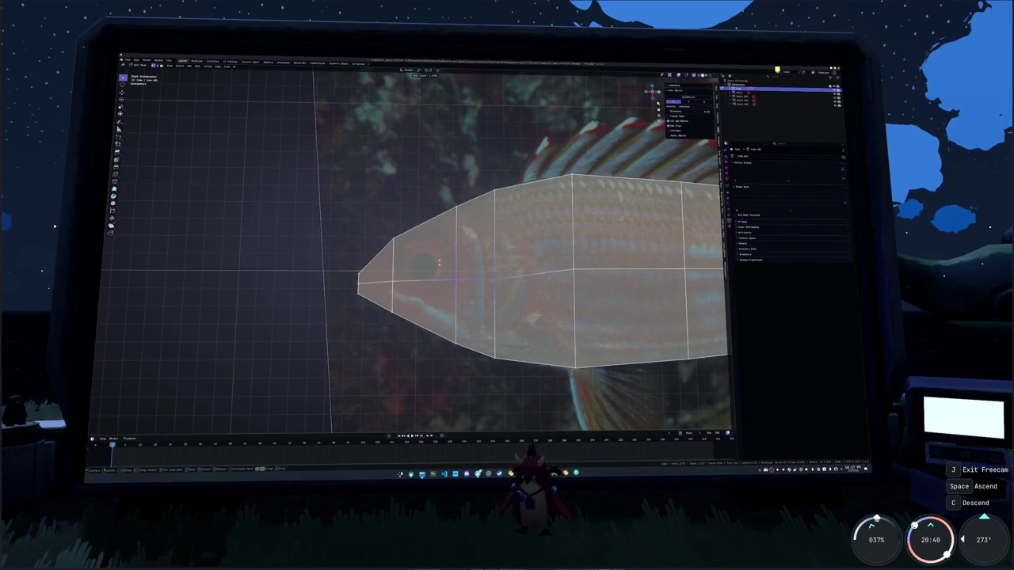
key(shift+v)
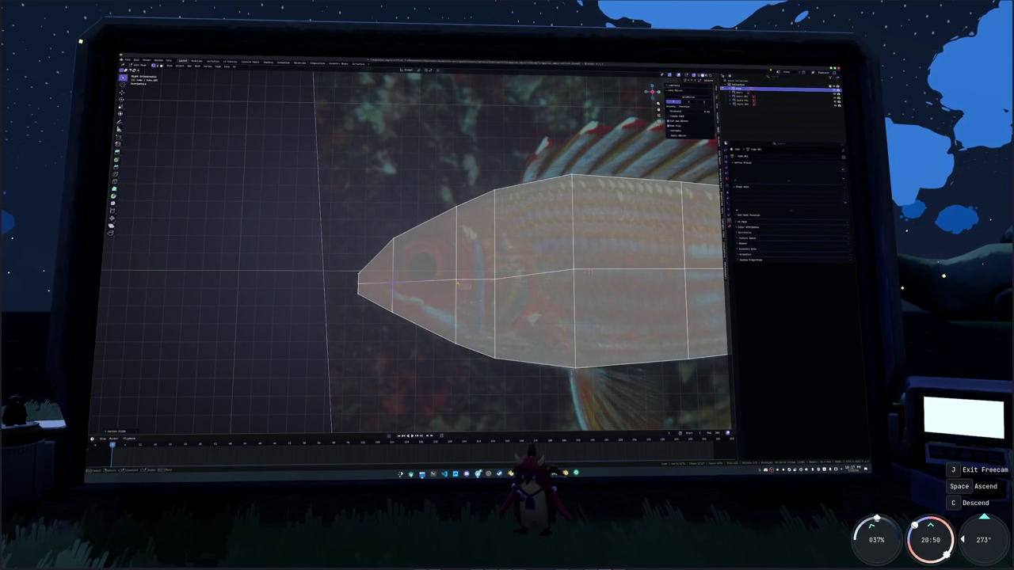
shift+middle_drag(439, 272, 376, 272)
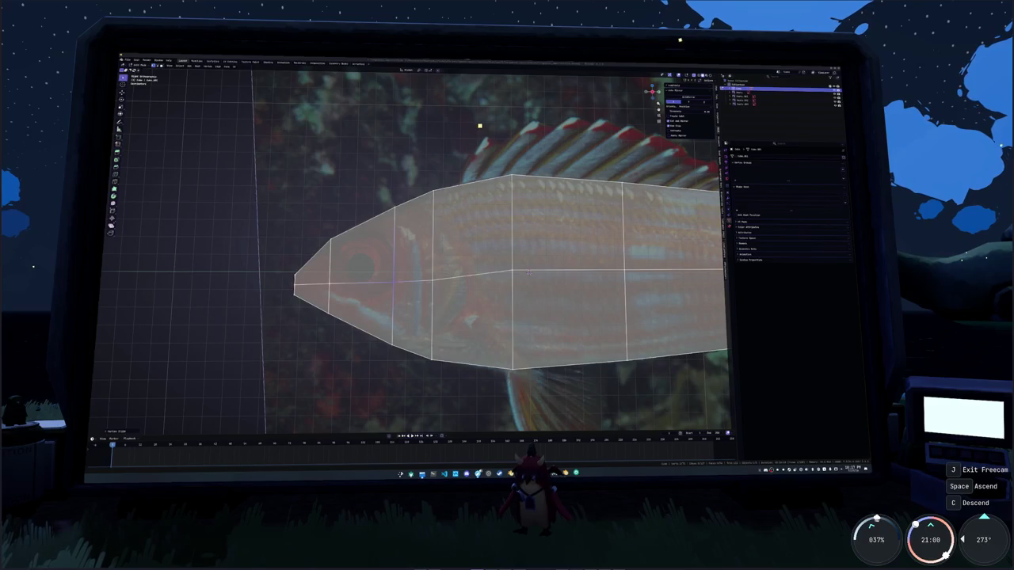
scroll(491, 150, down, 1)
scroll(507, 206, down, 1)
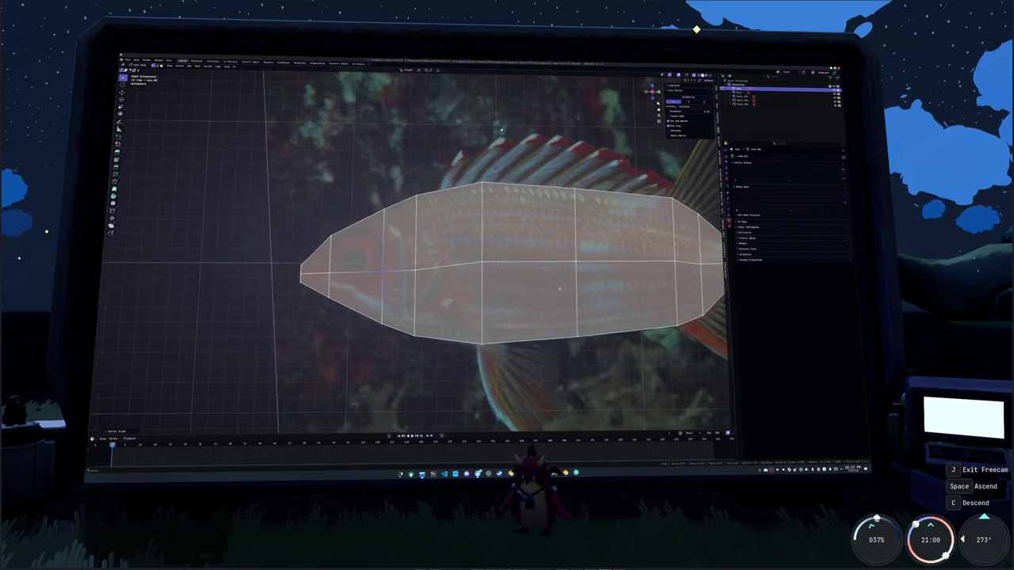
scroll(522, 262, down, 1)
scroll(535, 294, up, 1)
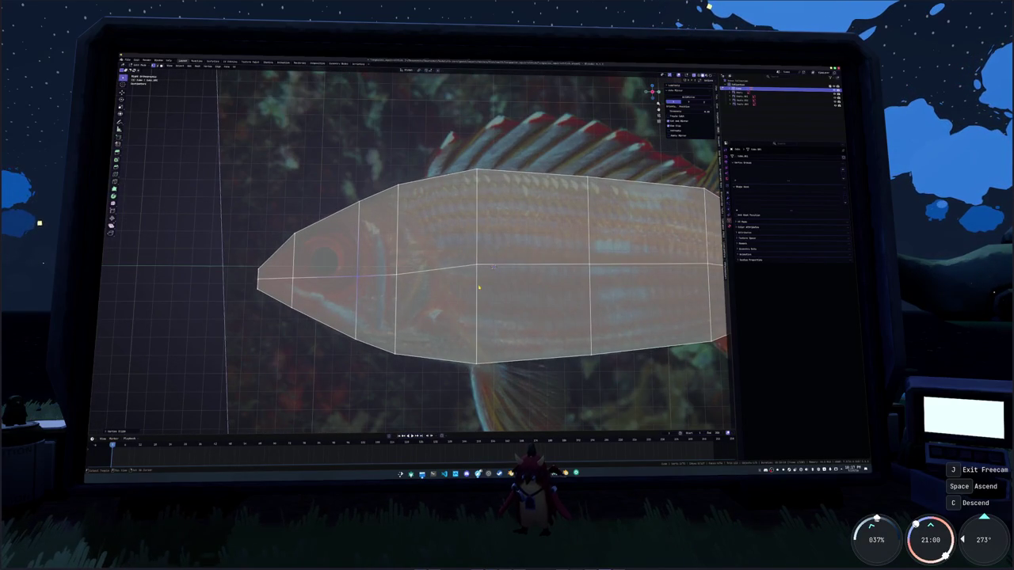
shift+middle_drag(478, 288, 459, 292)
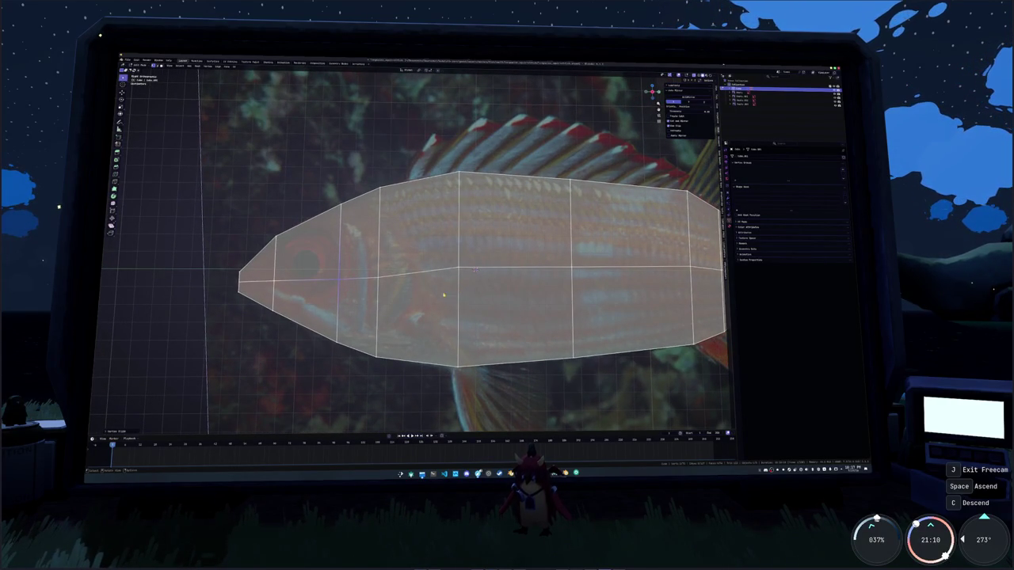
key(shift+v)
click(428, 270)
Slide the belly and tail vertices to follow the reference's tail profile
click(568, 277)
key(shift+v)
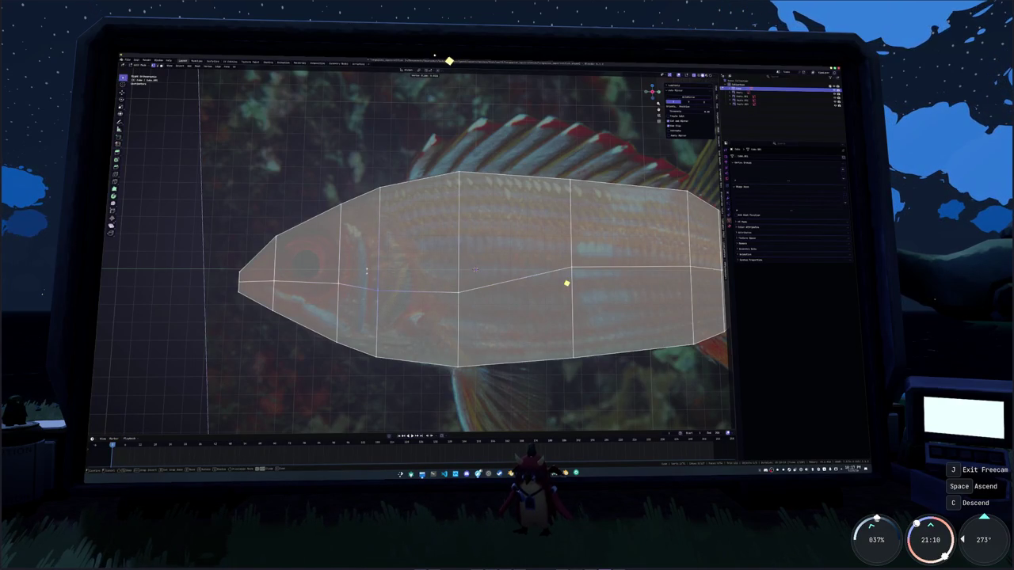
shift+middle_drag(567, 283, 569, 301)
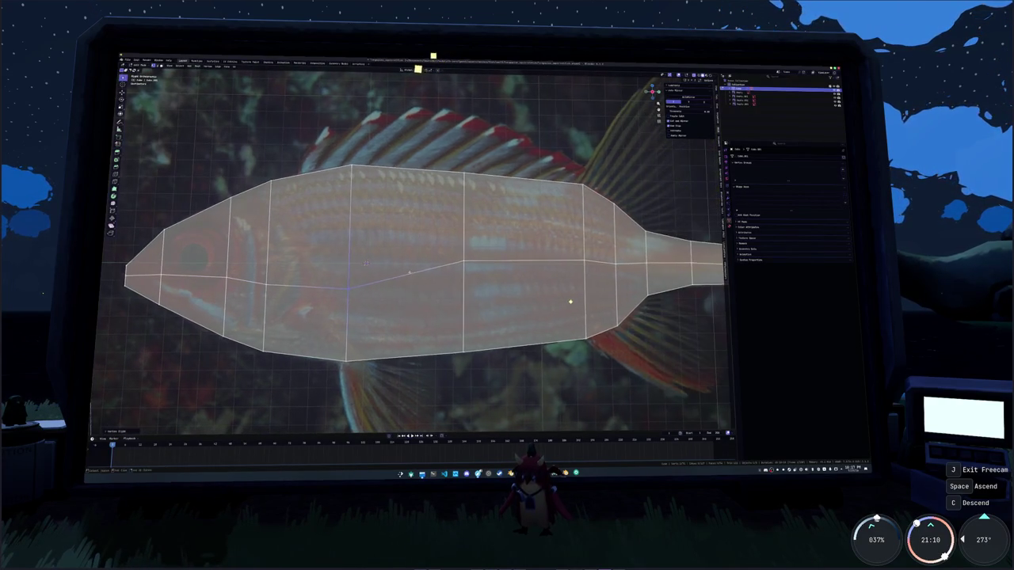
click(439, 268)
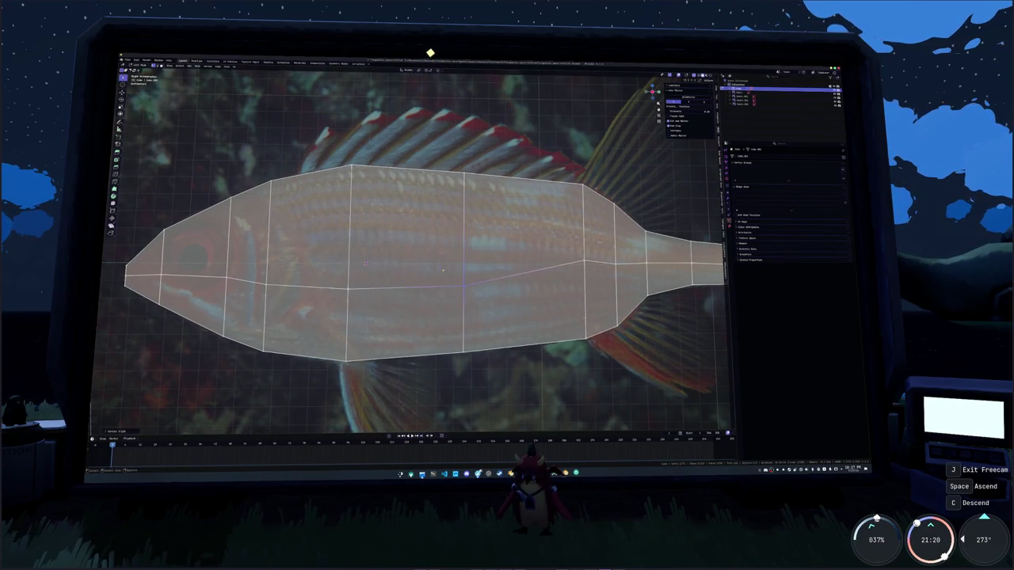
shift+middle_drag(440, 267, 361, 265)
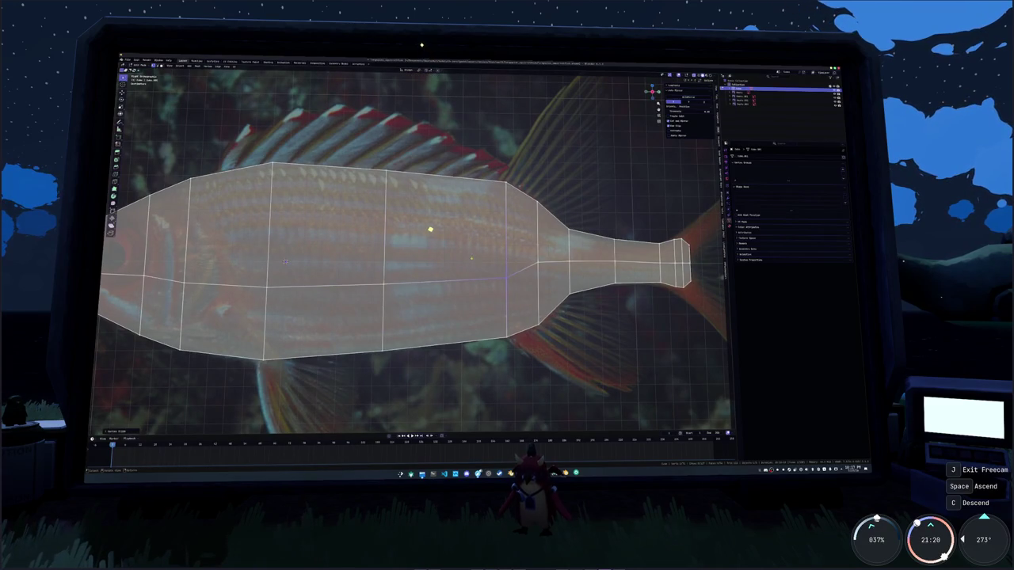
key(g)
key(g)
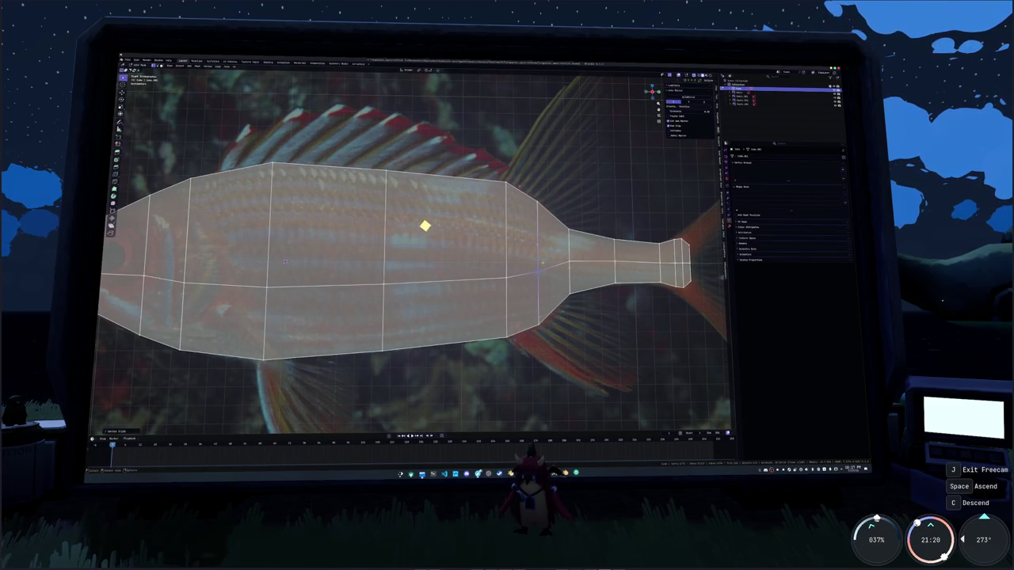
shift+middle_drag(425, 226, 415, 215)
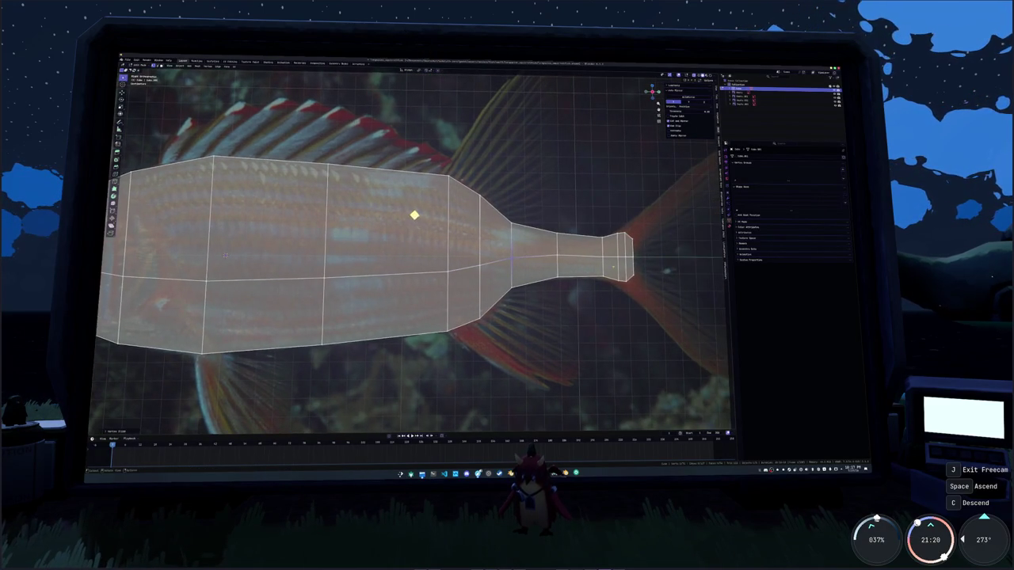
key(g)
key(g)
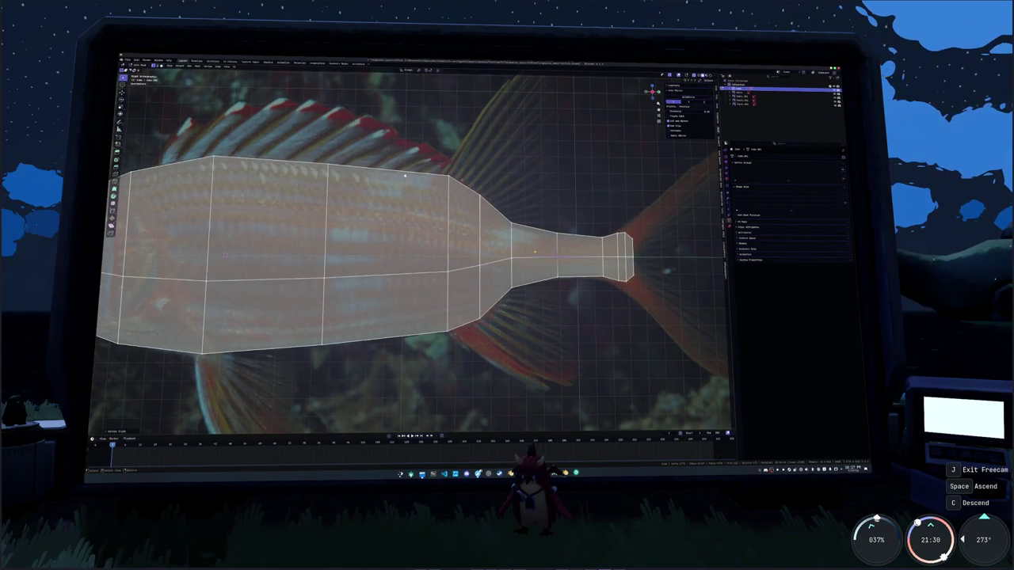
shift+middle_drag(405, 176, 317, 171)
Looking down on the mesh, narrow the first three bottom vertex rows along X
key(KP_1)
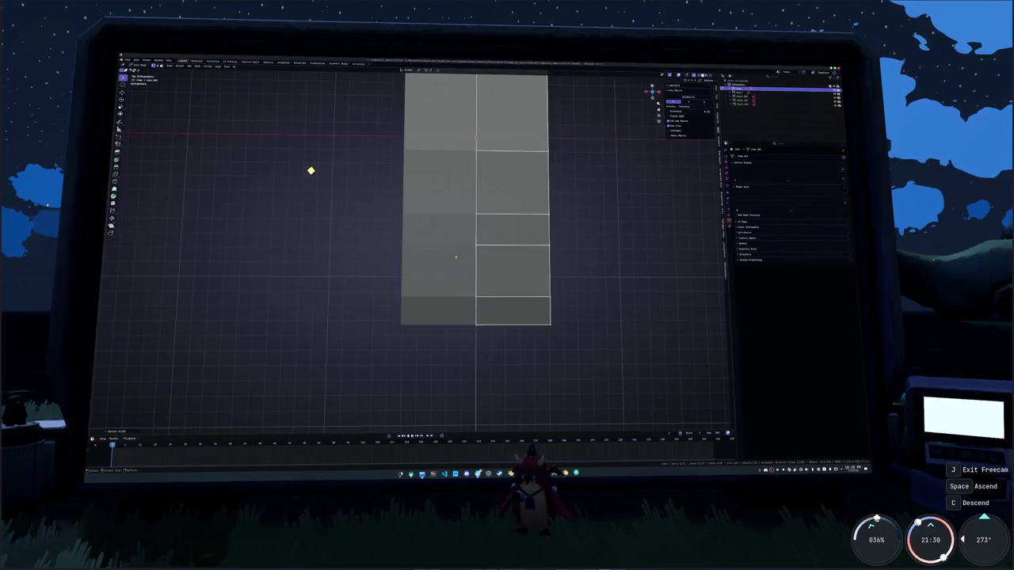
key(s)
key(x)
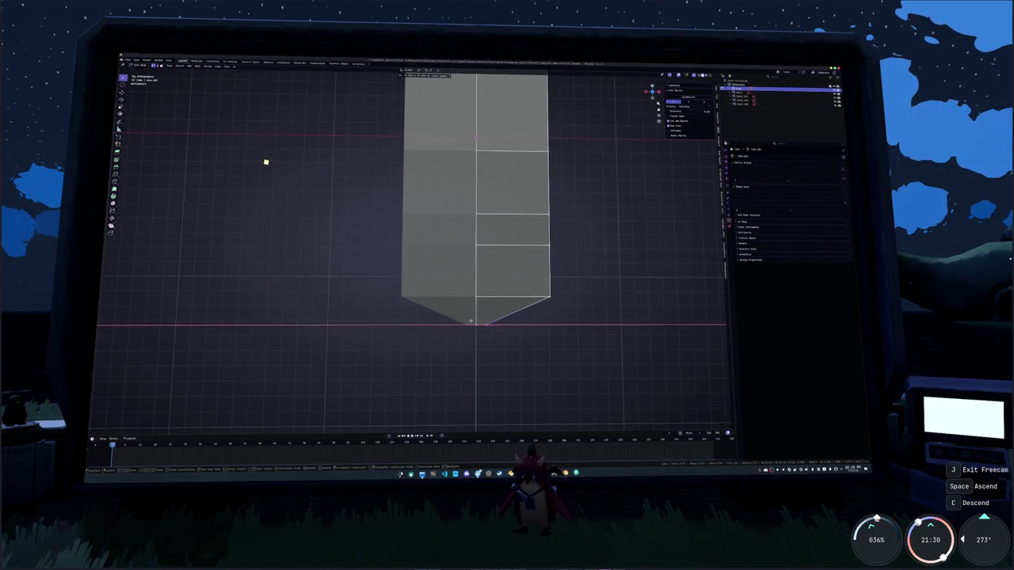
click(215, 143)
key(s)
key(x)
click(550, 267)
key(s)
key(x)
click(548, 220)
Narrow the next three vertex rows along X to continue the taper
shift+middle_drag(547, 221, 519, 273)
click(520, 269)
key(s)
key(x)
click(480, 221)
shift+middle_drag(480, 221, 473, 291)
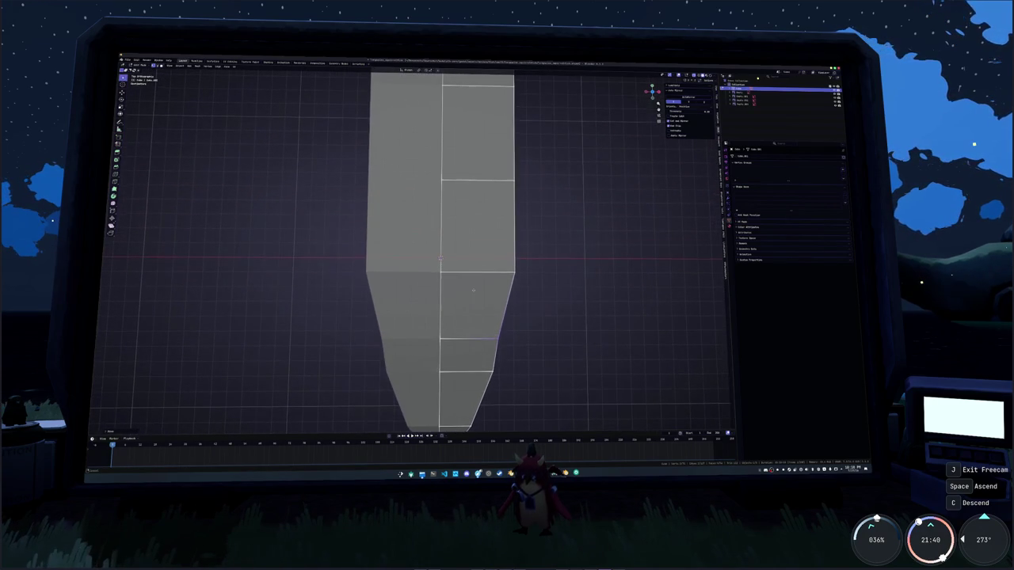
click(515, 273)
key(s)
key(x)
click(482, 230)
shift+middle_drag(482, 230, 489, 300)
click(521, 250)
key(s)
key(x)
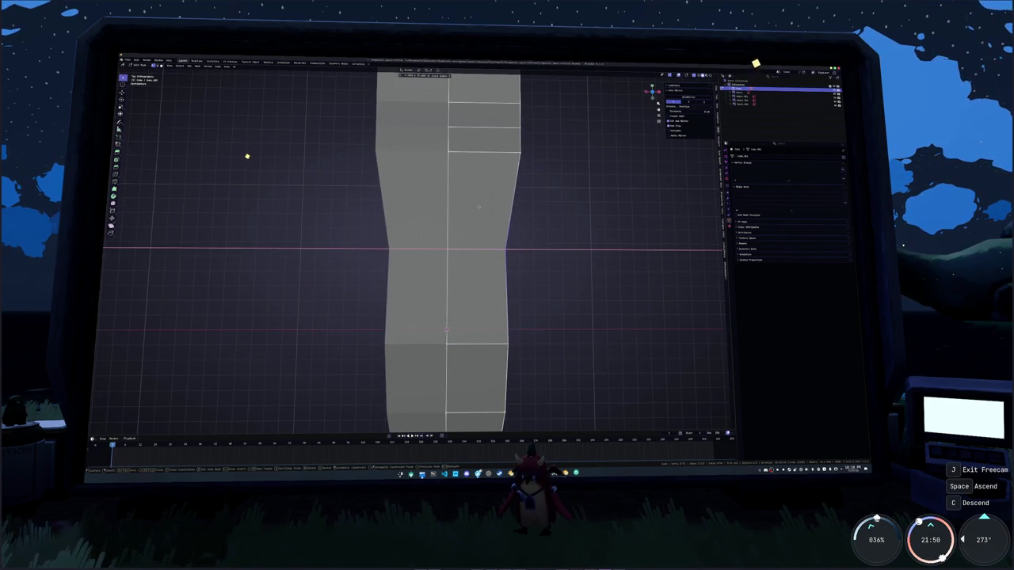
click(480, 206)
scroll(484, 238, down, 3)
Scale the lower rows and the neck row narrower along X
click(478, 259)
key(s)
key(x)
click(473, 252)
click(478, 317)
key(s)
key(x)
click(129, 280)
key(s)
key(x)
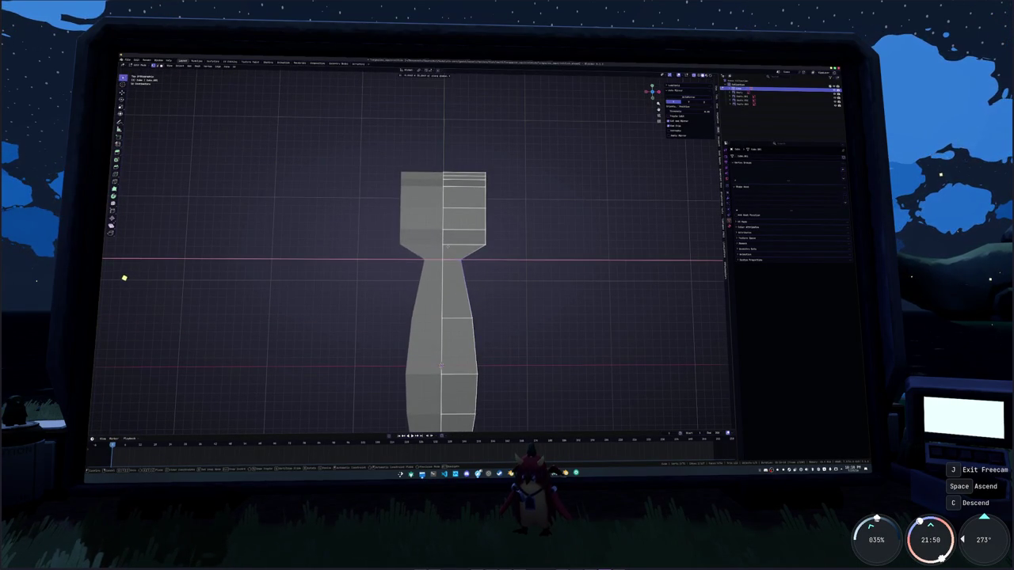
click(123, 277)
scroll(120, 276, up, 3)
Move the shoulder row along Y and resize its width along X
key(g)
key(y)
click(465, 217)
key(s)
key(x)
click(522, 214)
shift+middle_drag(522, 214, 488, 275)
Narrow the top section along X in three successive passes
key(s)
key(x)
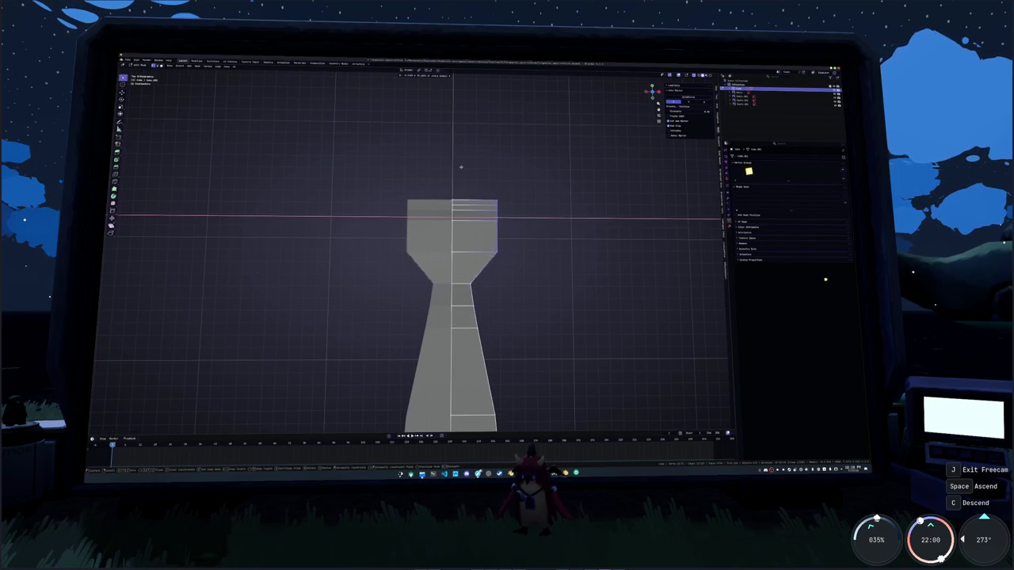
click(428, 156)
scroll(443, 156, up, 1)
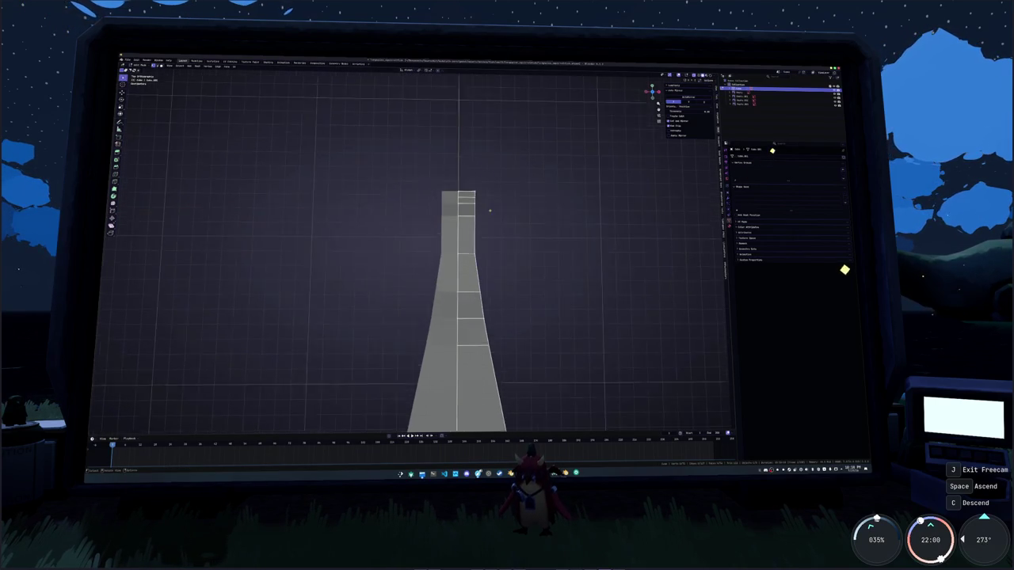
key(s)
key(x)
click(469, 157)
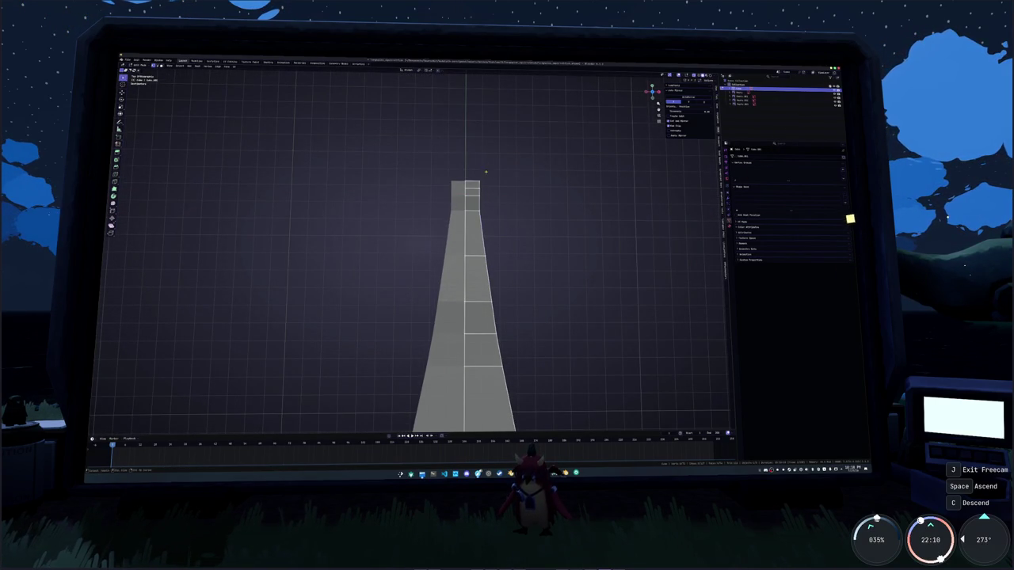
scroll(475, 183, down, 1)
shift+middle_drag(475, 190, 518, 236)
scroll(518, 236, up, 2)
key(s)
key(x)
click(523, 182)
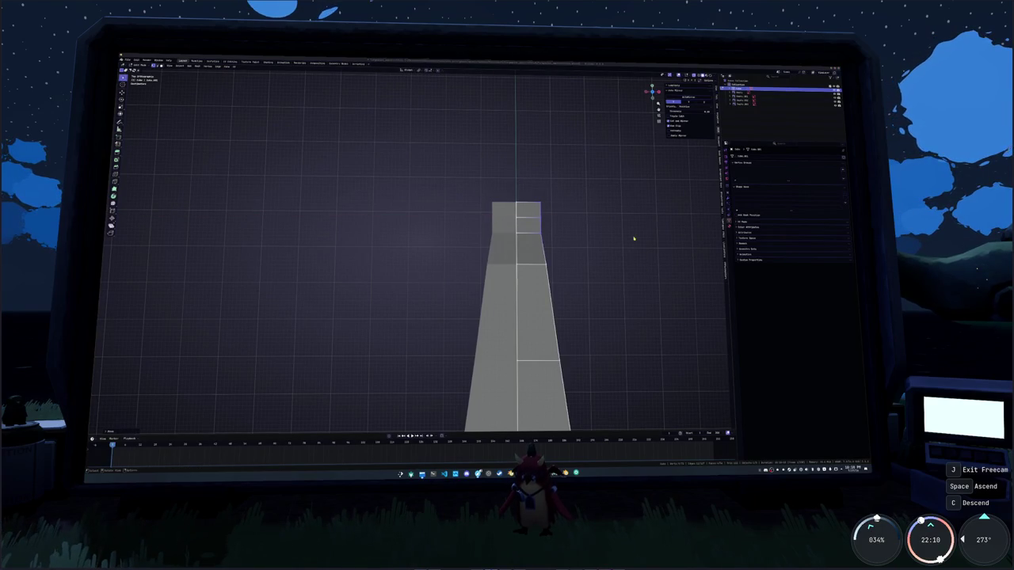
Pinch the top section's width further with two more X scales
middle_drag(647, 224, 552, 235)
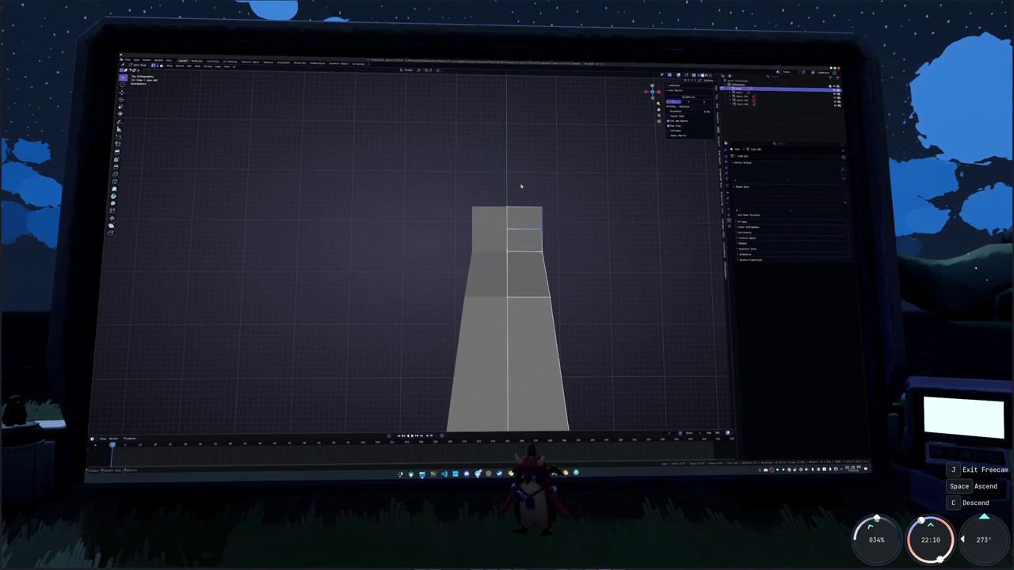
key(s)
key(x)
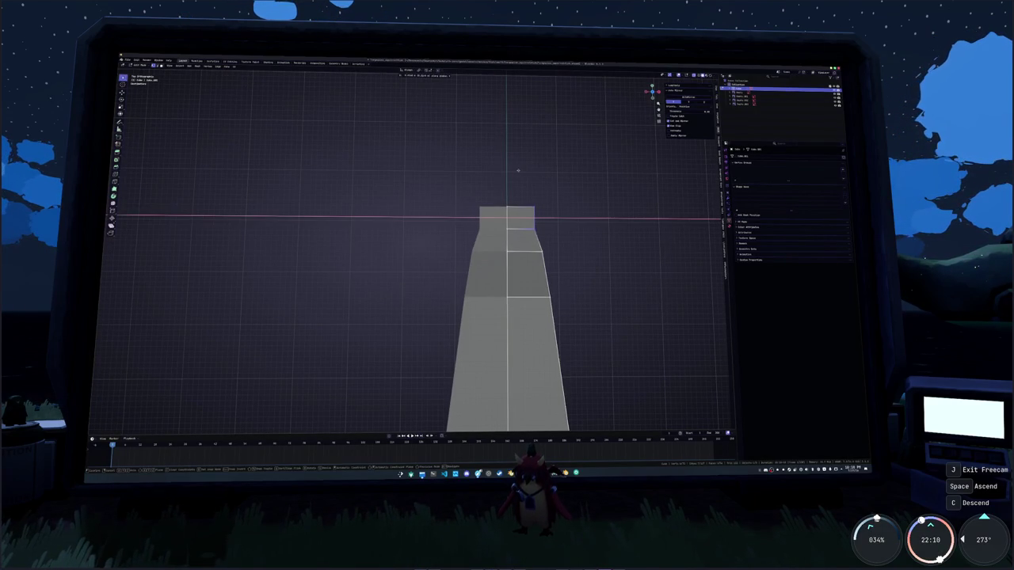
click(519, 169)
key(s)
key(x)
click(517, 183)
Scale the edge loops just below the top along X to straighten its sides
alt+click(521, 228)
key(s)
key(x)
click(520, 224)
alt+click(520, 208)
key(s)
key(x)
click(519, 207)
alt+click(523, 228)
key(s)
key(x)
click(520, 223)
Narrow the lower and top edge loops along X, tapering the head toward the snout
alt+click(533, 251)
key(s)
key(x)
click(539, 263)
alt+click(520, 228)
key(s)
key(x)
click(519, 223)
alt+click(523, 208)
key(s)
key(x)
click(519, 202)
shift+middle_drag(287, 174, 277, 119)
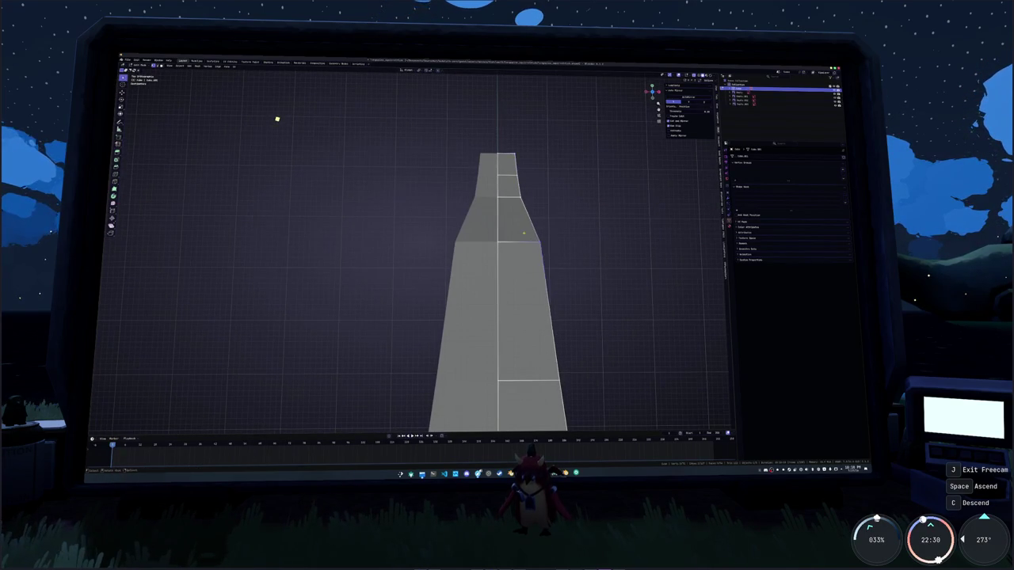
Scale the first two selected edge loops inward along X to start the taper
alt+click(522, 233)
key(s)
key(x)
click(531, 233)
drag(530, 231, 512, 197)
scroll(554, 229, up, 1)
key(s)
key(x)
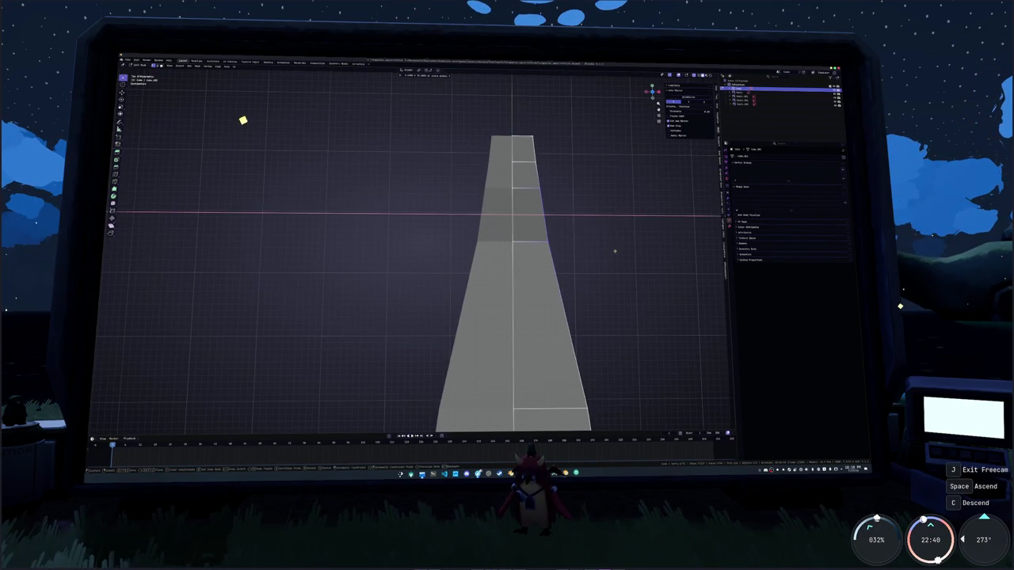
click(613, 253)
Narrow the next loop along X and pull the right-edge vertices inward
mouse_move(613, 254)
shift+middle_down()
mouse_move(543, 191)
mouse_move(529, 259)
shift+middle_up()
key(s)
key(x)
click(562, 283)
drag(551, 286, 502, 187)
key(g)
key(x)
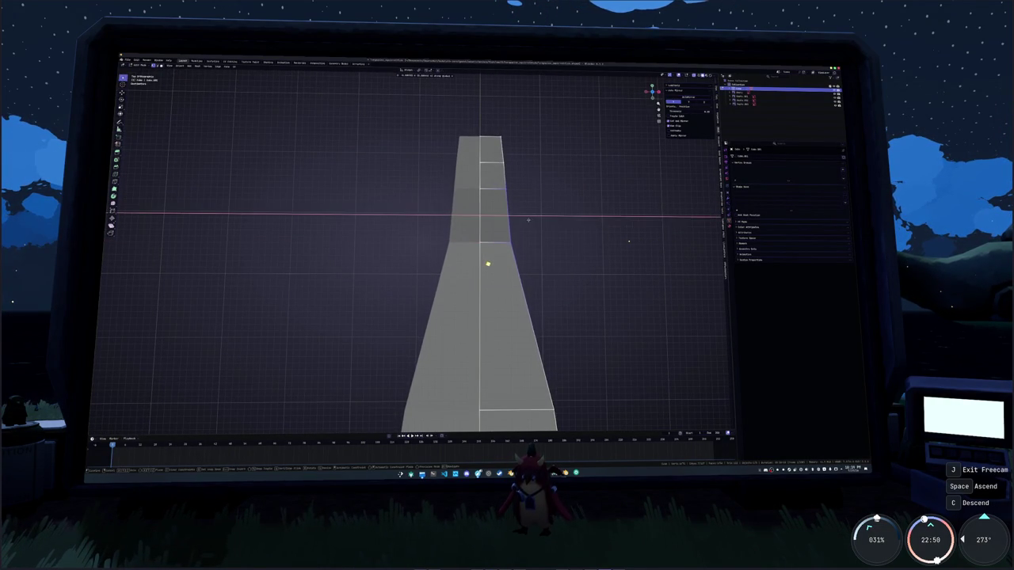
click(522, 220)
Scale three more lower edge loops inward along X, the last only slightly
shift+middle_drag(535, 328, 519, 233)
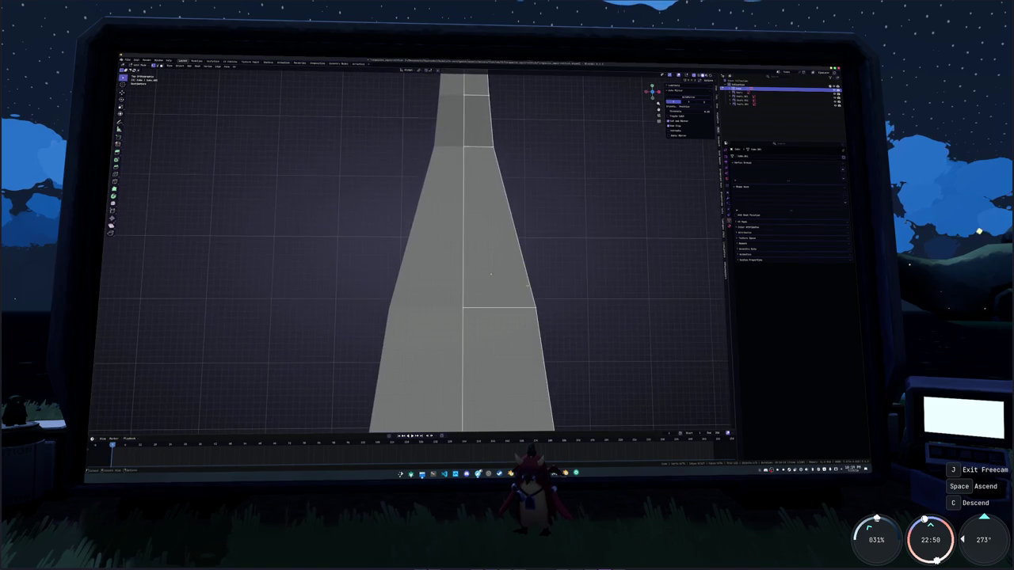
key(s)
key(x)
click(485, 292)
scroll(491, 309, down, 2)
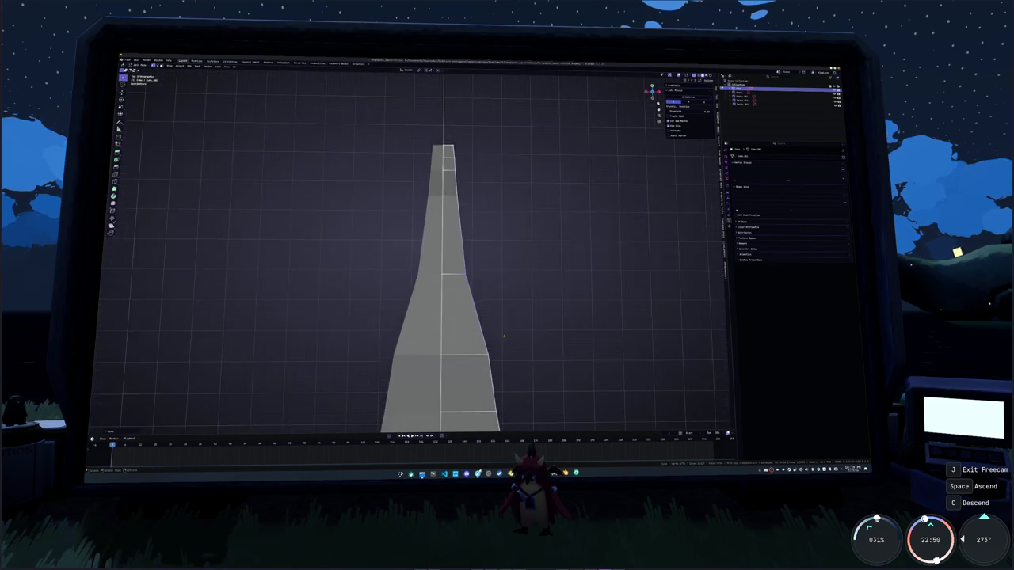
key(s)
key(x)
click(514, 298)
drag(496, 208, 454, 326)
key(s)
key(x)
click(446, 201)
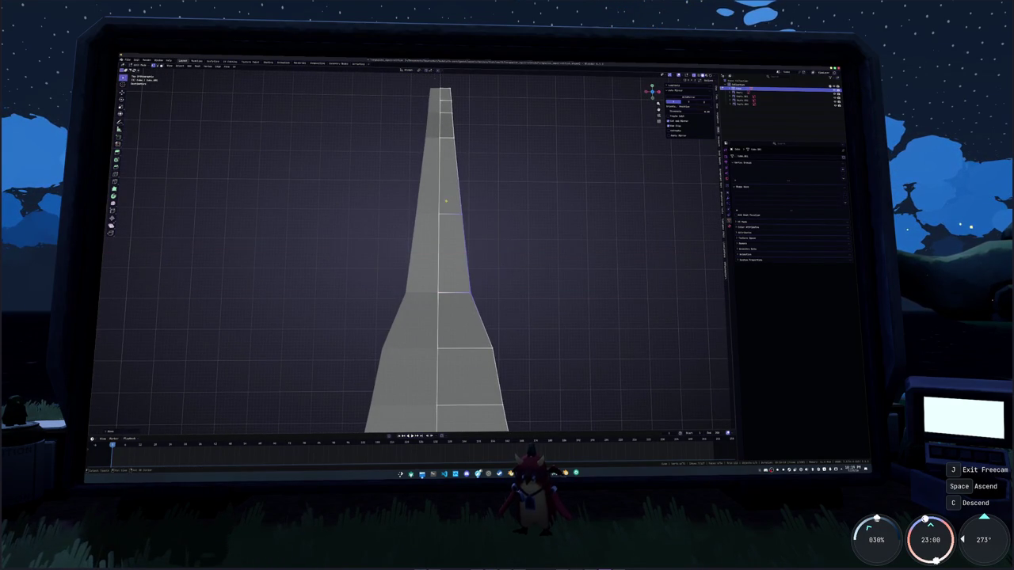
Narrow the wider lower loops along X for a smoother taper
shift+middle_drag(473, 347, 503, 283)
key(s)
key(x)
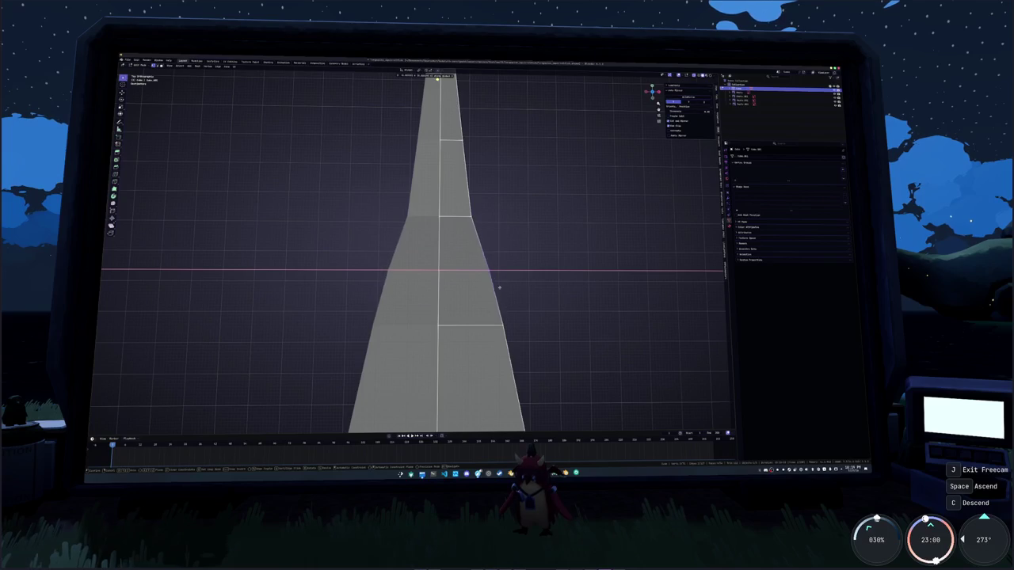
click(443, 275)
scroll(444, 275, up, 1)
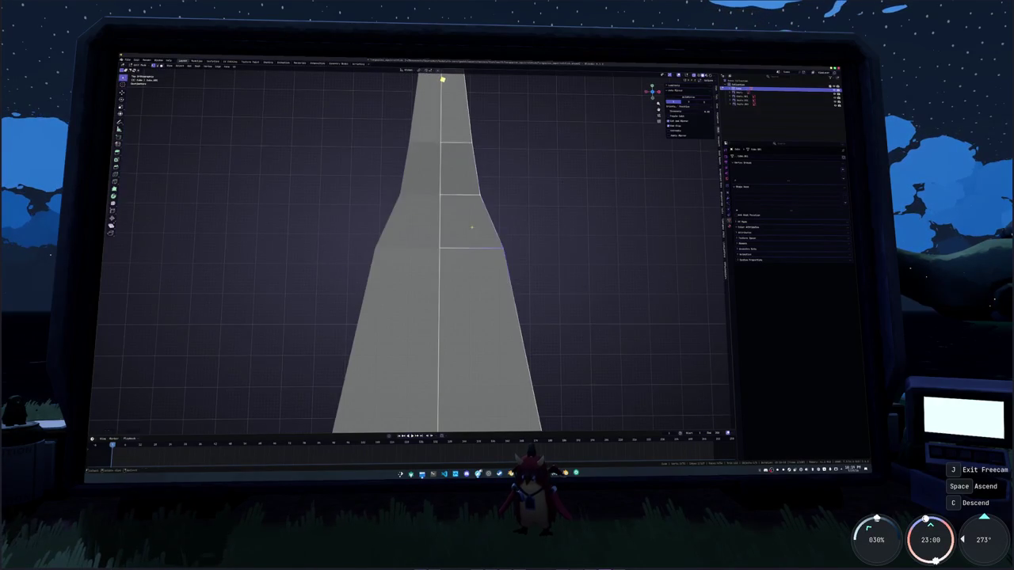
key(s)
key(x)
click(453, 252)
Taper the loops of the lower rectangular part inward along X
scroll(454, 252, down, 2)
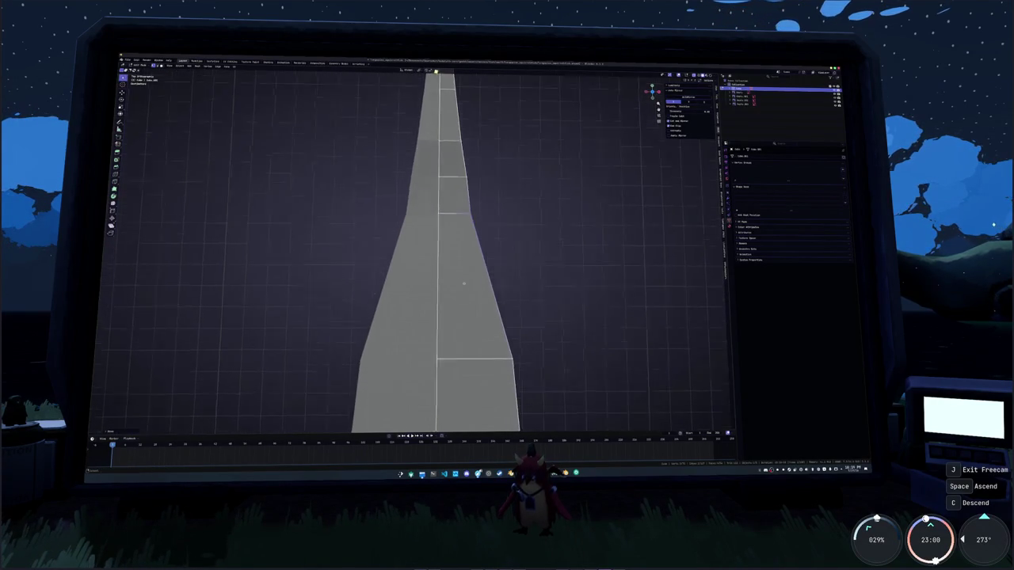
shift+middle_drag(459, 293, 469, 217)
key(s)
key(x)
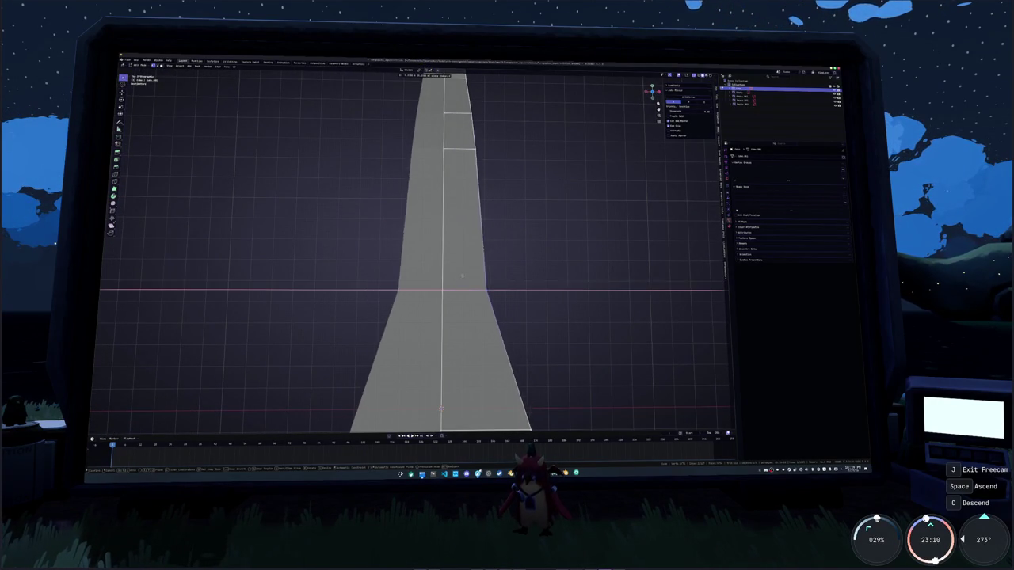
click(468, 326)
shift+middle_drag(468, 327, 478, 250)
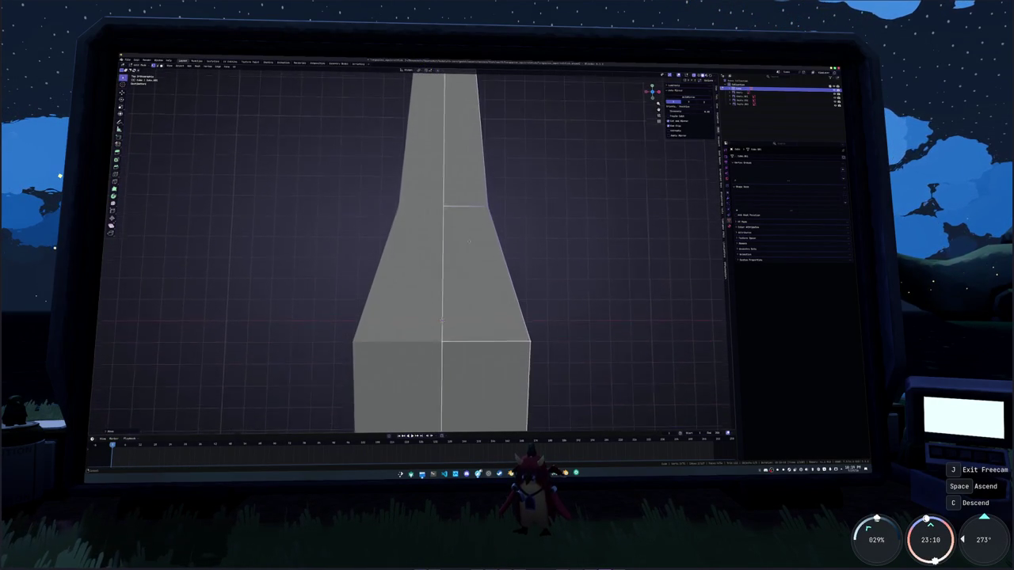
key(s)
key(x)
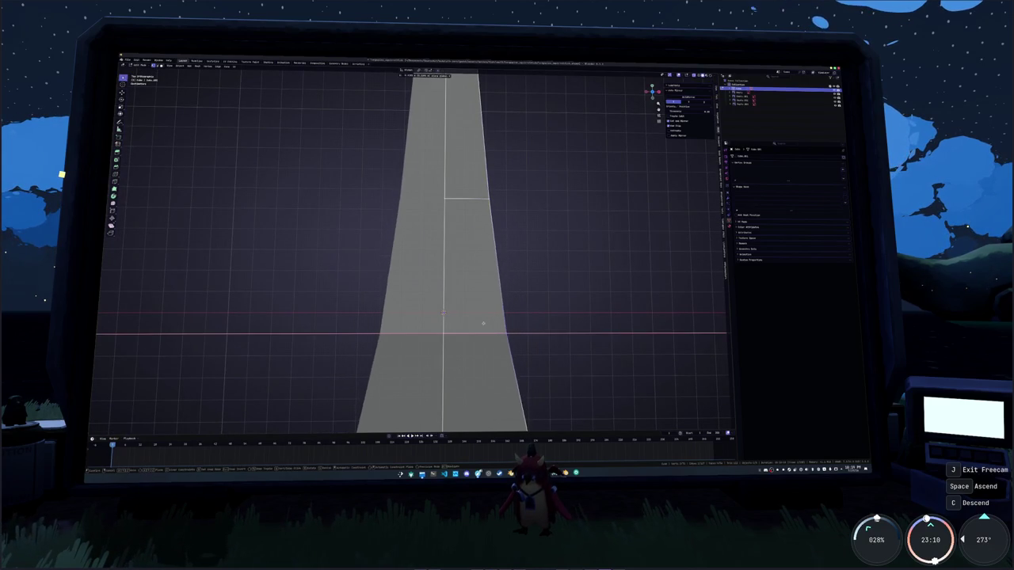
click(483, 333)
Scale the bottom-most edge loops narrower along X
shift+middle_drag(483, 333, 482, 212)
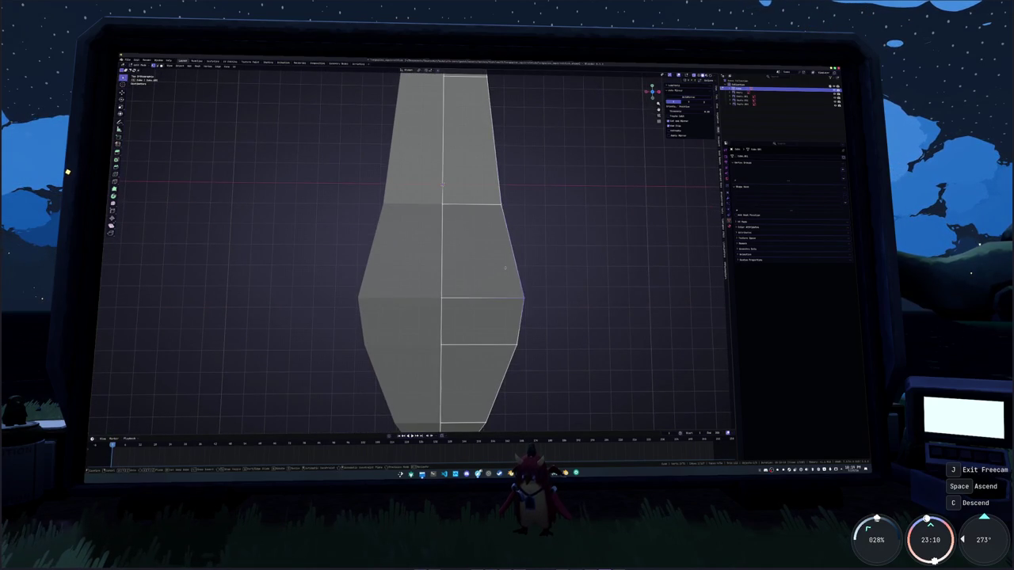
key(s)
key(x)
click(486, 285)
shift+scroll(495, 283, down, 3)
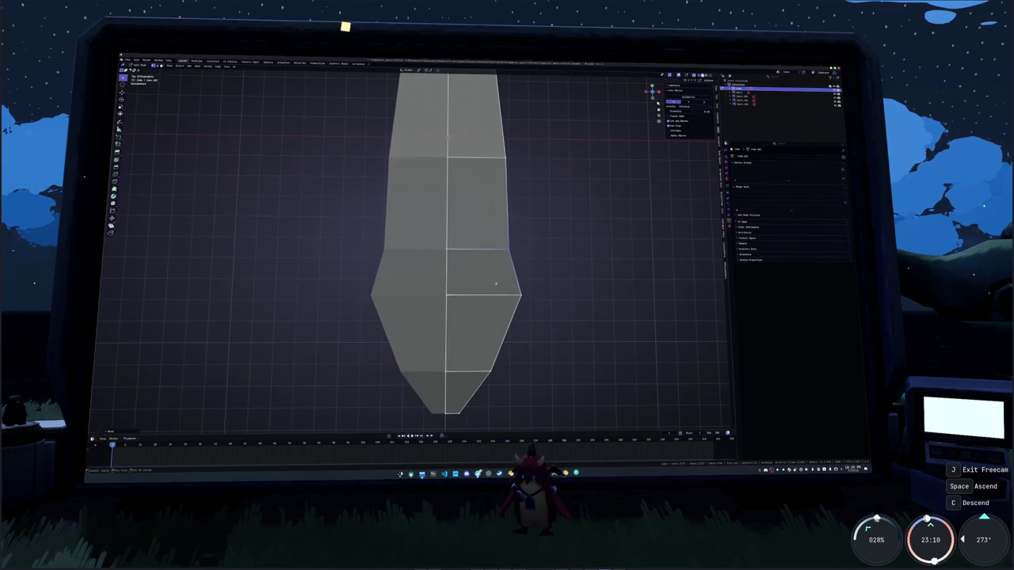
key(s)
key(x)
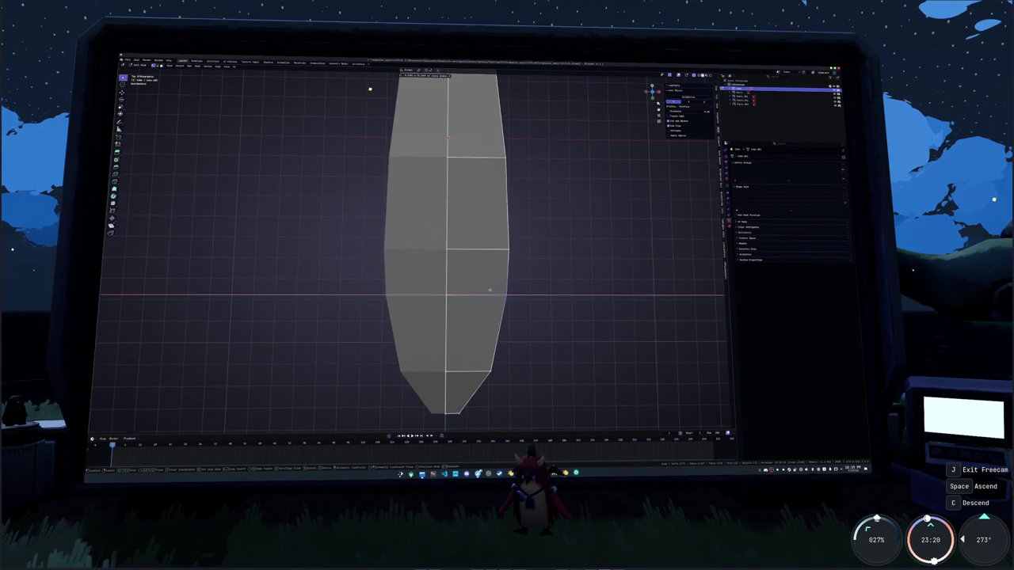
click(489, 290)
scroll(487, 269, down, 2)
Pull the right-side vertices and the lowest vertex inward along X
drag(507, 328, 470, 192)
key(g)
key(x)
click(469, 232)
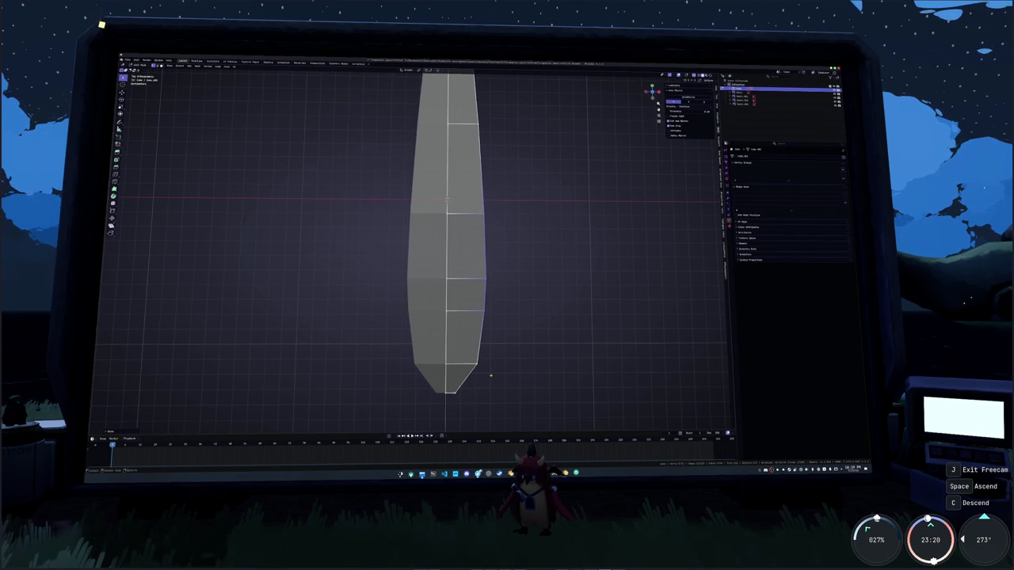
click(476, 364)
key(g)
key(x)
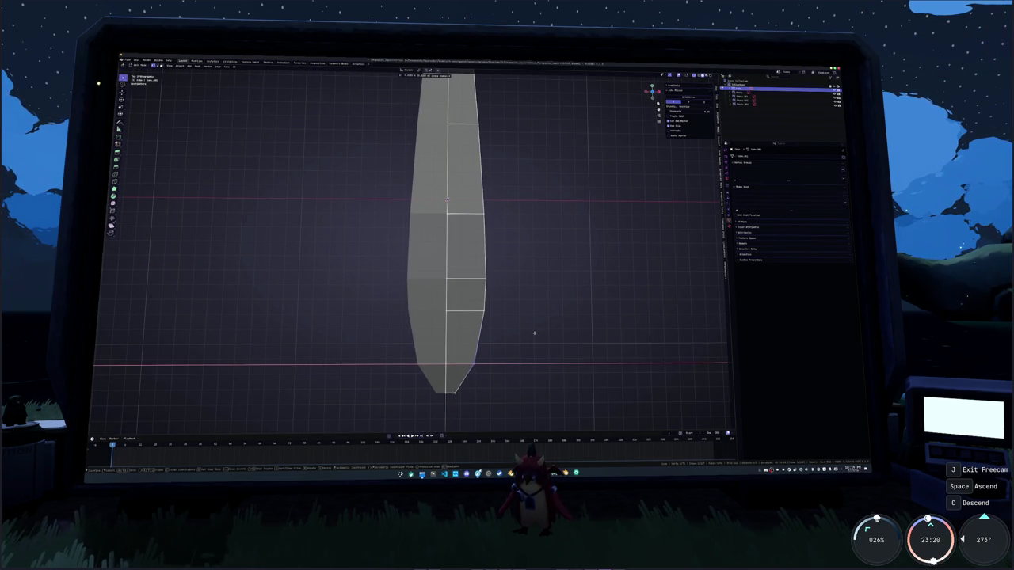
click(533, 334)
shift+scroll(545, 238, up, 4)
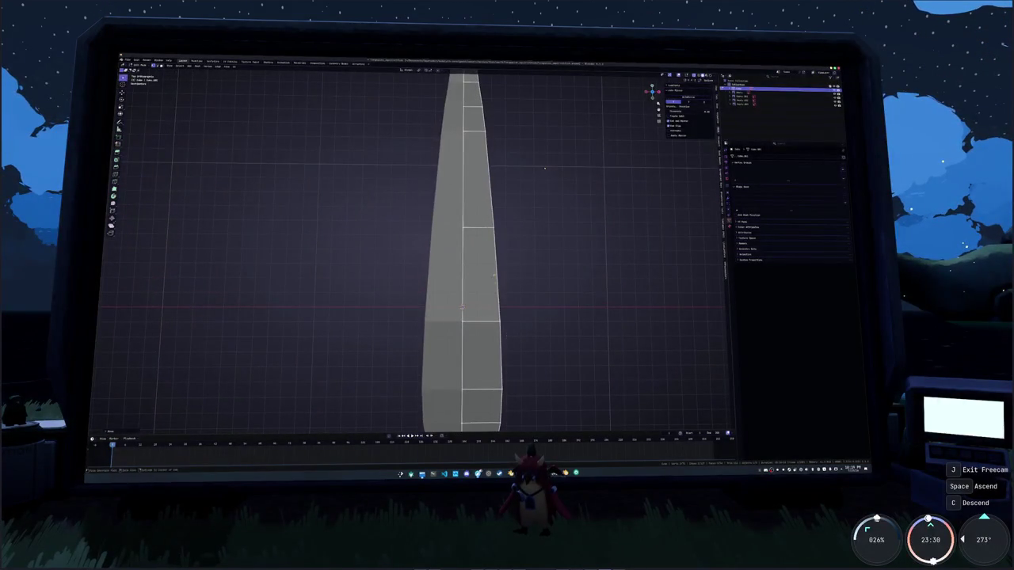
scroll(545, 168, up, 2)
shift+scroll(547, 168, up, 2)
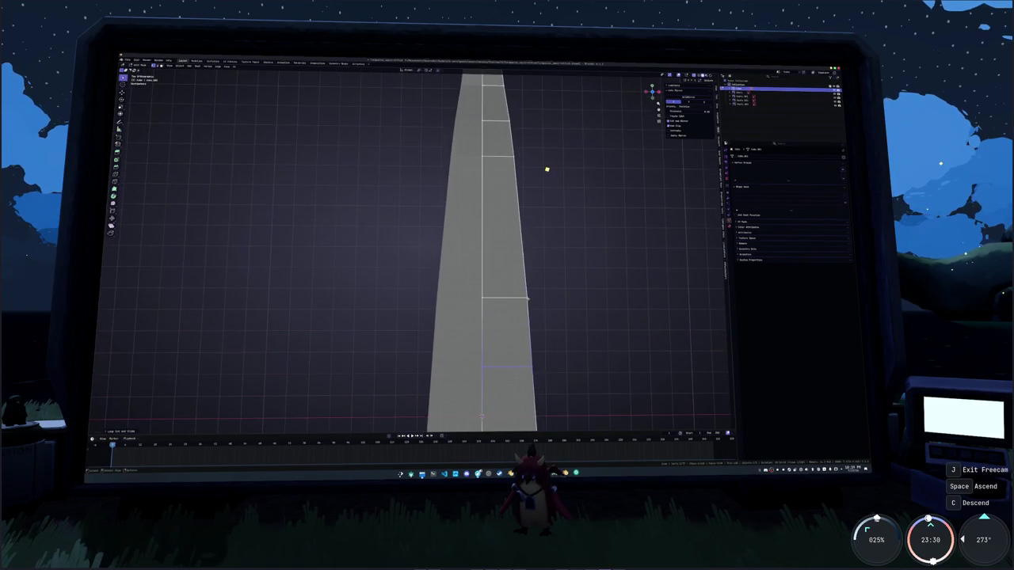
Add two edge loops across the body and slide the new loop along X
click(515, 231)
click(515, 227)
key(g)
key(x)
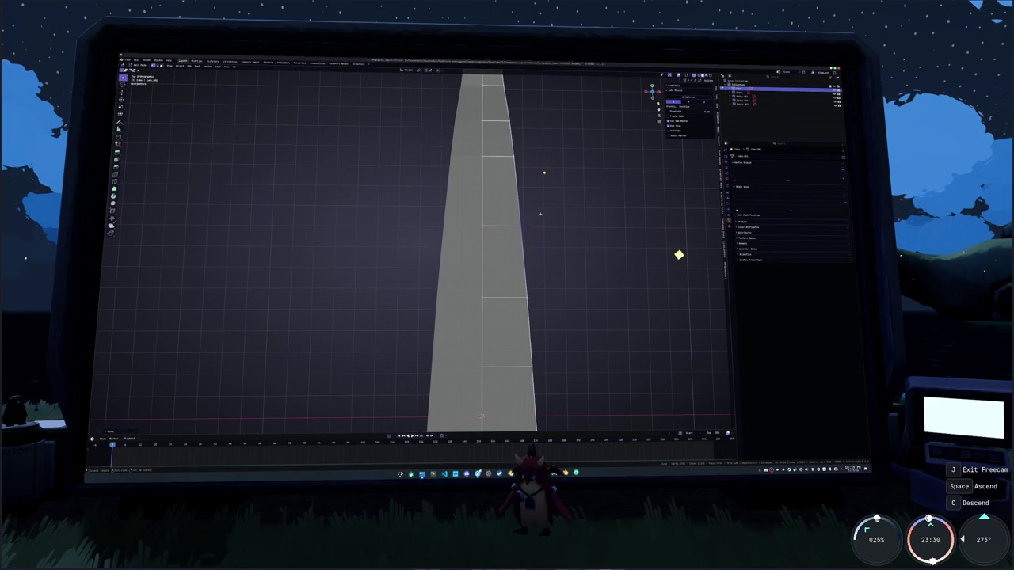
middle_drag(540, 213, 509, 254)
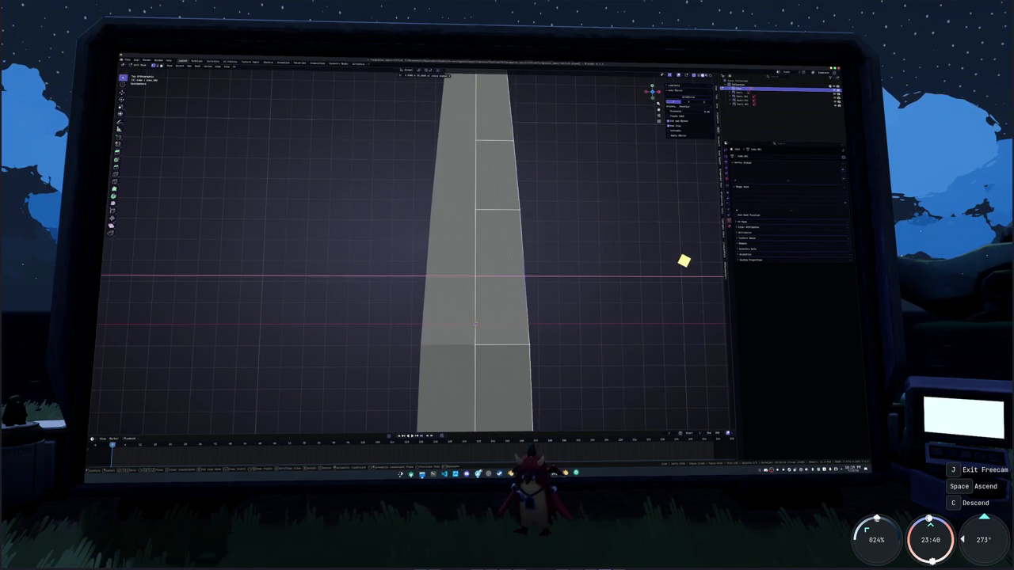
click(516, 255)
scroll(516, 255, down, 3)
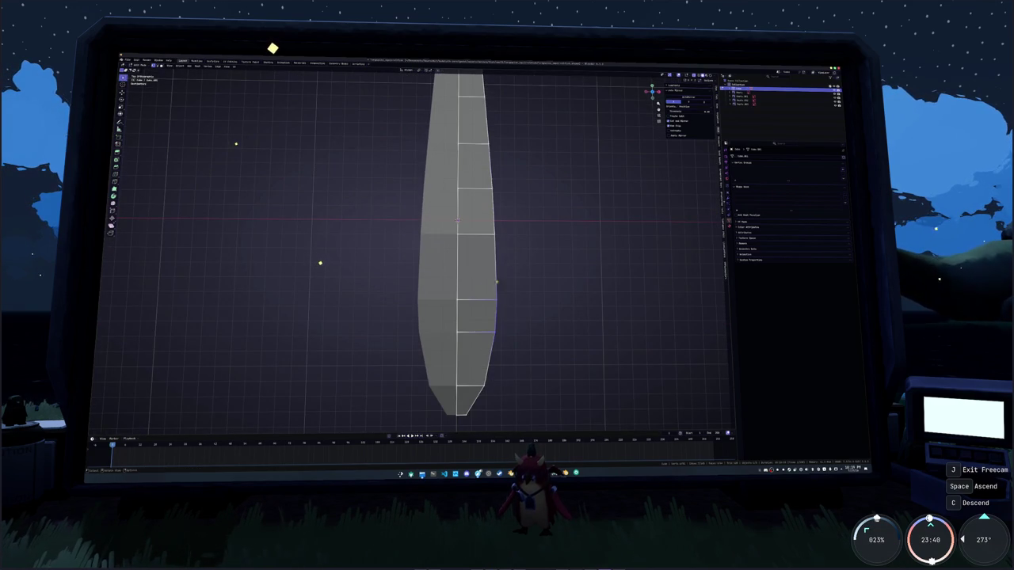
Box-select vertices along the body's right side, then switch to the browser
drag(480, 283, 510, 317)
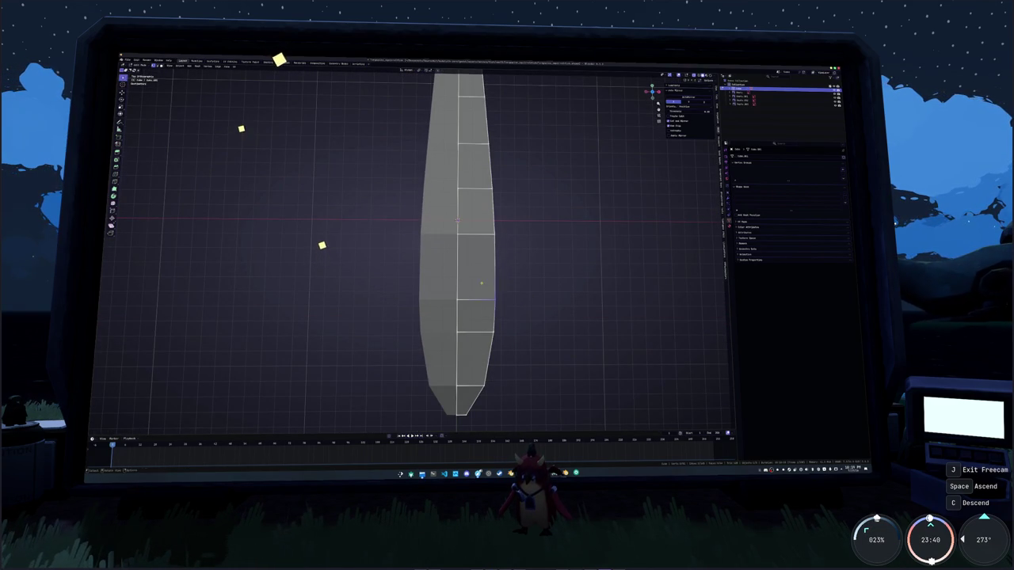
shift+middle_drag(527, 327, 535, 299)
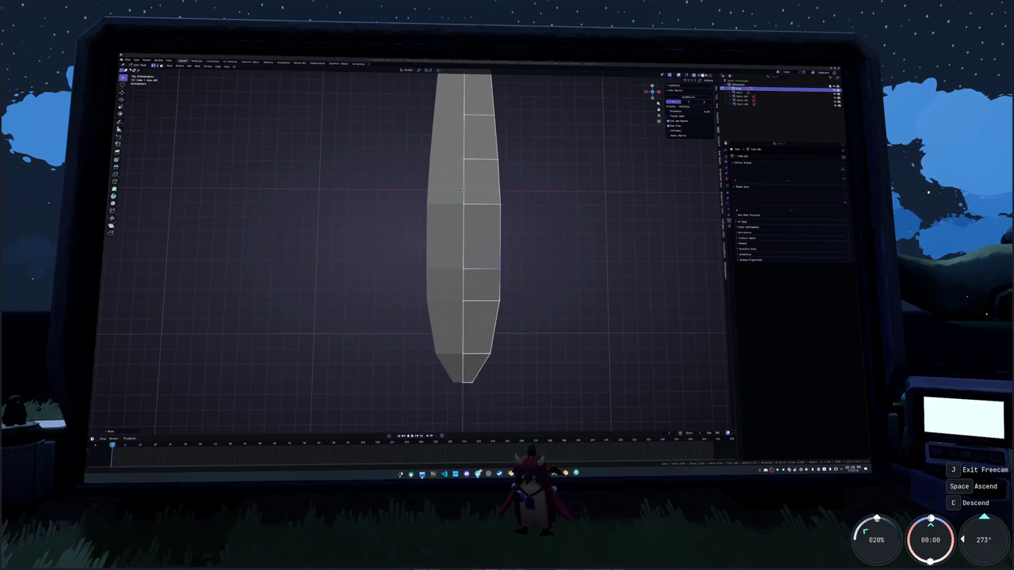
key(alt+Tab)
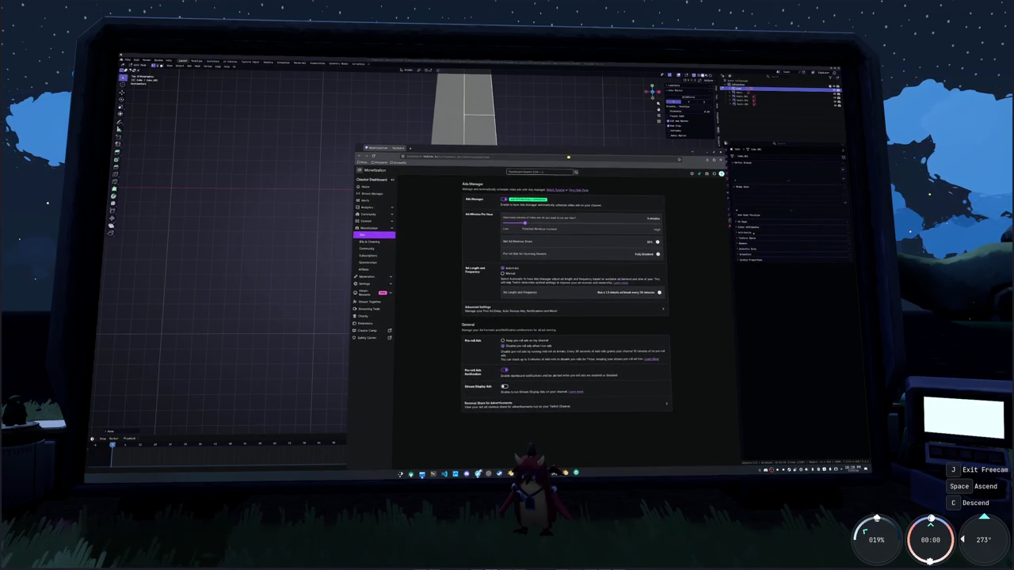
Zoom in the Ads Manager page and highlight the ad break frequency description
key(ctrl+plus)
key(ctrl+plus)
key(ctrl+plus)
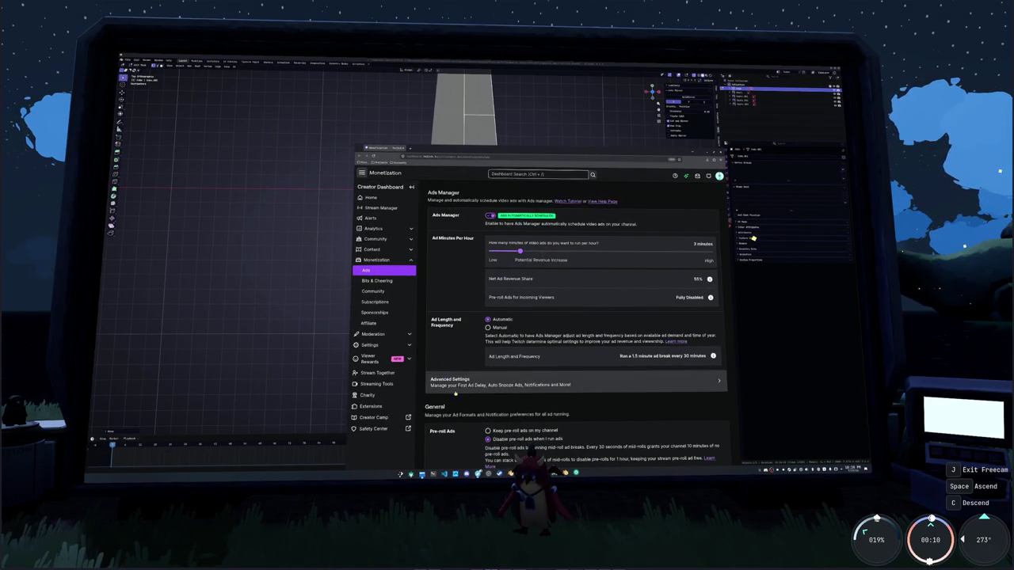
drag(705, 357, 644, 359)
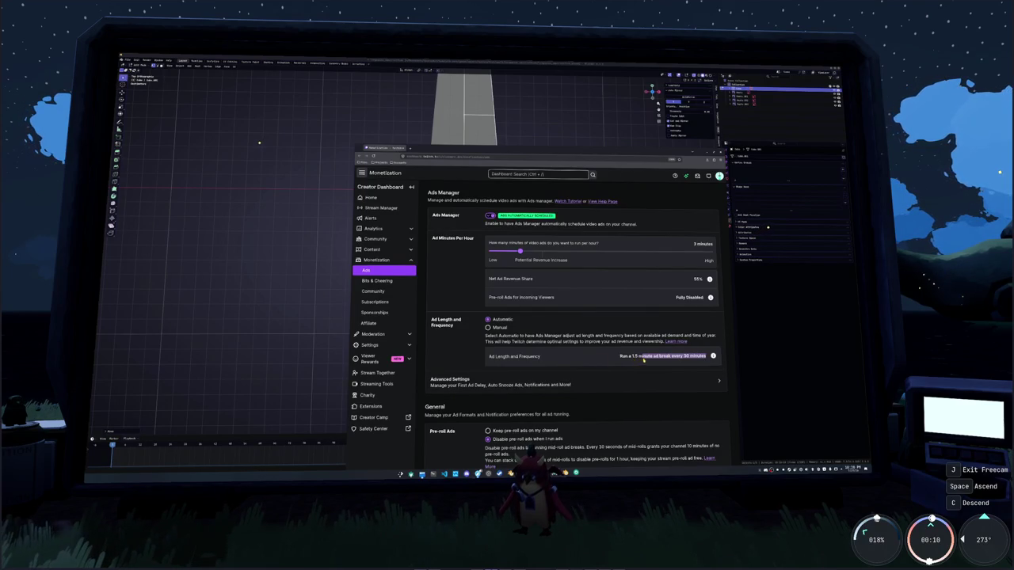
click(535, 259)
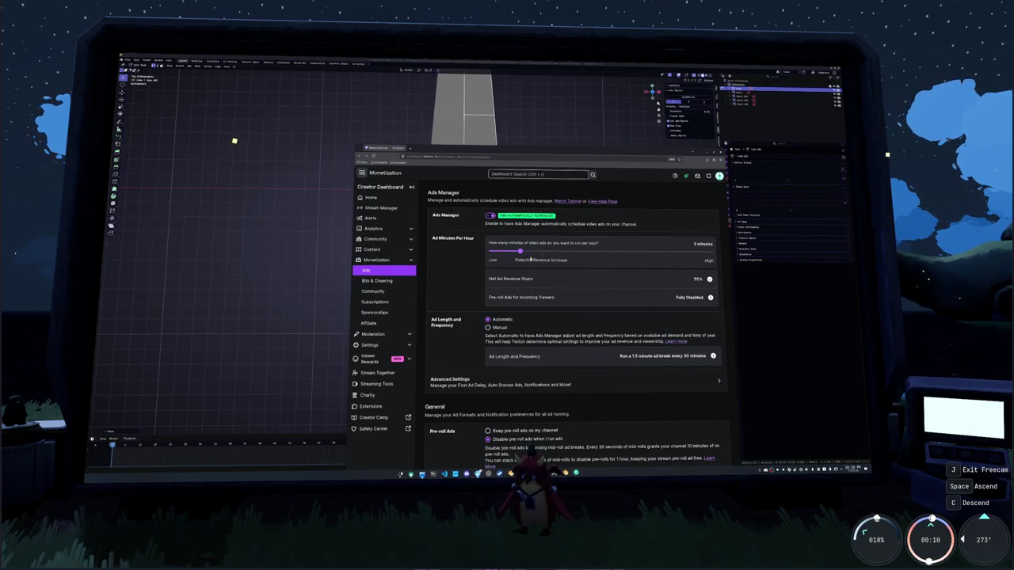
Try several Ad Minutes Per Hour values, finally dragging the slider to 2 minutes
click(537, 251)
drag(536, 252, 542, 252)
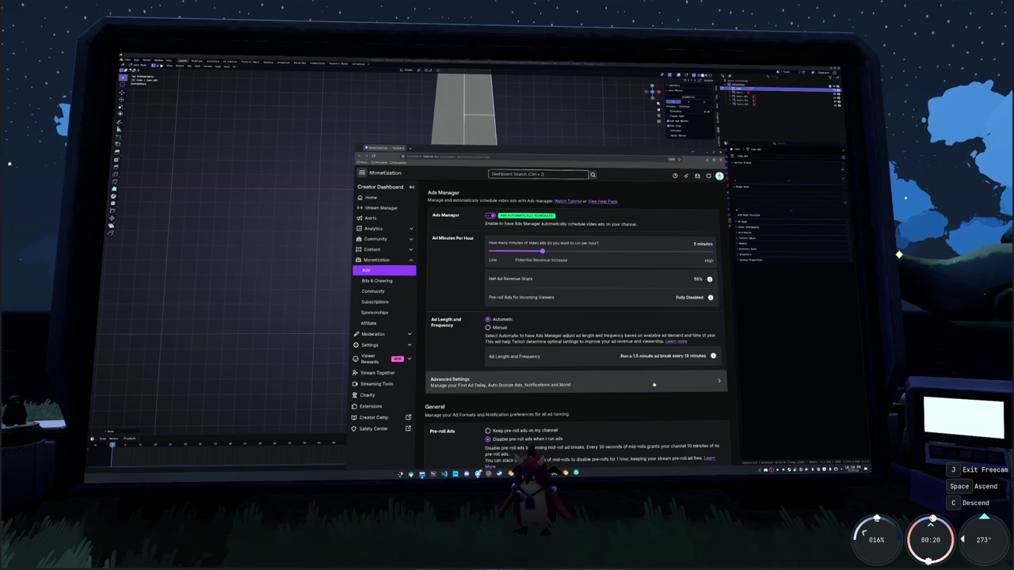
double_click(686, 356)
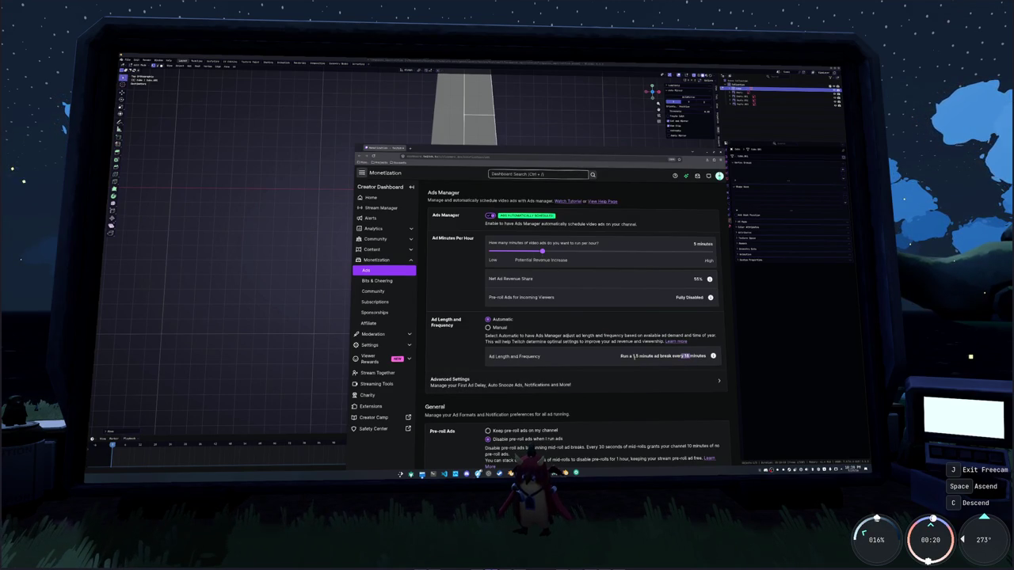
click(543, 252)
drag(542, 252, 523, 252)
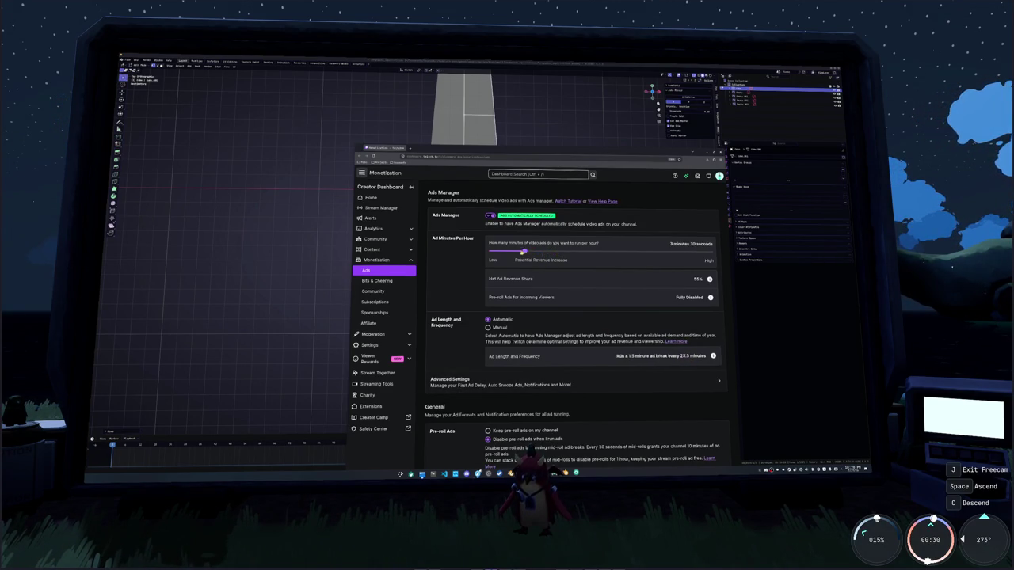
drag(524, 251, 711, 253)
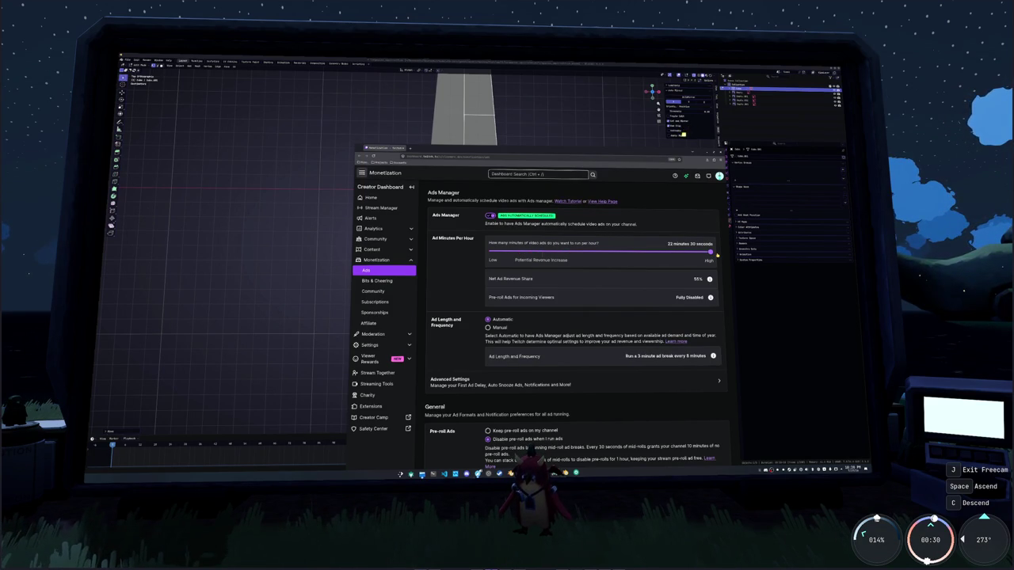
mouse_move(713, 253)
mouse_down()
mouse_move(496, 251)
mouse_move(508, 252)
mouse_up()
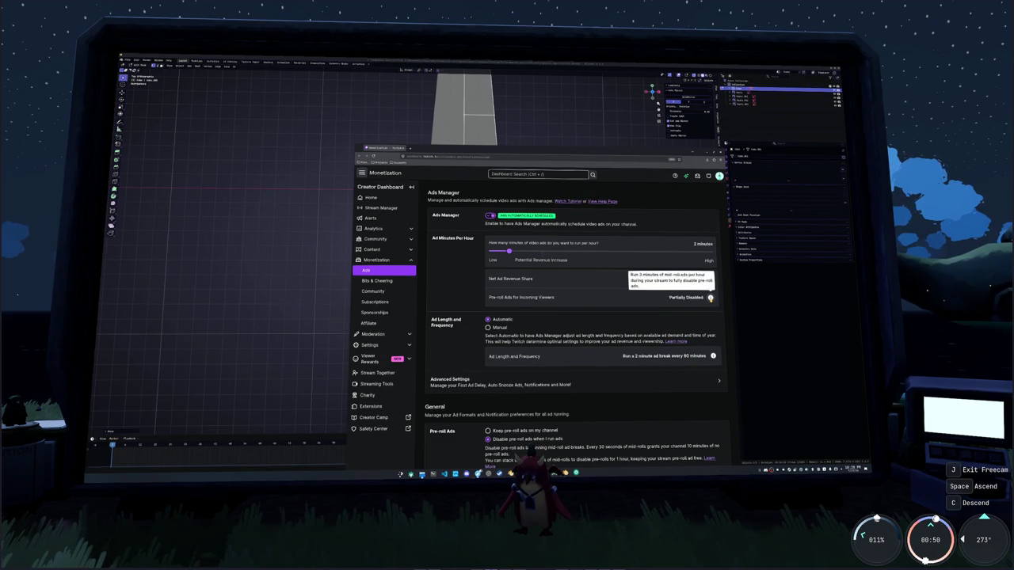
mouse_move(709, 298)
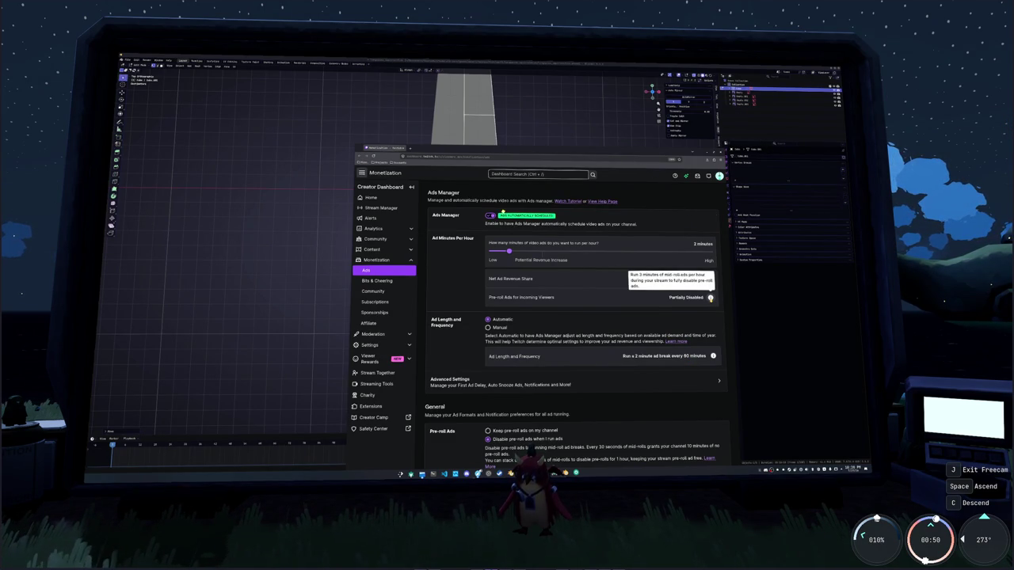
Set Ad Minutes Per Hour to 3 minutes and raise the window to show General settings
mouse_move(509, 252)
mouse_down()
mouse_move(531, 253)
mouse_move(520, 252)
mouse_up()
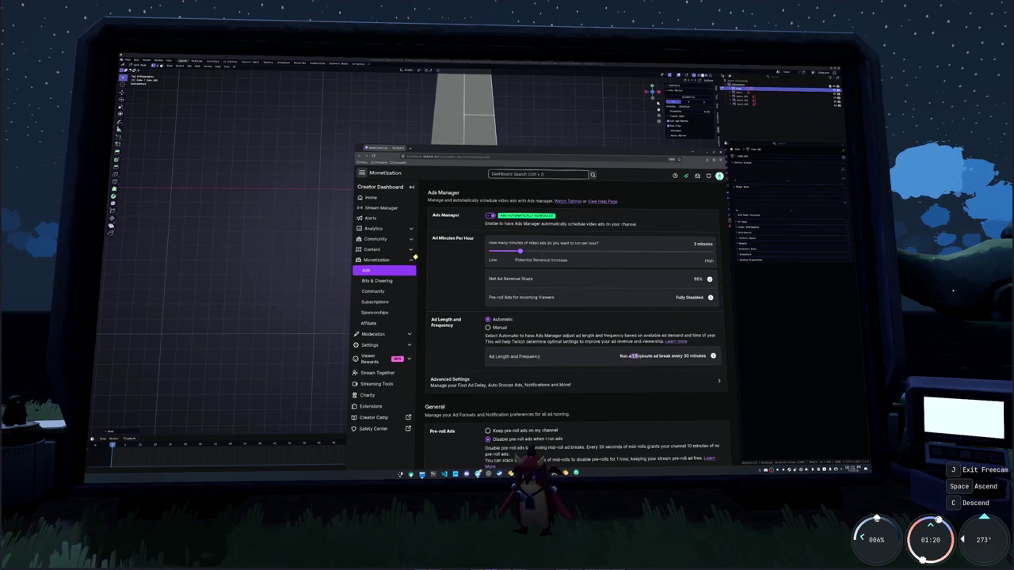
mouse_move(520, 251)
mouse_down()
mouse_move(656, 255)
mouse_move(520, 262)
mouse_up()
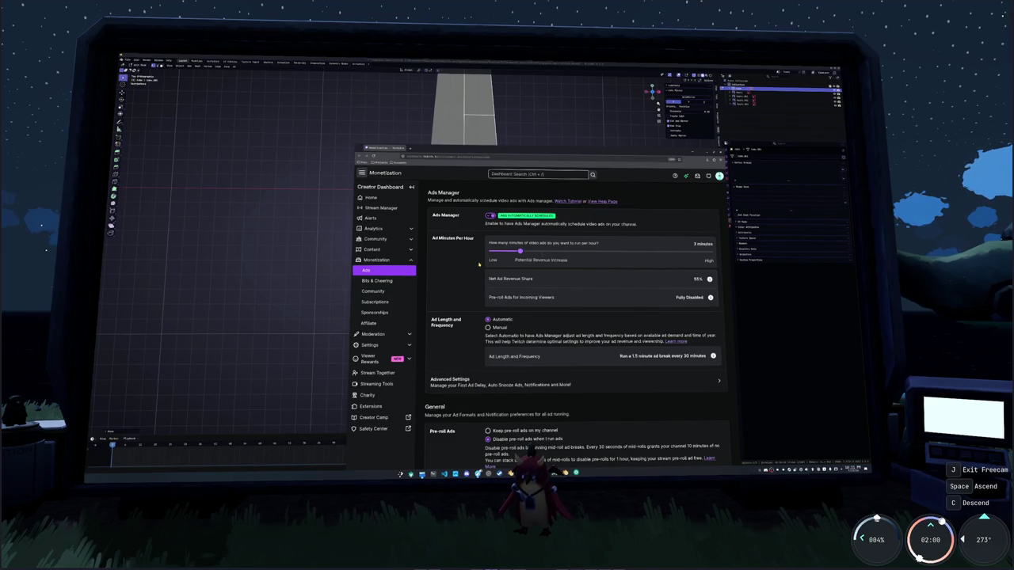
drag(522, 154, 523, 73)
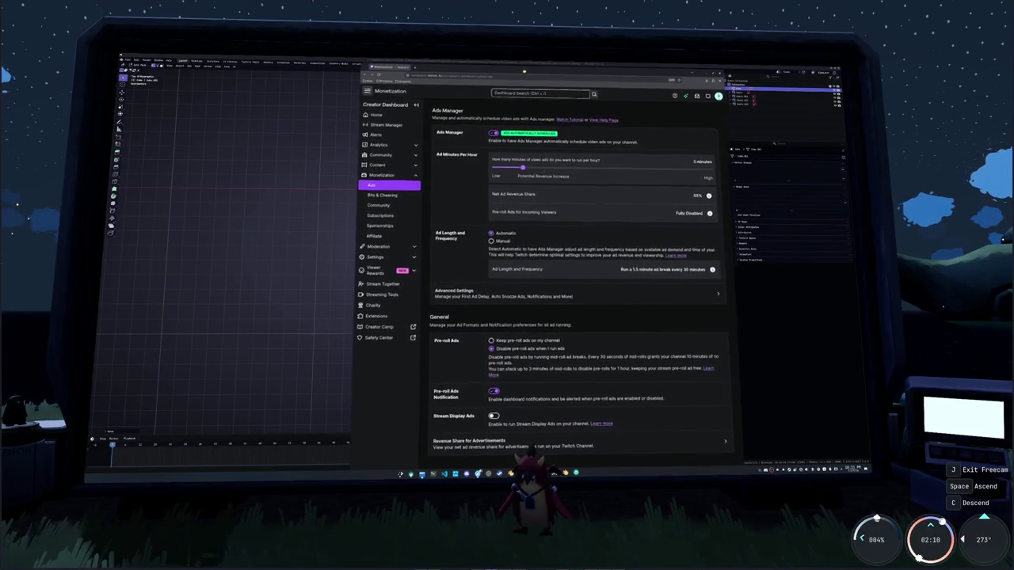
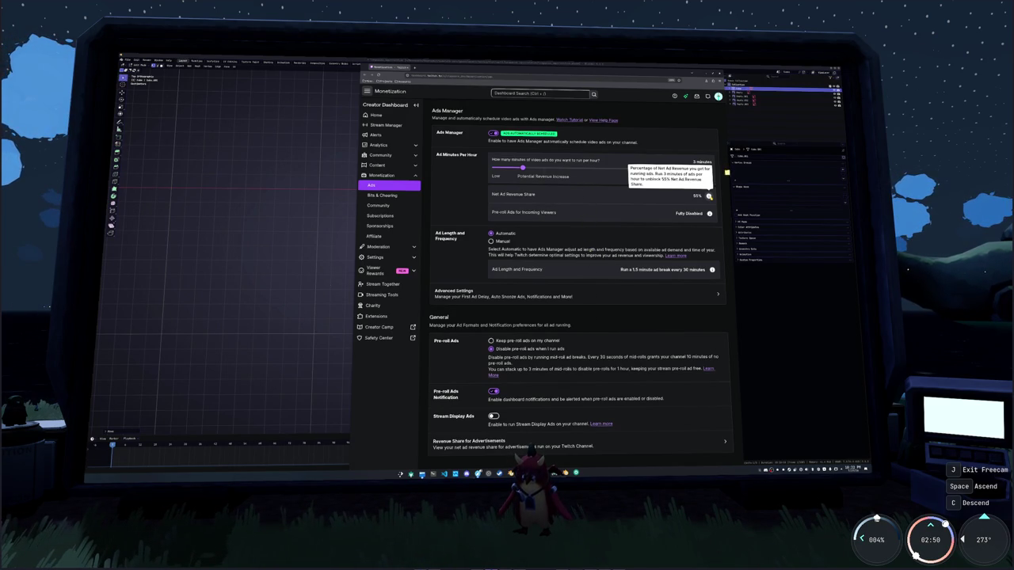
Try other ad minutes per hour, then settle back on 3 minutes
key(Left)
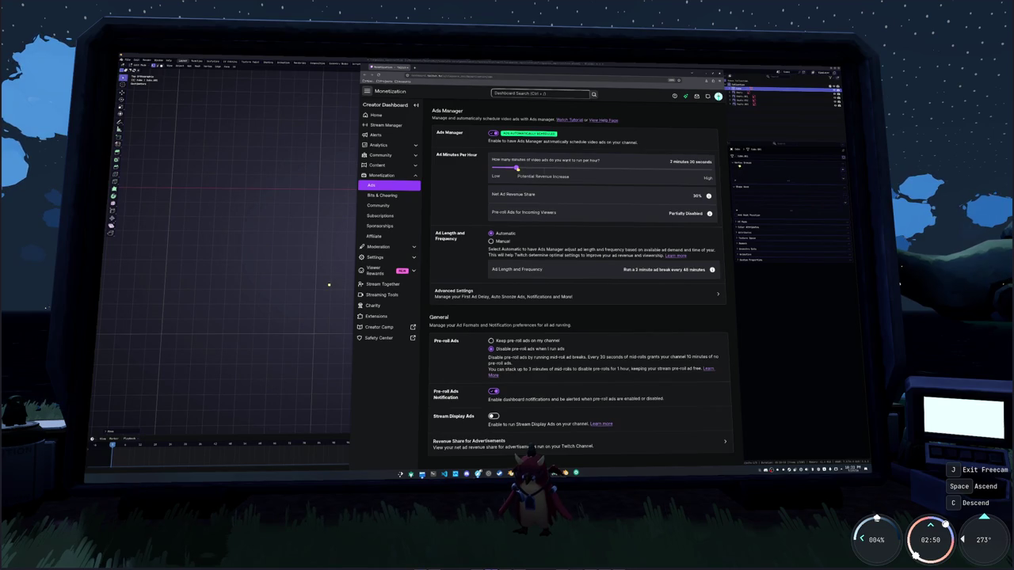
key(Right)
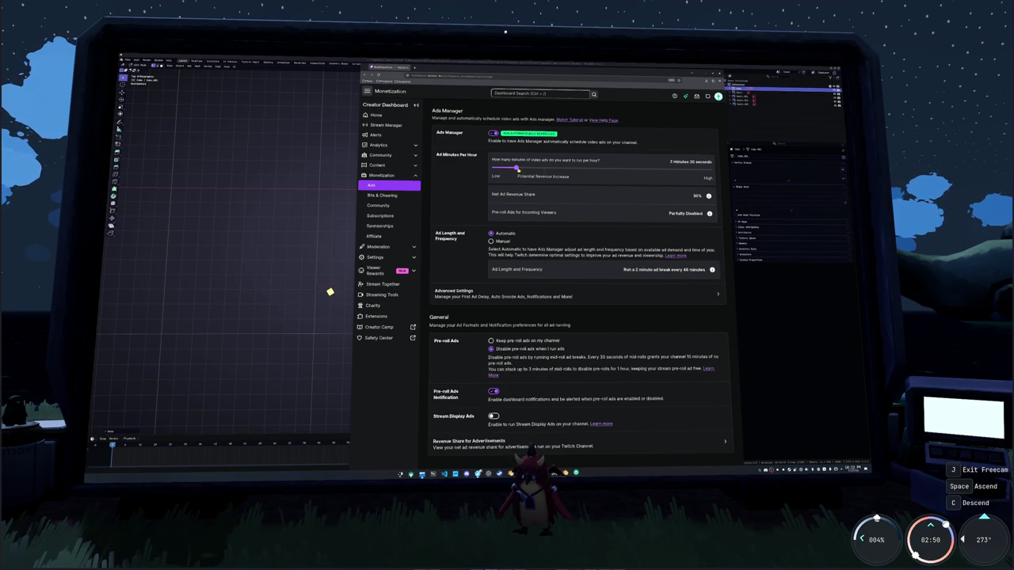
key(Right)
key(Right)
key(Right)
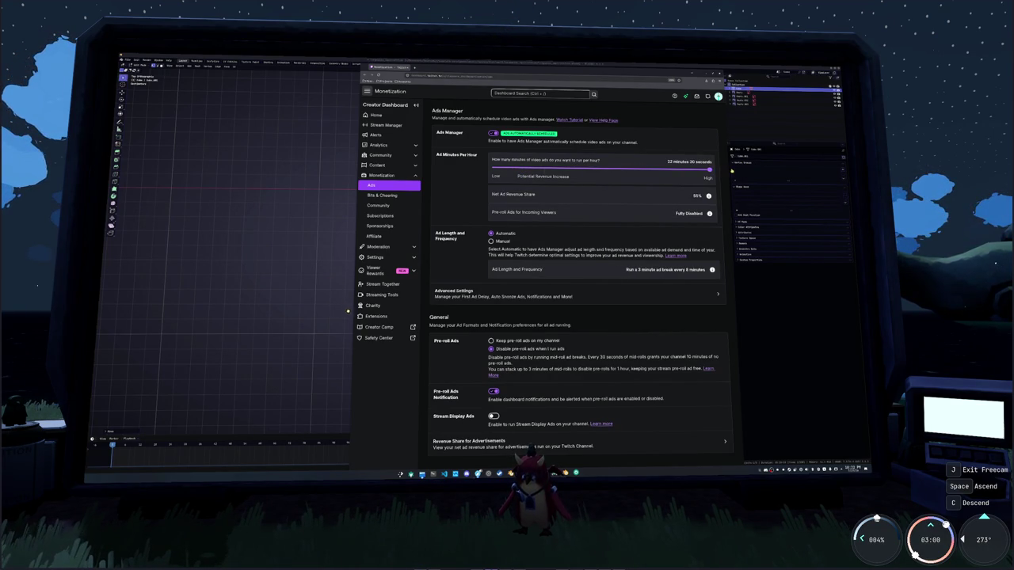
drag(617, 169, 518, 169)
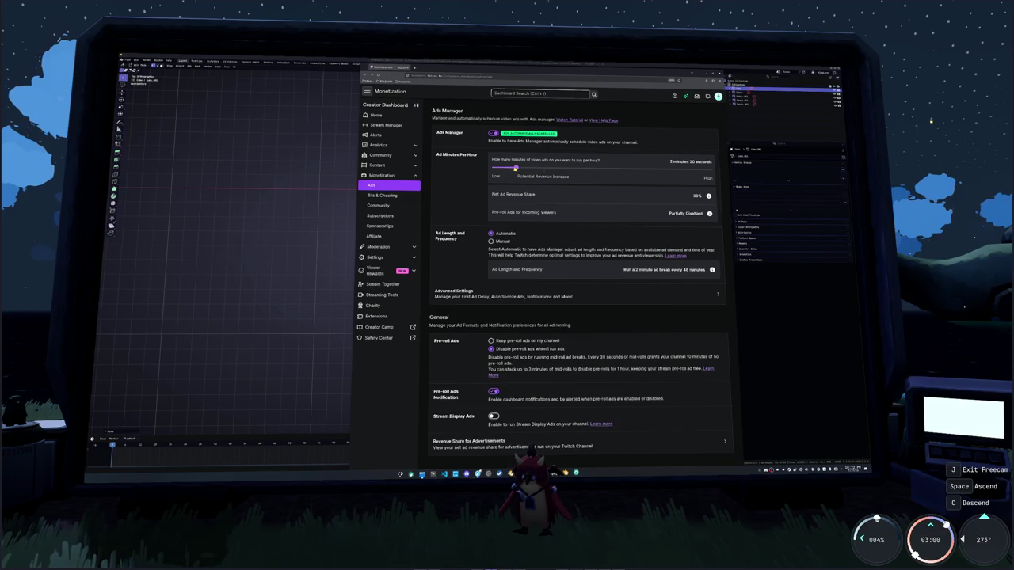
key(Left)
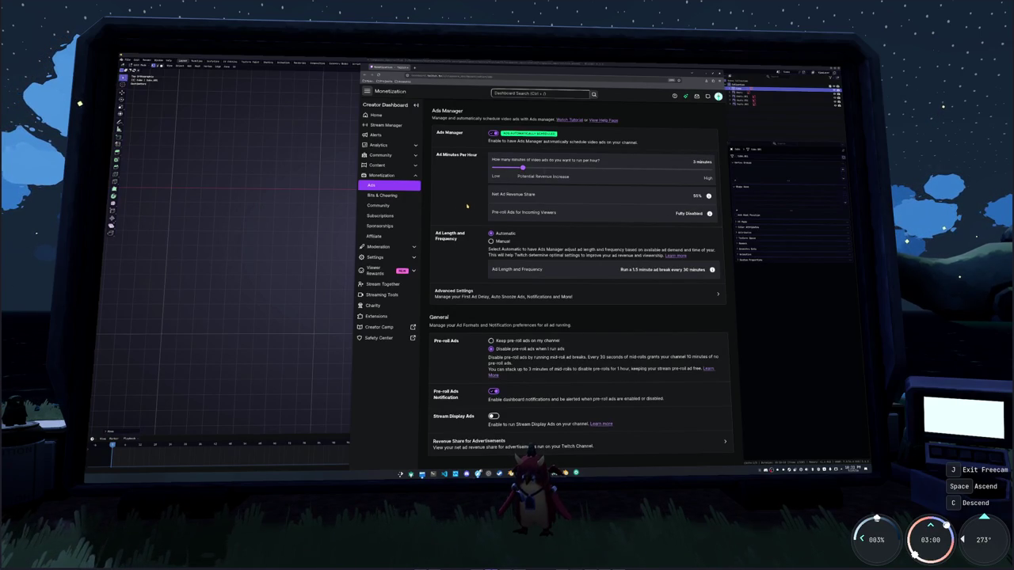
Expand Analytics and view Revenue across the Apr 29–May 28 through Jun 28–Jul 27 periods
click(416, 146)
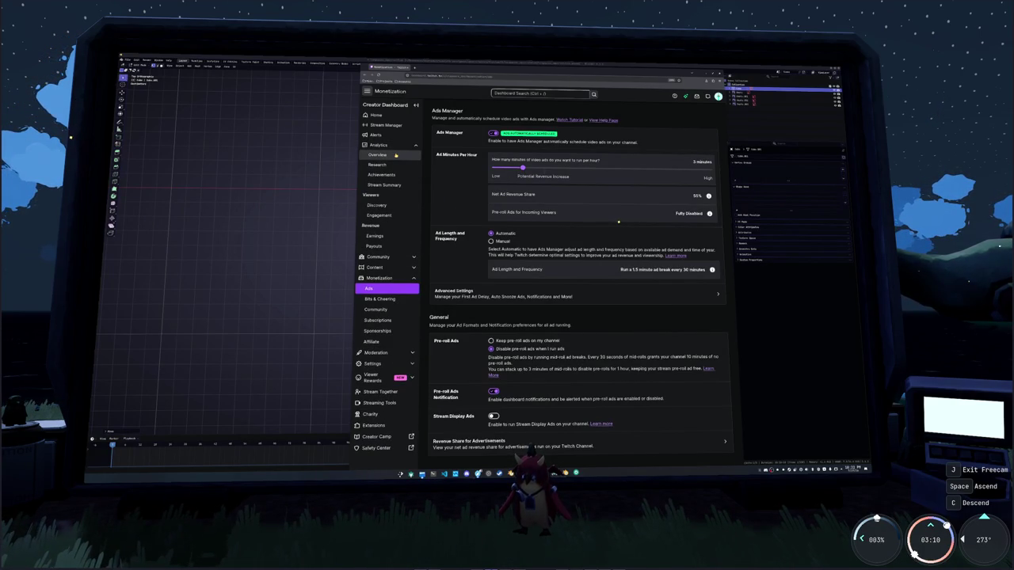
key(alt+Tab)
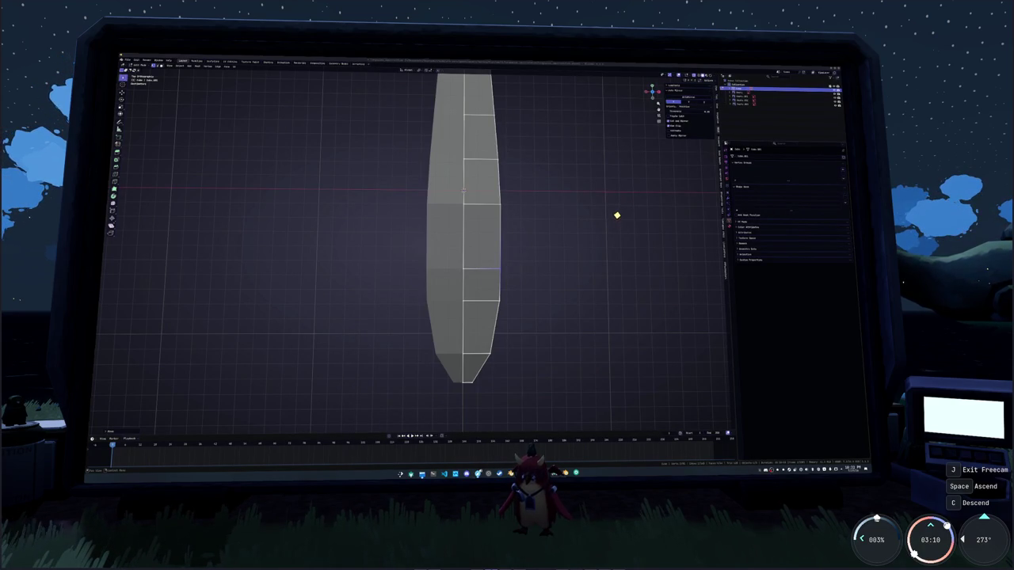
key(alt+Tab)
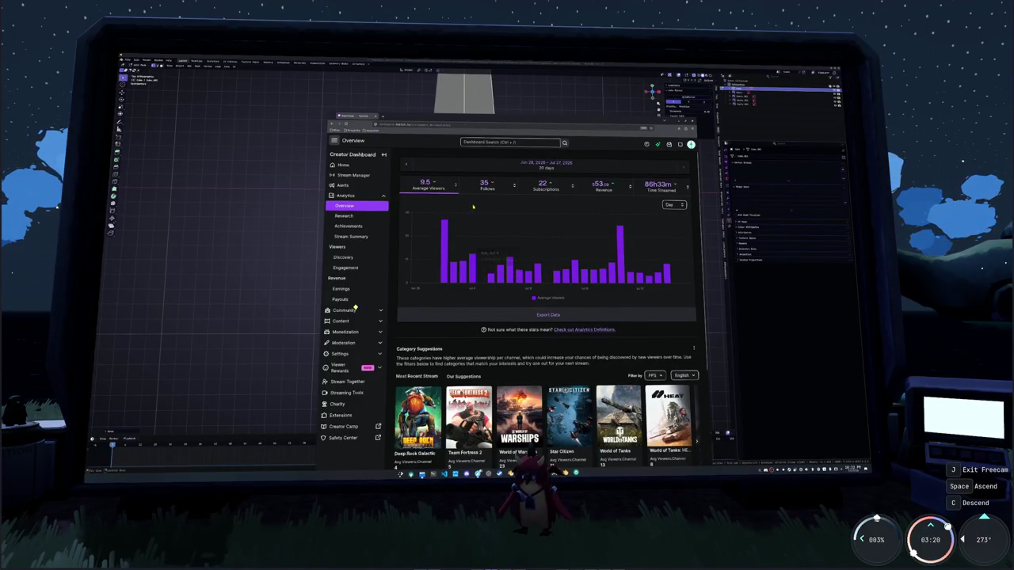
click(601, 188)
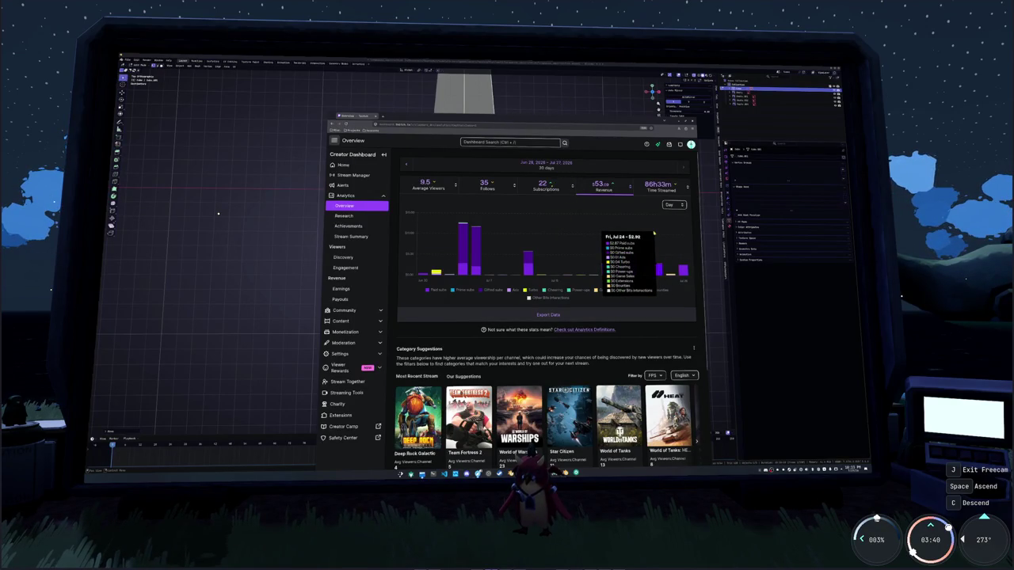
mouse_move(464, 228)
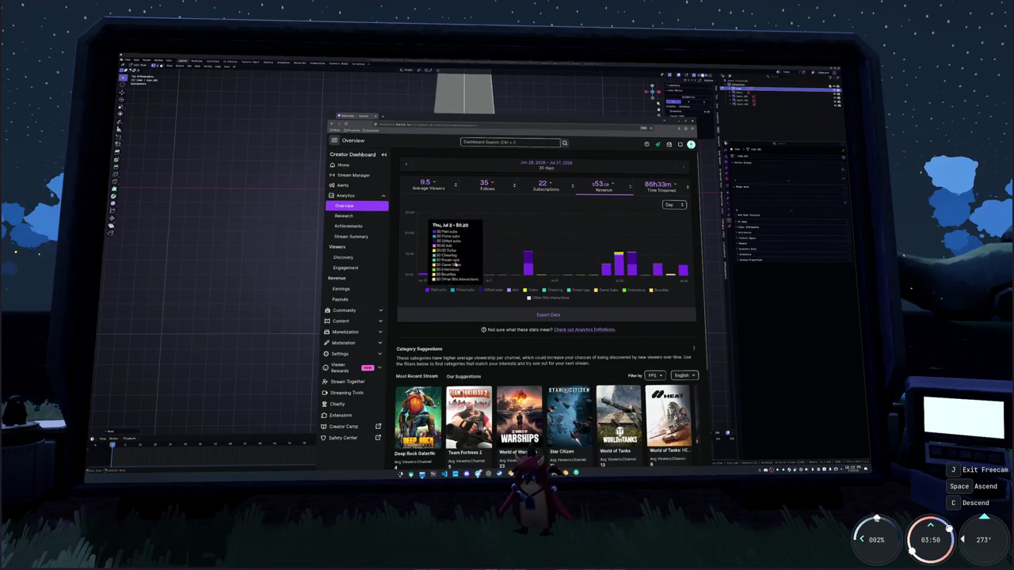
mouse_move(682, 238)
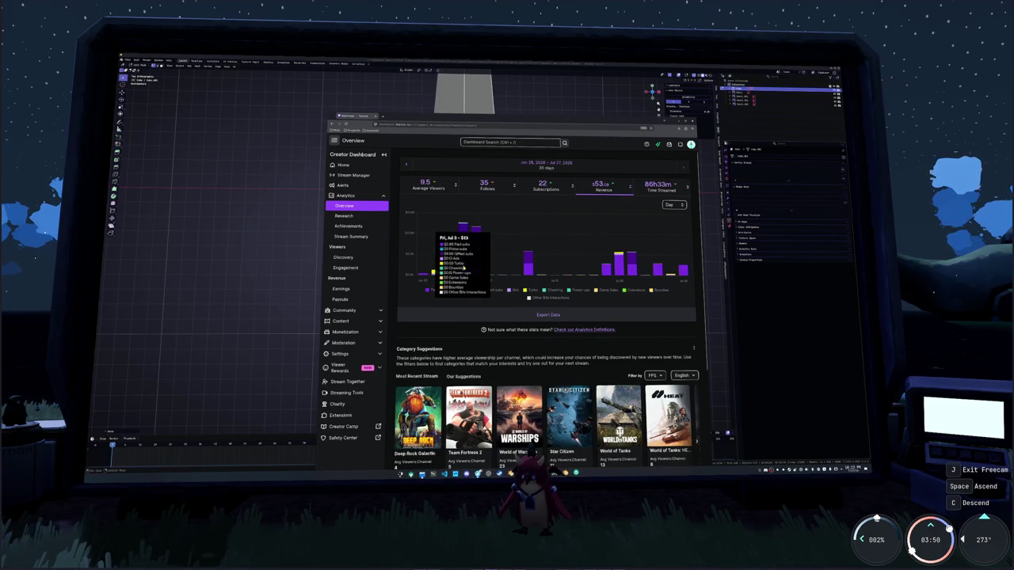
click(407, 164)
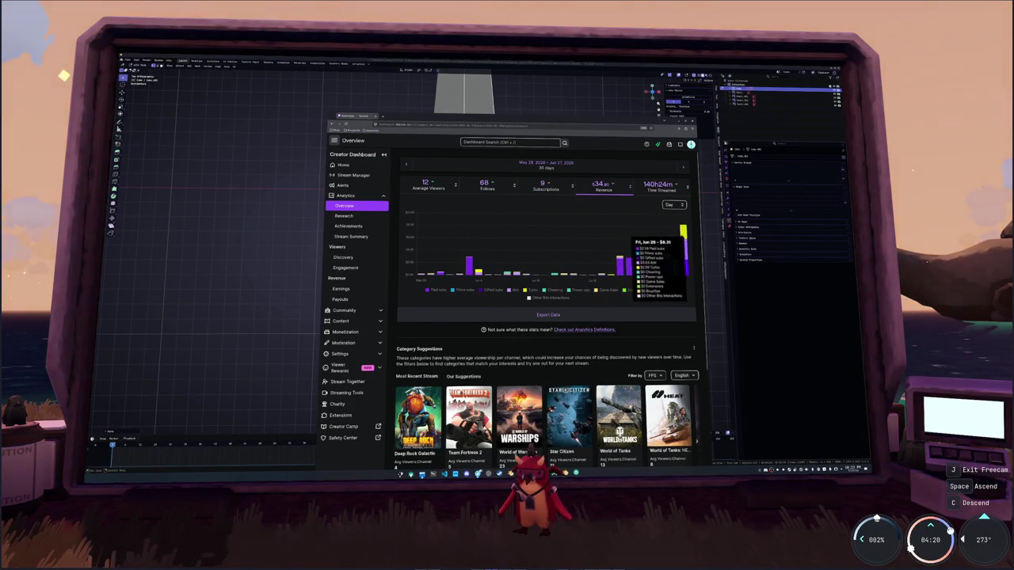
click(405, 164)
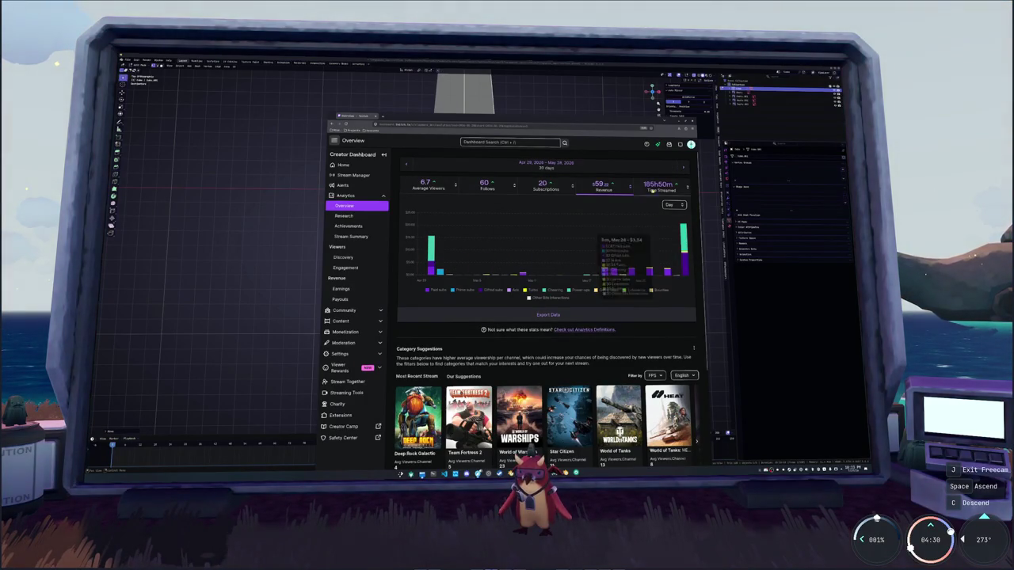
click(683, 164)
click(684, 164)
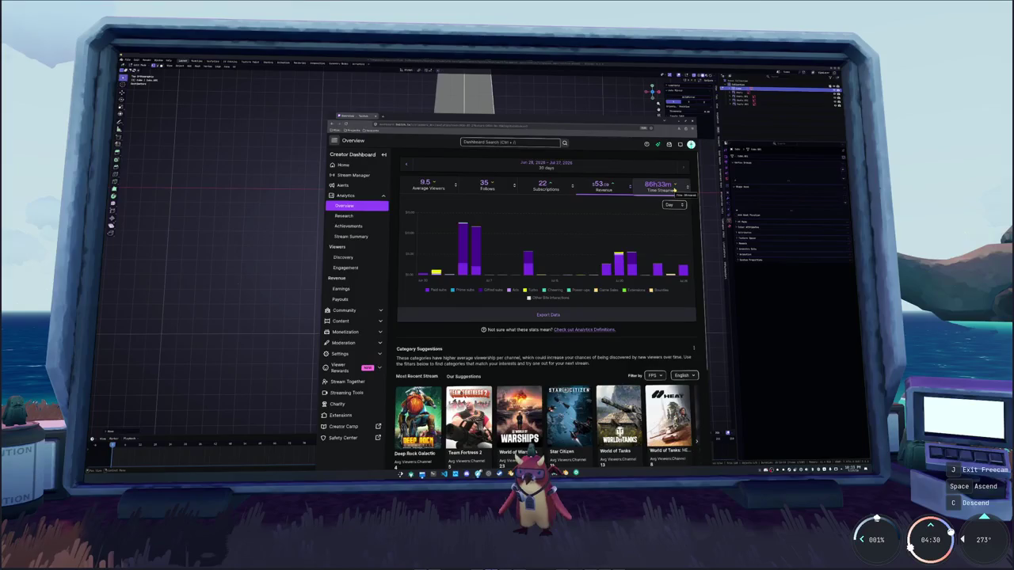
click(406, 164)
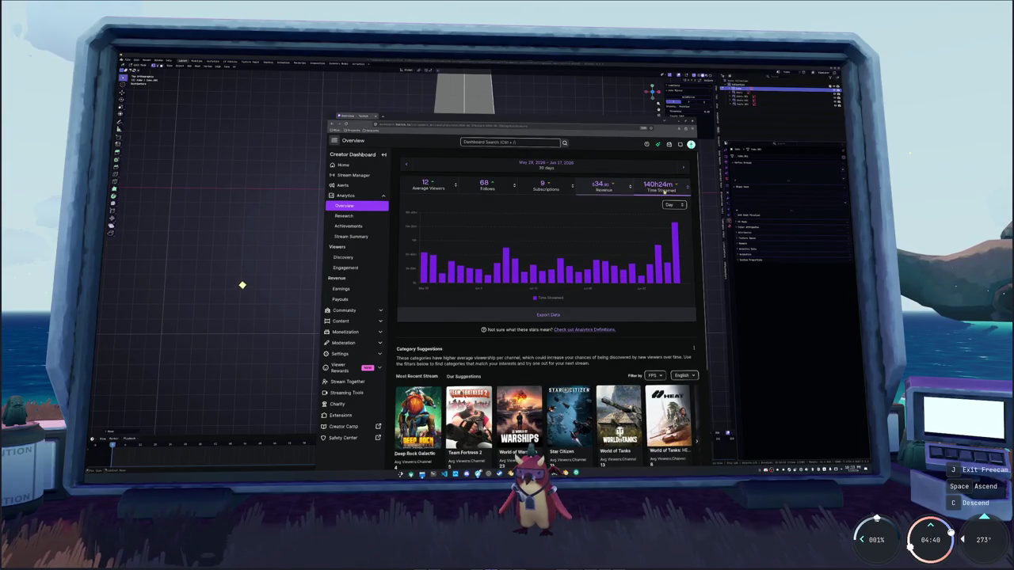
Chart Time Streamed from Mar 30–Apr 28 to Jun 28–Jul 27 (86h33m), then return to Blender
click(606, 189)
click(659, 186)
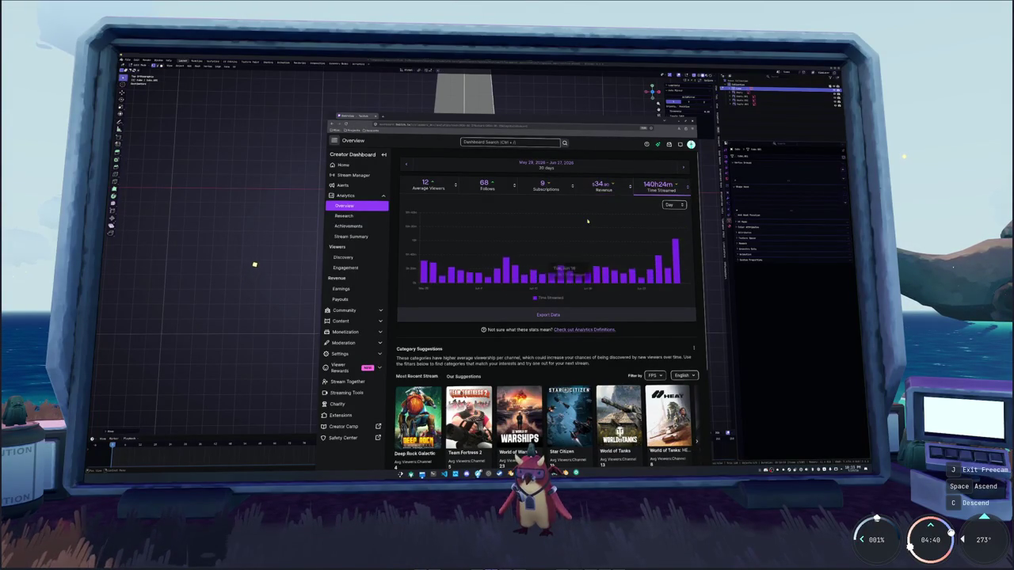
click(406, 165)
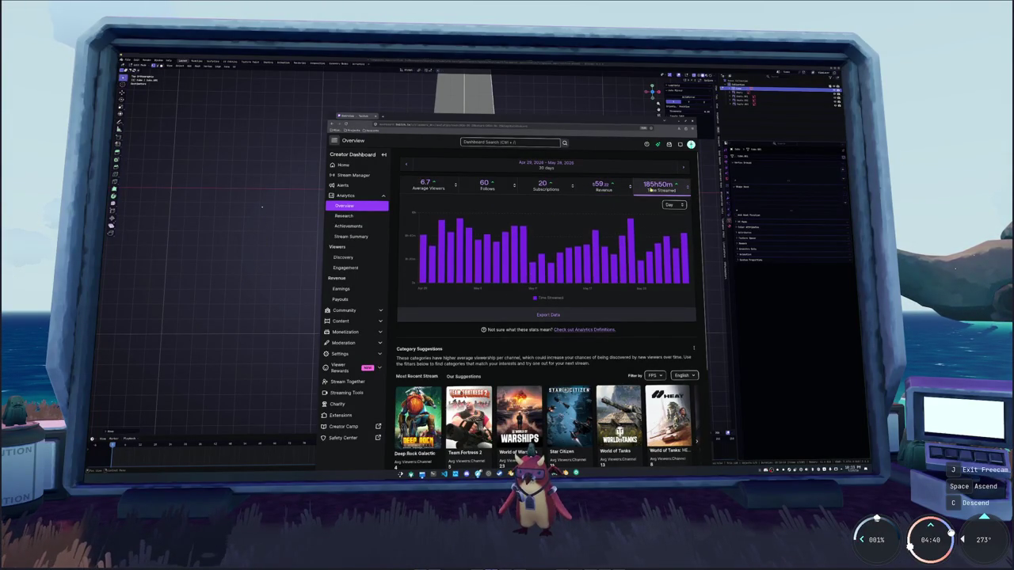
click(407, 164)
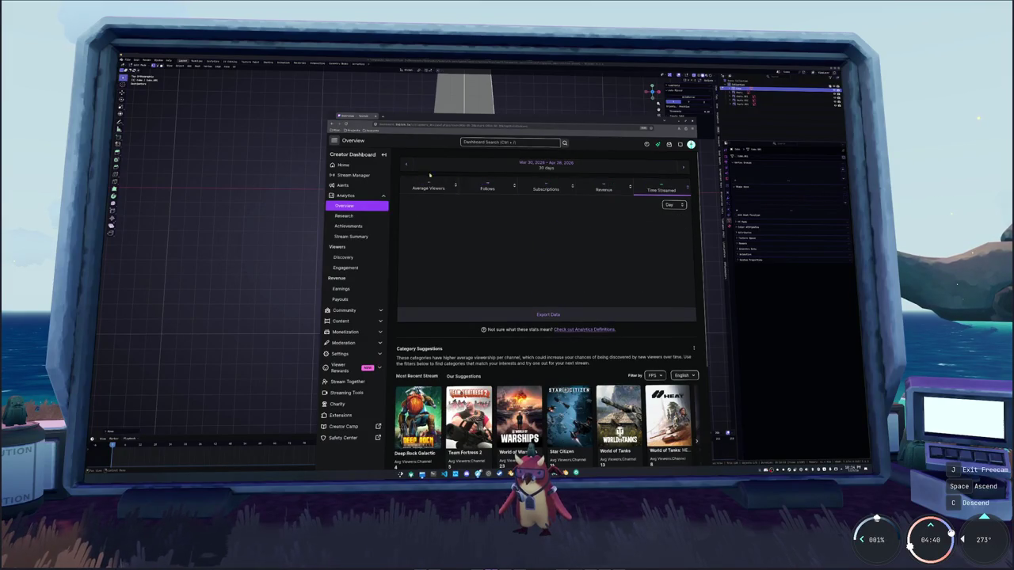
click(684, 167)
click(684, 167)
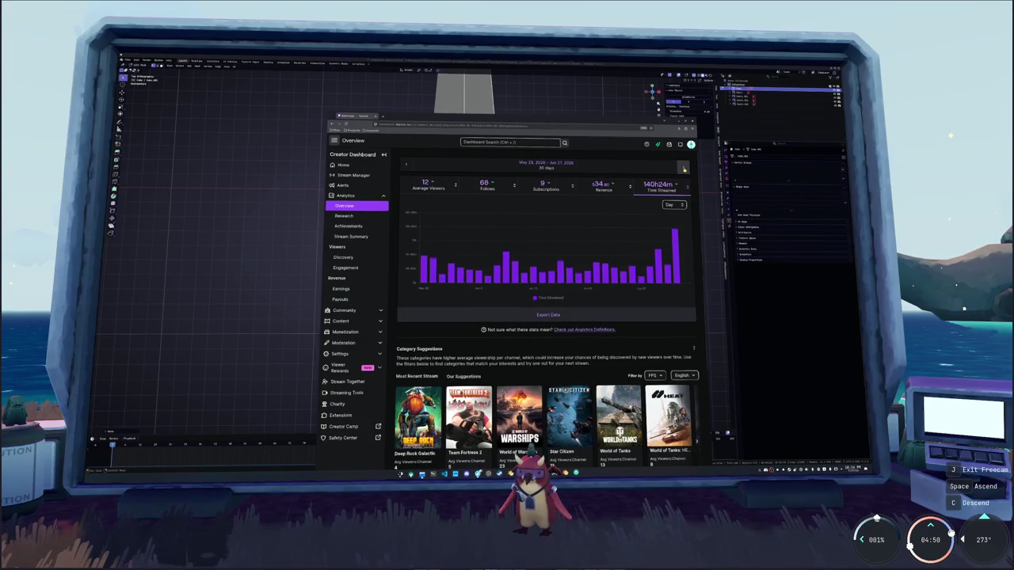
click(685, 167)
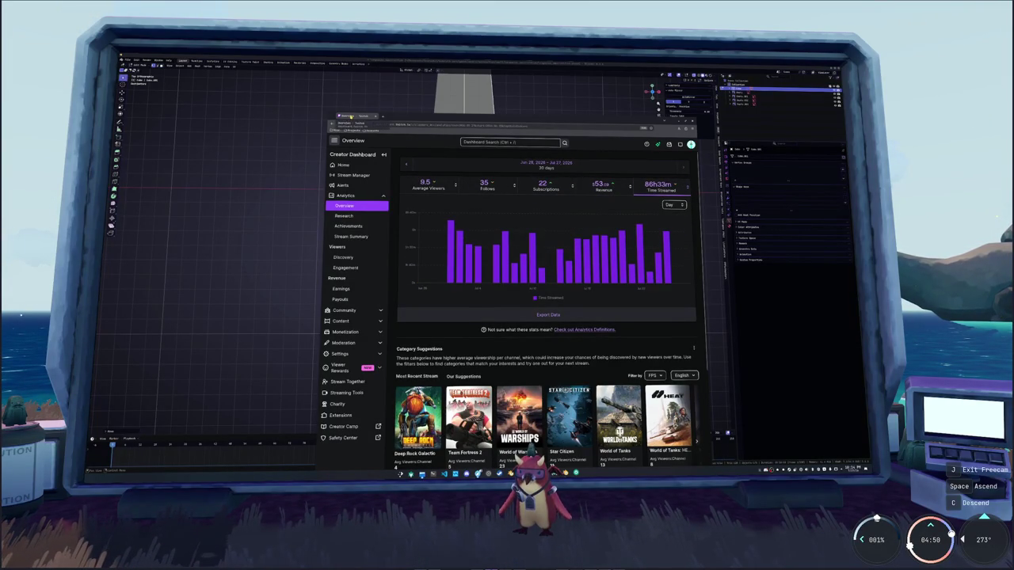
key(alt+Tab)
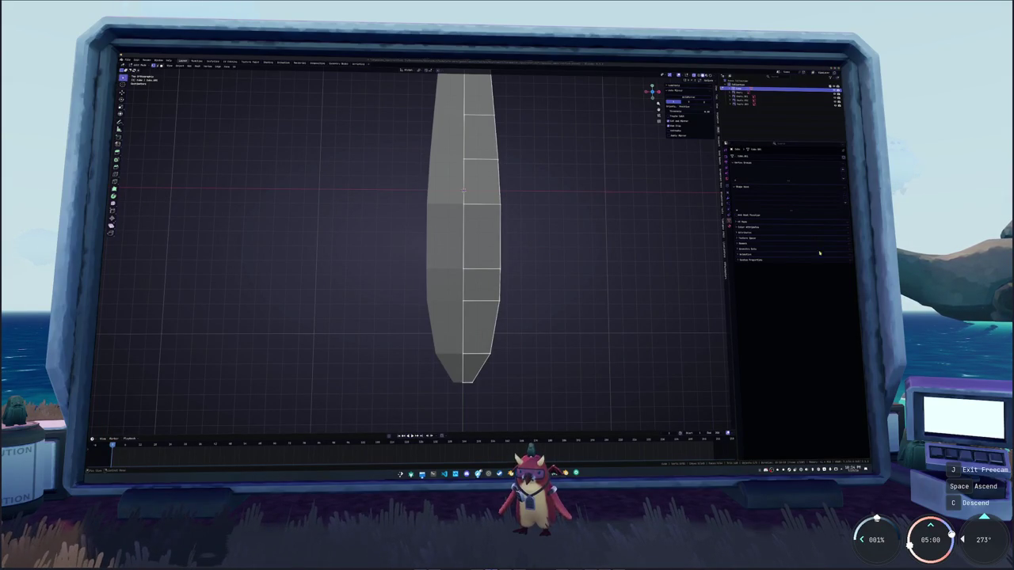
Scale the selected body edge loop along X and edge-slide the lower loop
key(s)
key(x)
click(606, 314)
alt+click(487, 270)
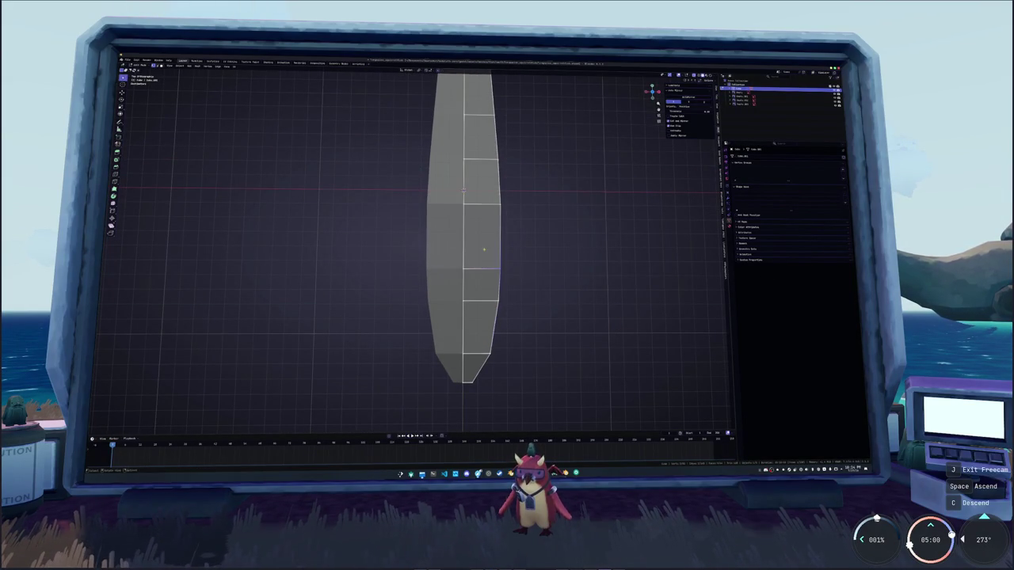
middle_drag(486, 261, 444, 237)
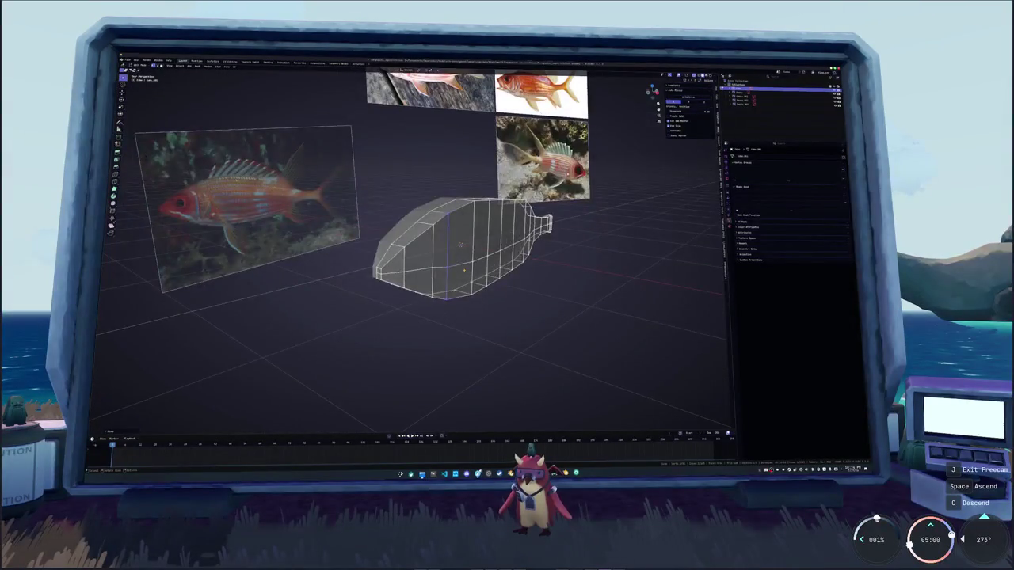
scroll(462, 287, up, 3)
middle_drag(468, 245, 507, 229)
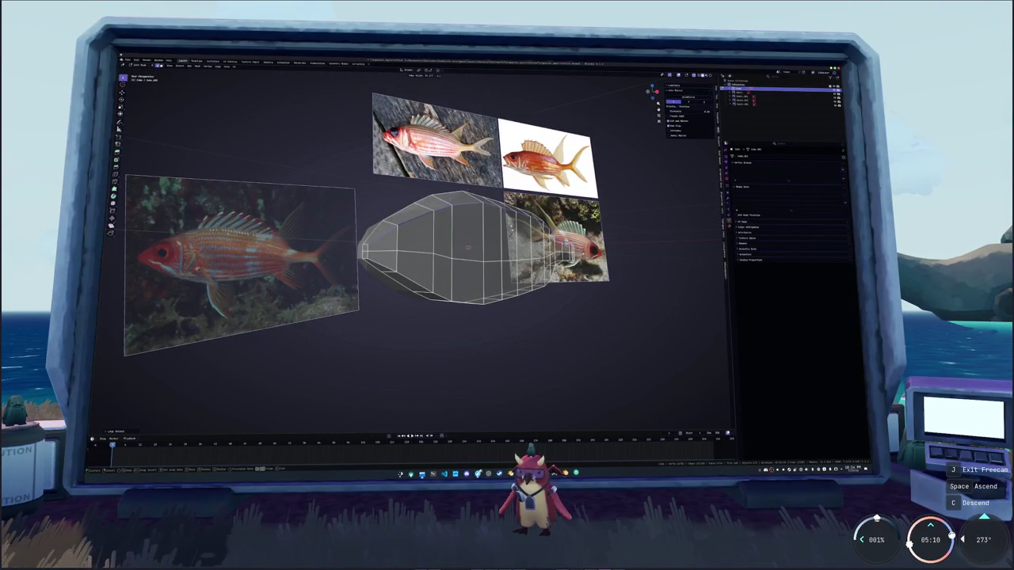
click(467, 247)
Turn off X-ray, compare the body with the photos, and return to side orthographic view
key(alt+z)
mouse_move(467, 247)
middle_down()
mouse_move(489, 267)
mouse_move(473, 256)
mouse_move(486, 248)
mouse_move(510, 265)
middle_up()
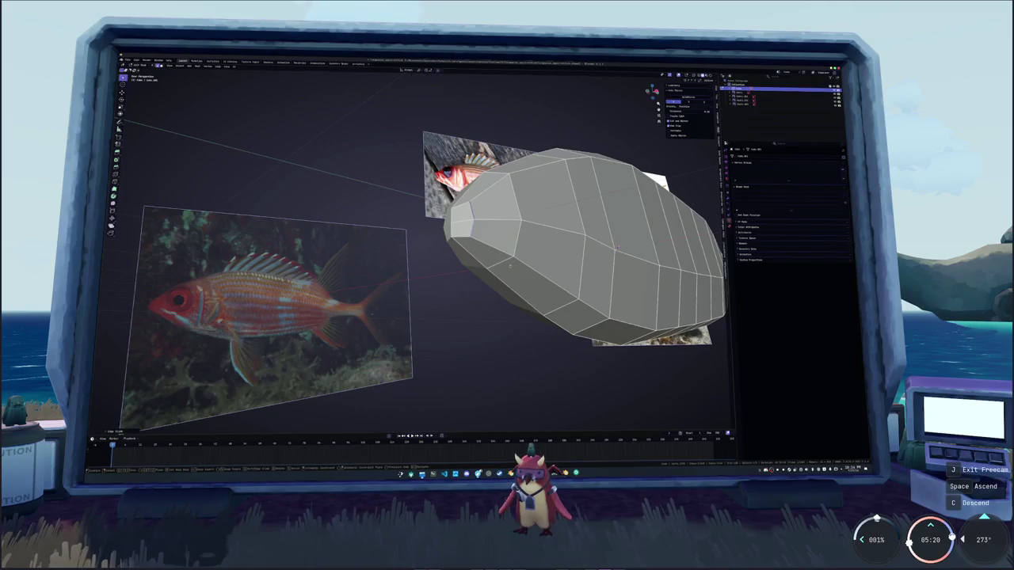
mouse_move(617, 245)
middle_down()
mouse_move(468, 186)
mouse_move(460, 236)
middle_up()
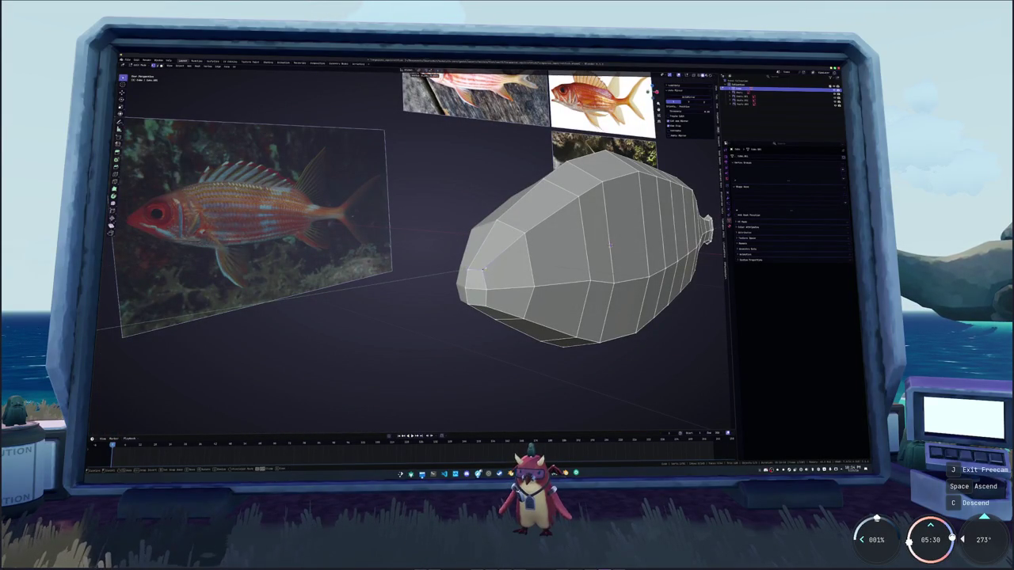
middle_drag(466, 270, 503, 212)
key(g)
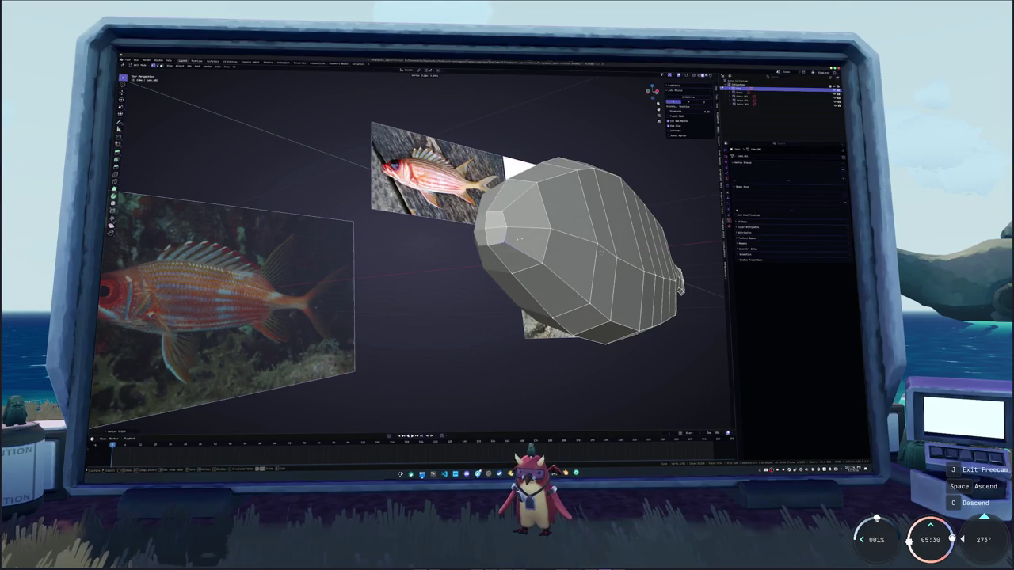
middle_drag(521, 238, 639, 229)
key(KP_1)
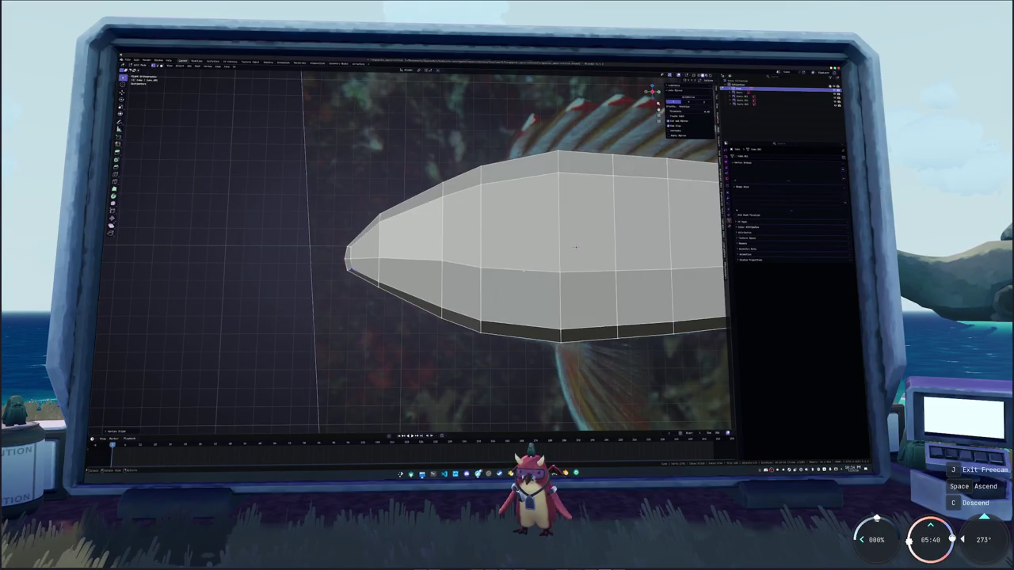
Frame the tail in side orthographic view, cancelling an accidental move of the geometry
scroll(575, 247, down, 3)
shift+middle_drag(576, 247, 485, 254)
scroll(485, 253, up, 4)
scroll(424, 264, up, 2)
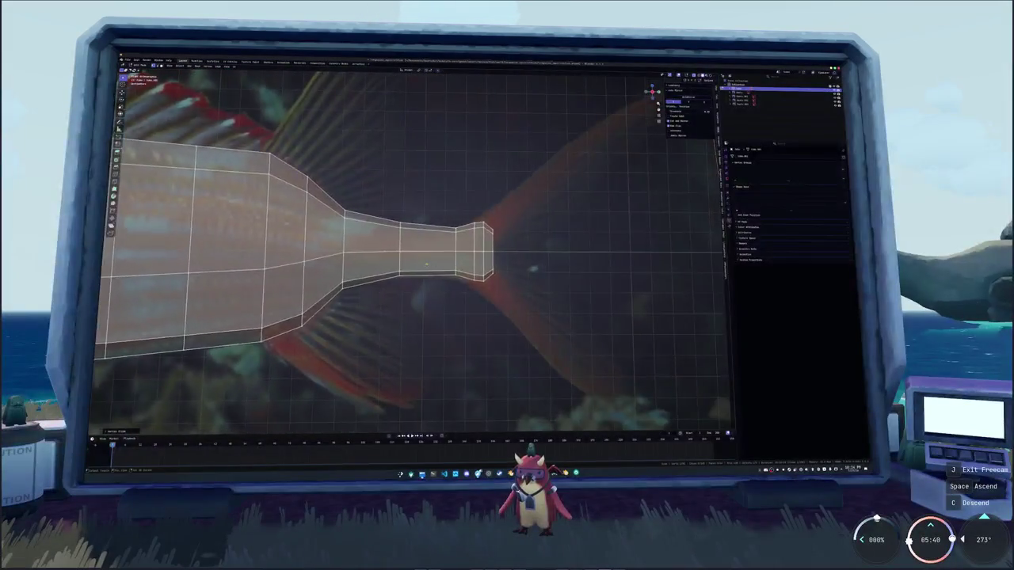
middle_drag(424, 264, 444, 258)
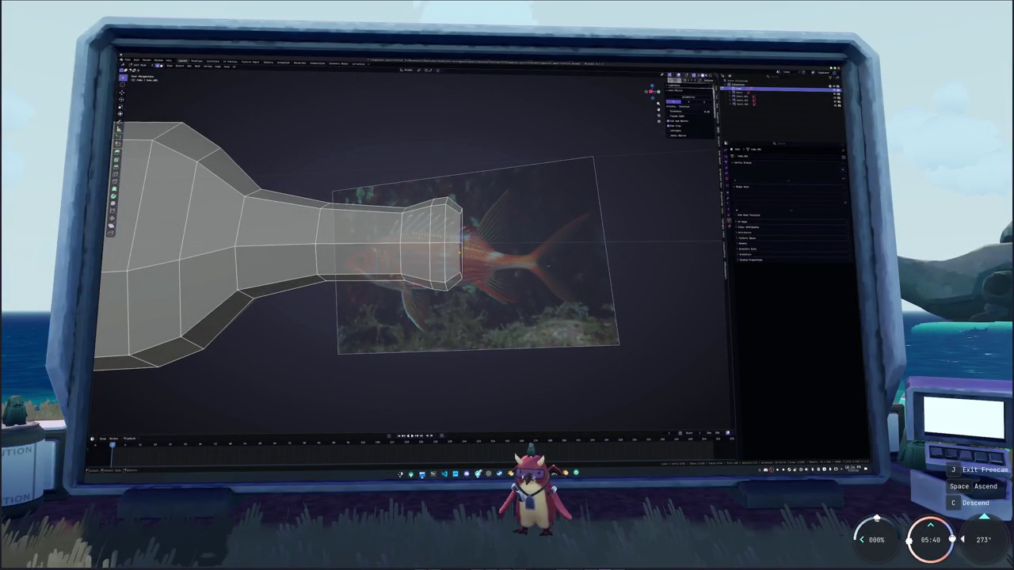
key(KP_1)
scroll(600, 254, up, 2)
key(g)
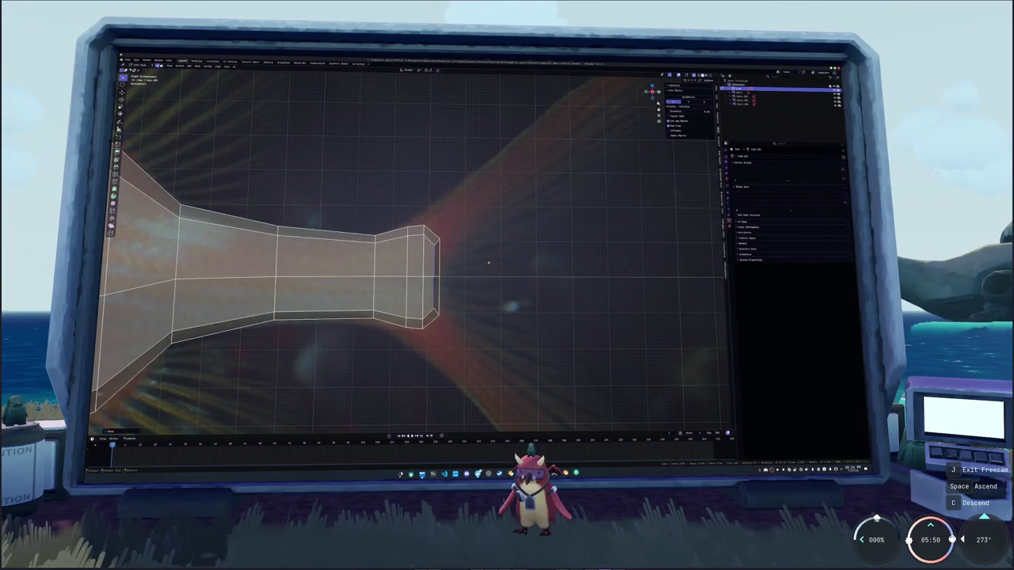
scroll(489, 262, up, 2)
right_click(457, 219)
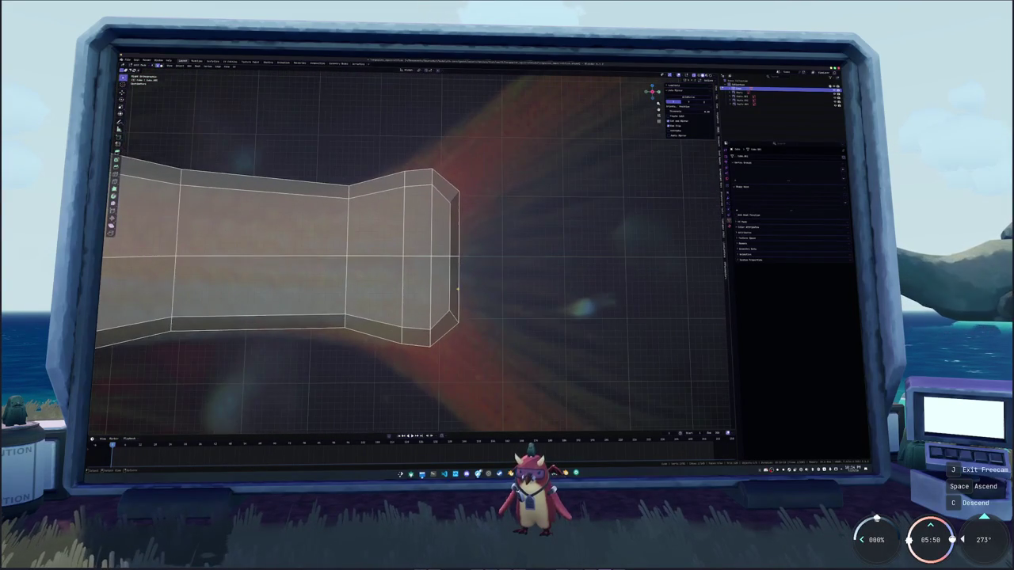
scroll(457, 220, up, 1)
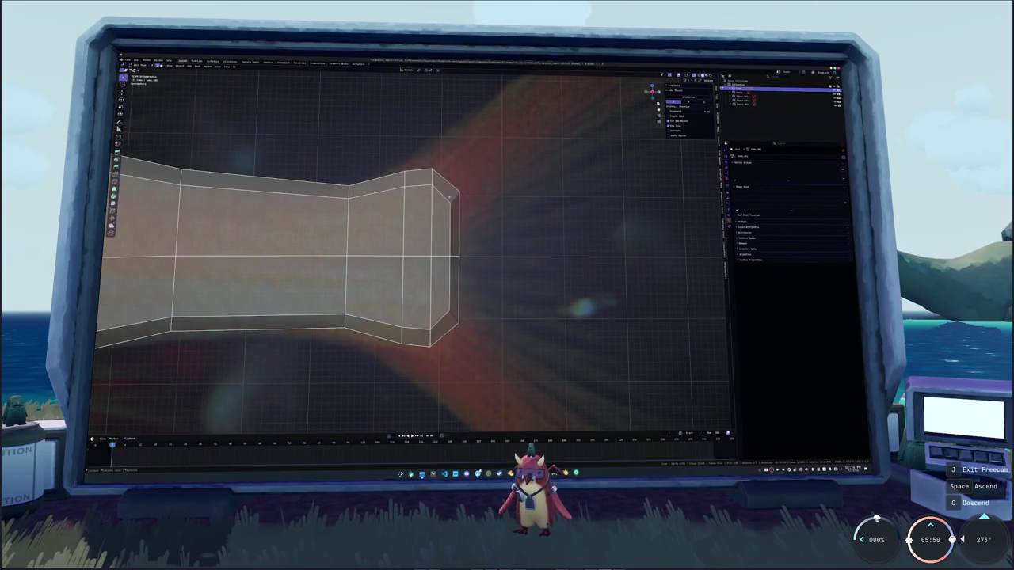
Extrude the tail-tip end face to lengthen the body
click(444, 193)
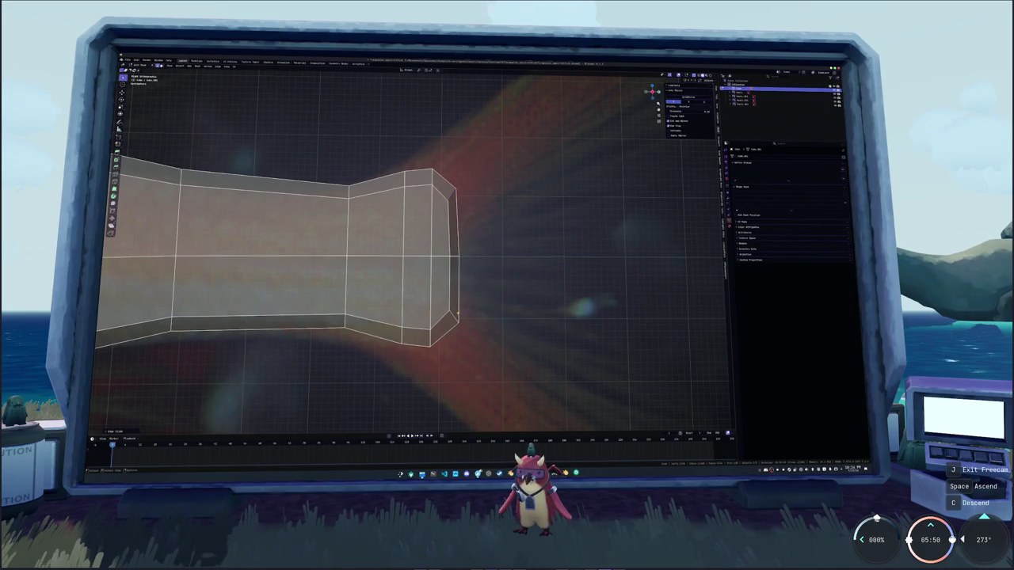
key(e)
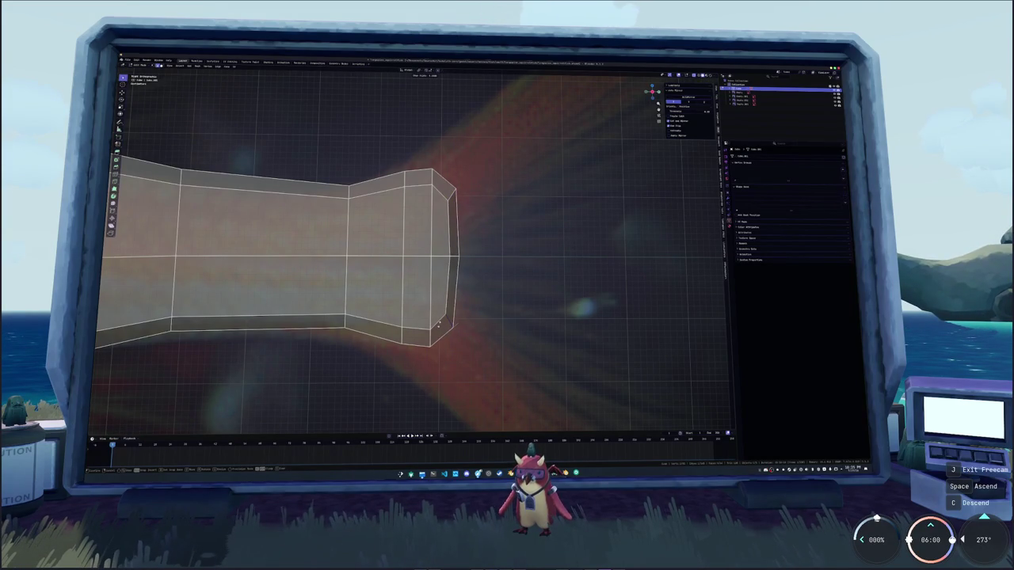
click(439, 323)
shift+middle_drag(440, 323, 511, 307)
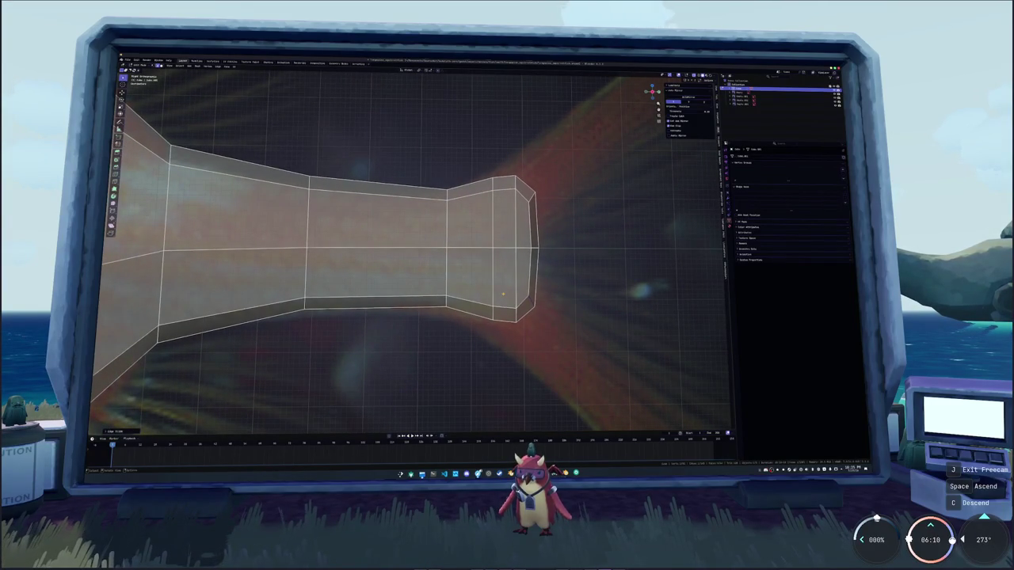
Extrude the top tail-end face to extend the narrow stalk
click(491, 317)
key(e)
click(444, 190)
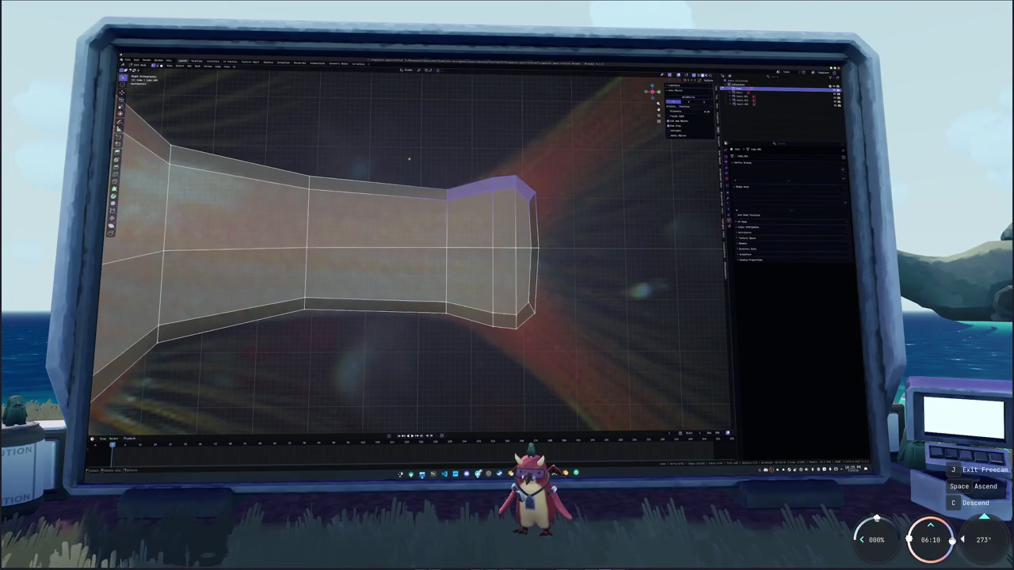
middle_drag(418, 179, 475, 230)
scroll(500, 251, up, 2)
key(e)
click(500, 255)
shift+middle_drag(500, 254, 509, 282)
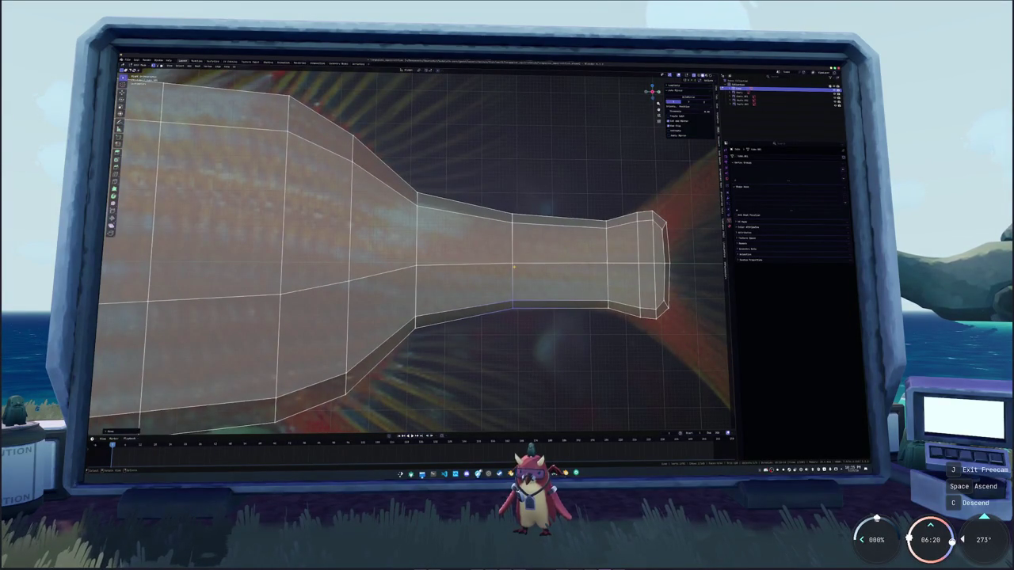
Try extruding the narrow neck face of the tail, then cancel it
key(e)
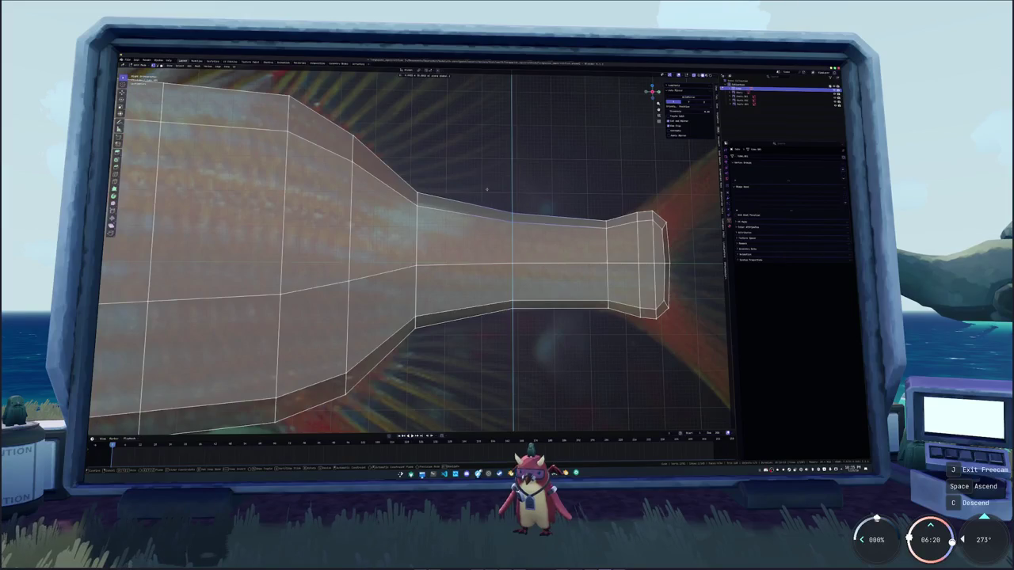
click(491, 190)
key(e)
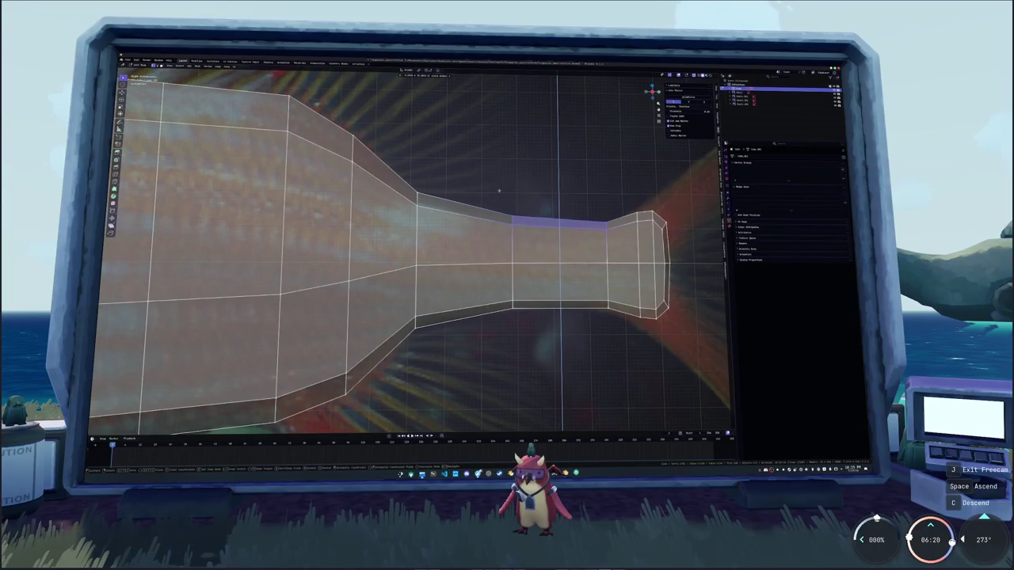
click(499, 190)
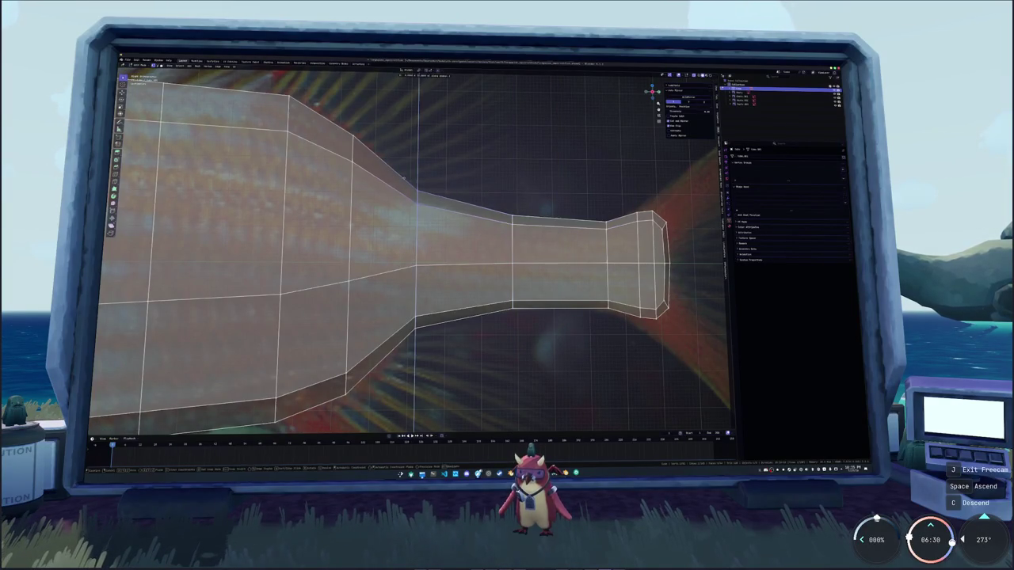
scroll(424, 203, down, 3)
Knife new cuts across the fish head and commit them
shift+middle_drag(341, 242, 539, 242)
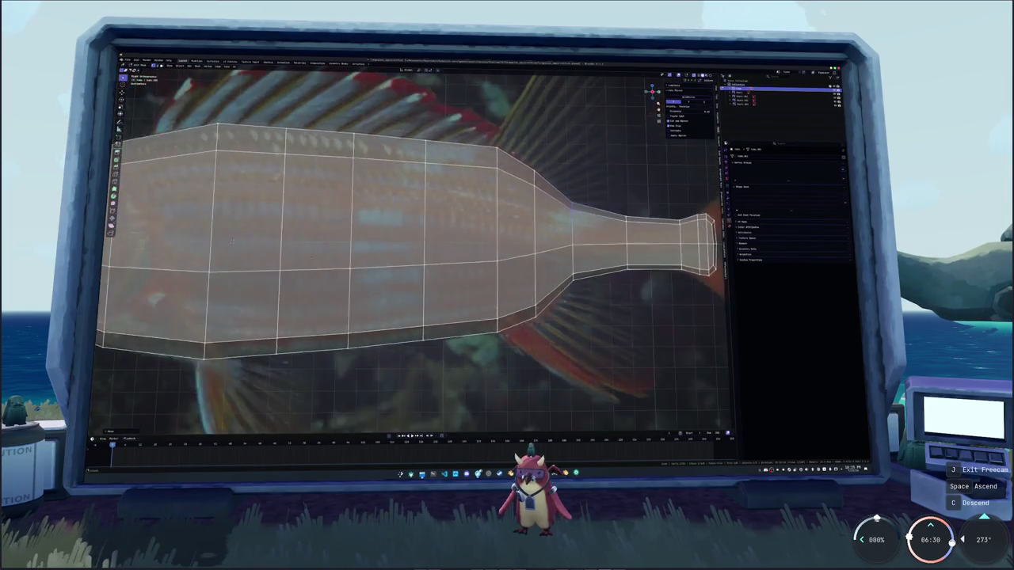
scroll(366, 253, up, 4)
shift+middle_drag(365, 253, 414, 244)
scroll(414, 244, up, 1)
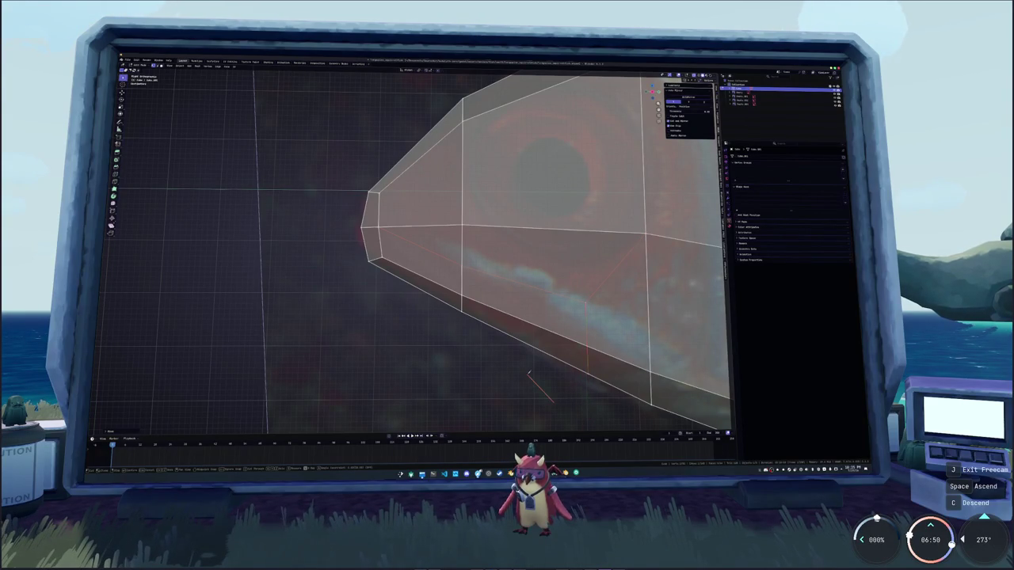
key(Return)
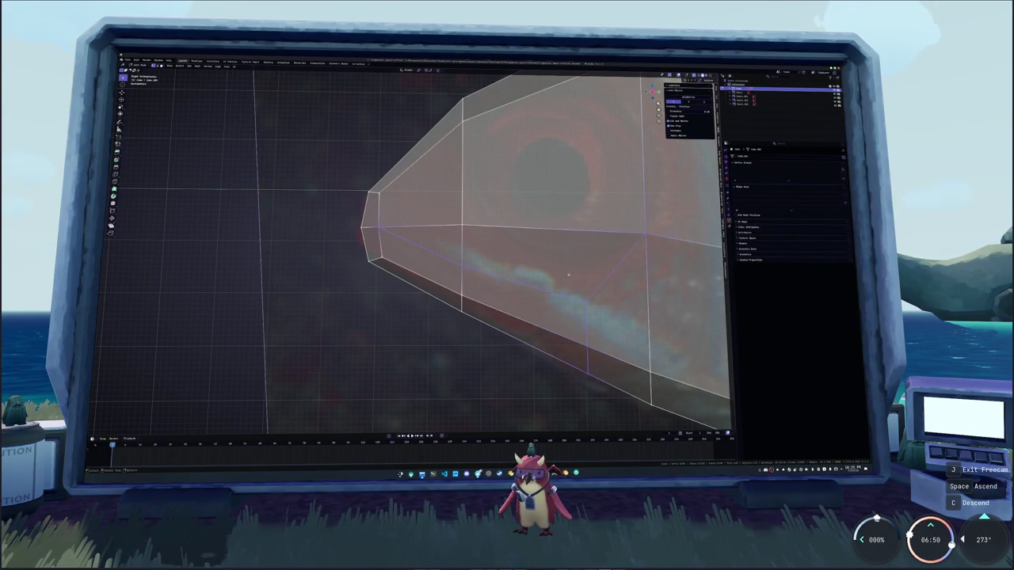
Slide the new vertical edge and the snout vertex along their edges
key(g)
key(g)
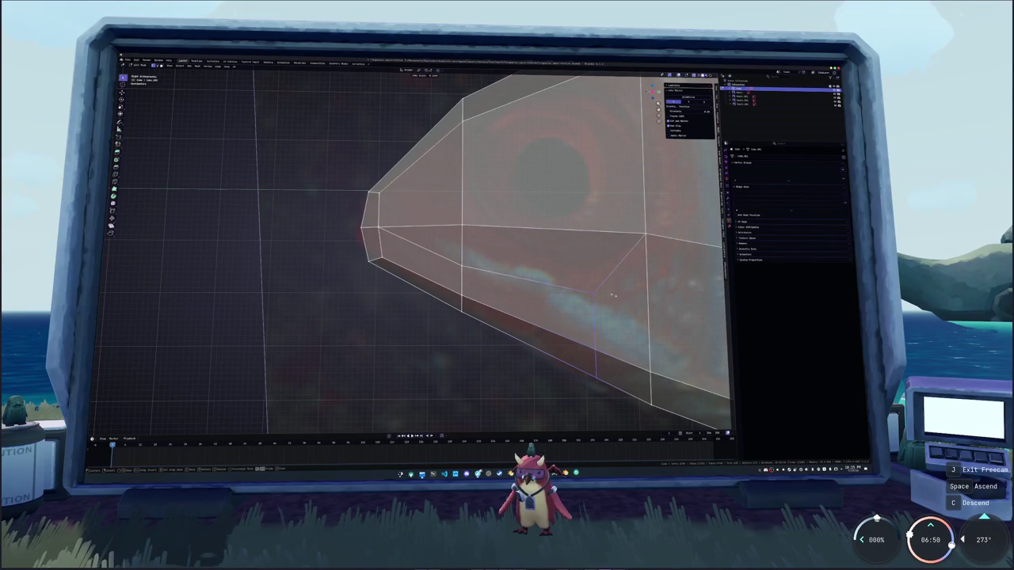
mouse_move(606, 298)
shift+middle_down()
mouse_move(521, 267)
mouse_move(505, 289)
shift+middle_up()
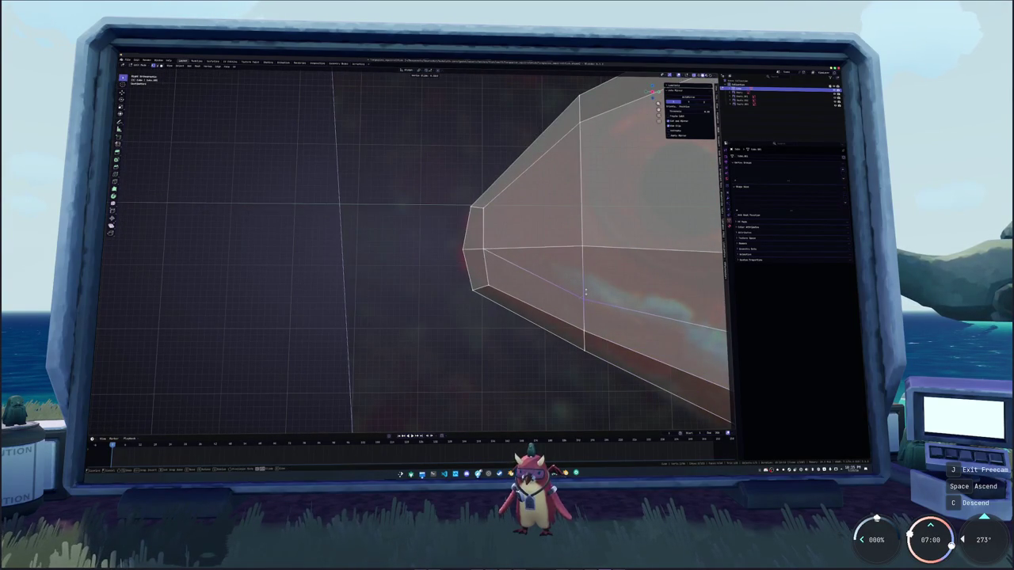
key(g)
key(g)
click(464, 223)
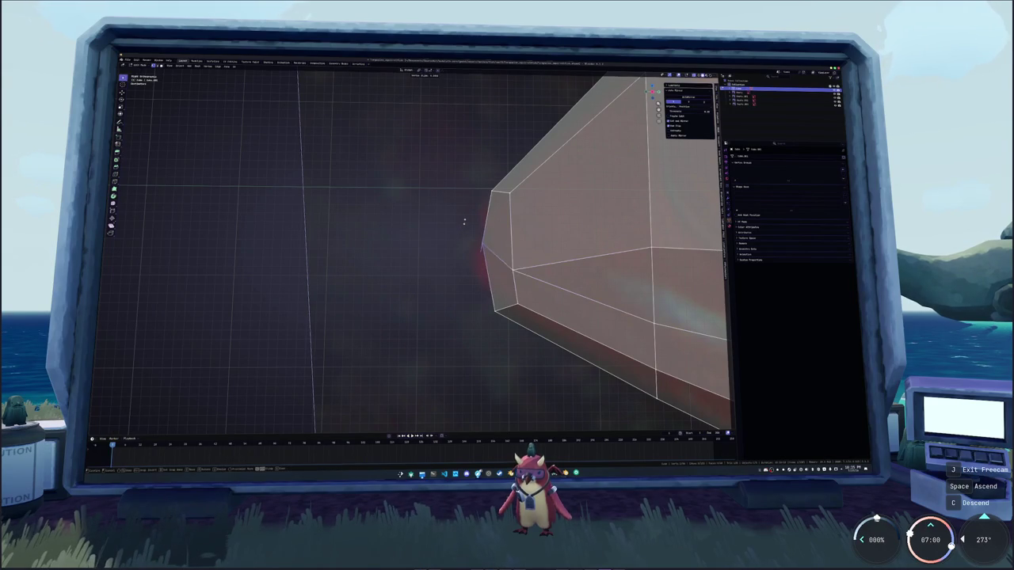
key(g)
key(g)
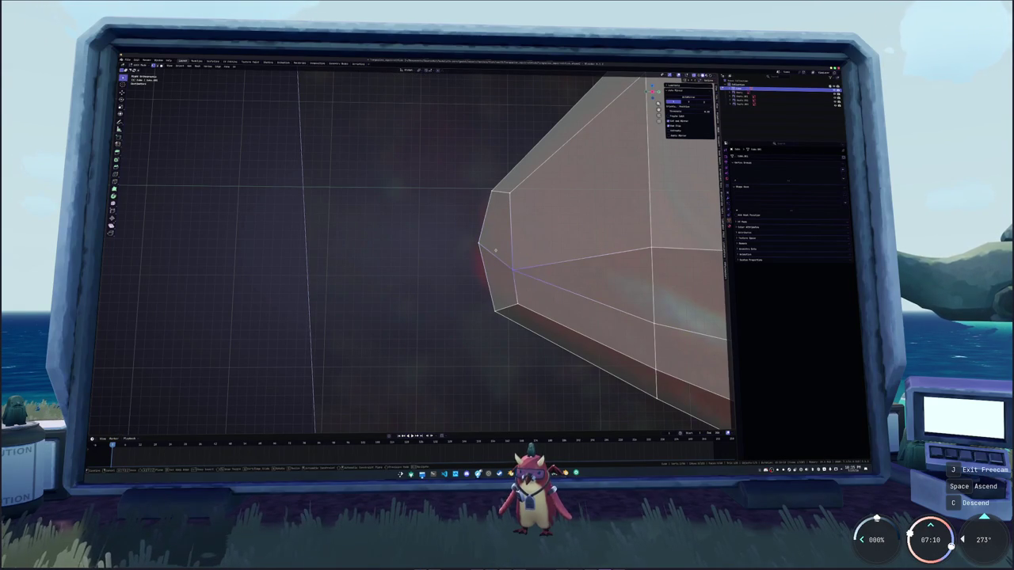
shift+middle_drag(497, 247, 414, 240)
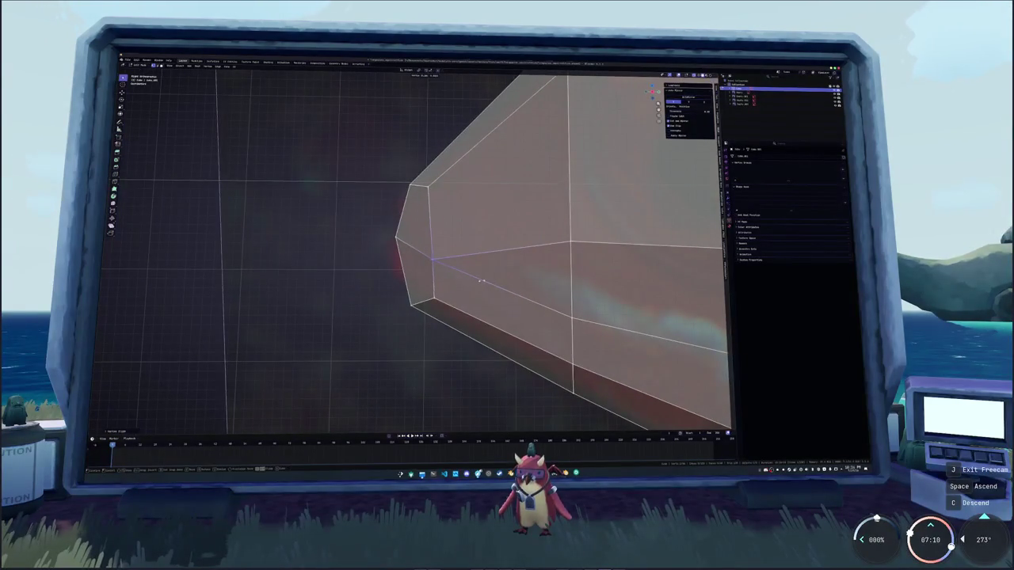
mouse_move(482, 280)
shift+middle_down()
mouse_move(388, 224)
mouse_move(363, 252)
shift+middle_up()
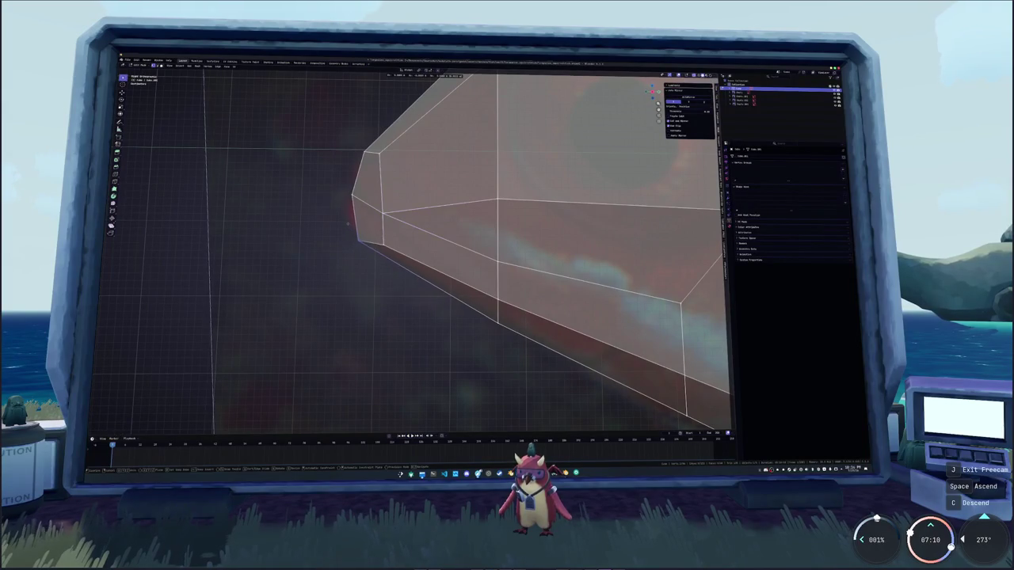
click(385, 241)
Vertex-slide the lower and top-left head vertices to follow the jaw and eye outline
key(shift+v)
shift+middle_drag(374, 225, 415, 281)
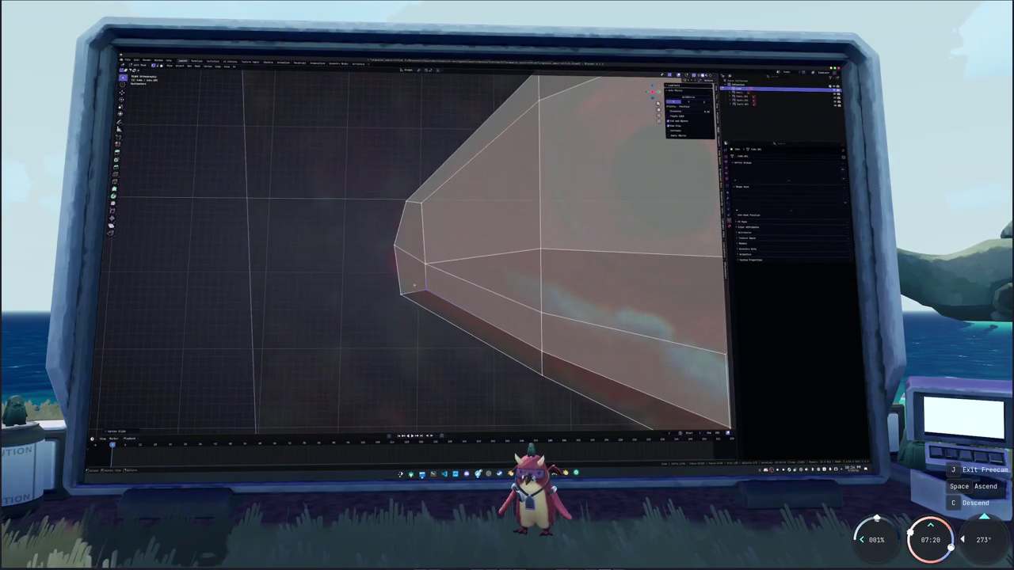
click(417, 252)
mouse_move(417, 252)
middle_down()
mouse_move(422, 259)
mouse_move(443, 223)
mouse_move(492, 225)
middle_up()
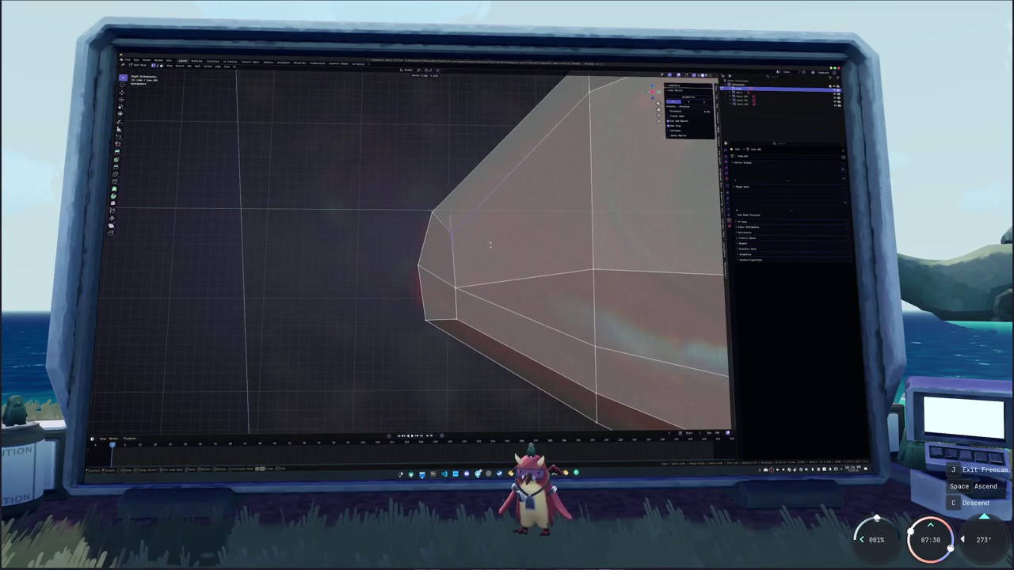
click(414, 185)
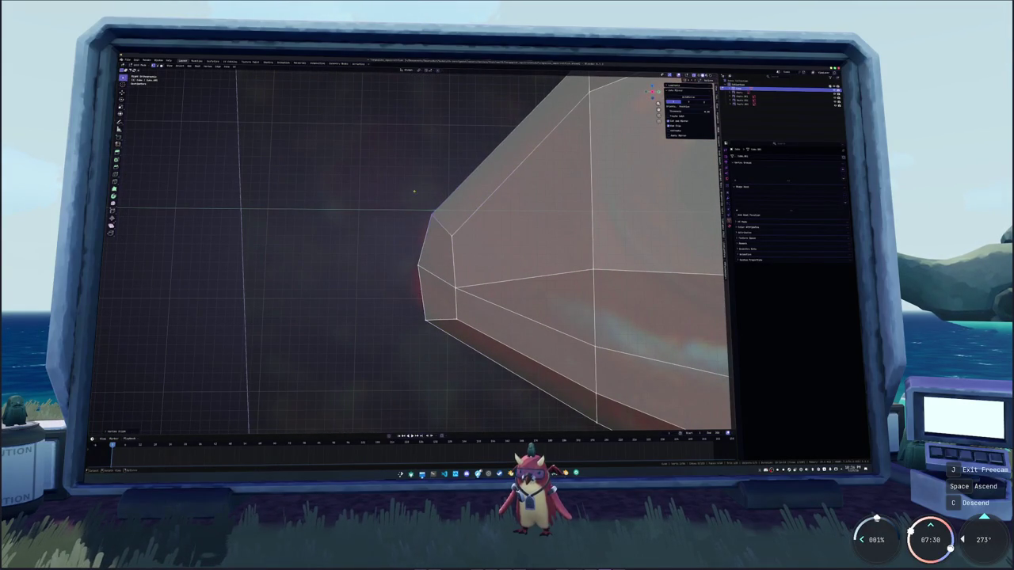
key(shift+v)
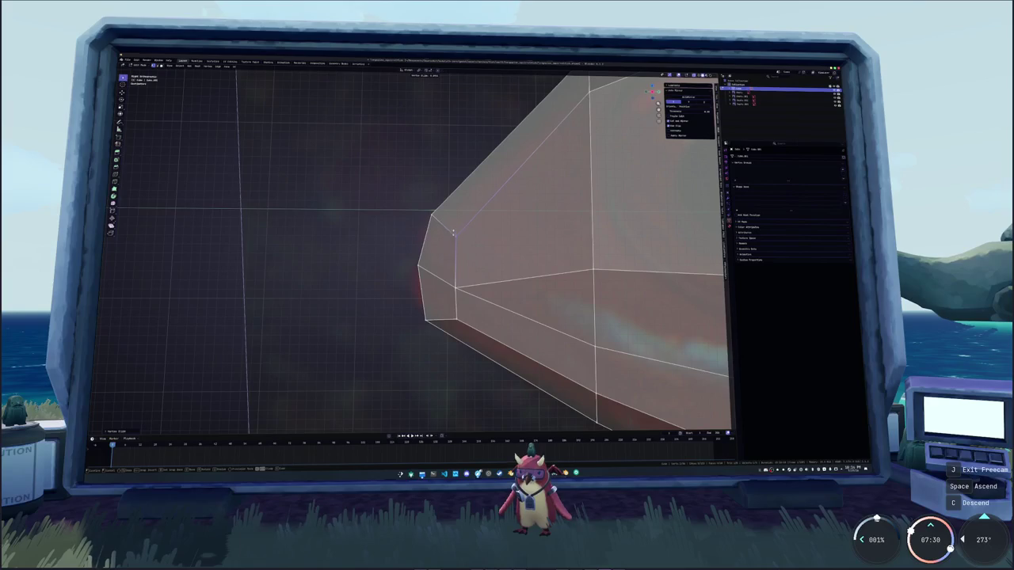
shift+middle_drag(453, 228, 351, 225)
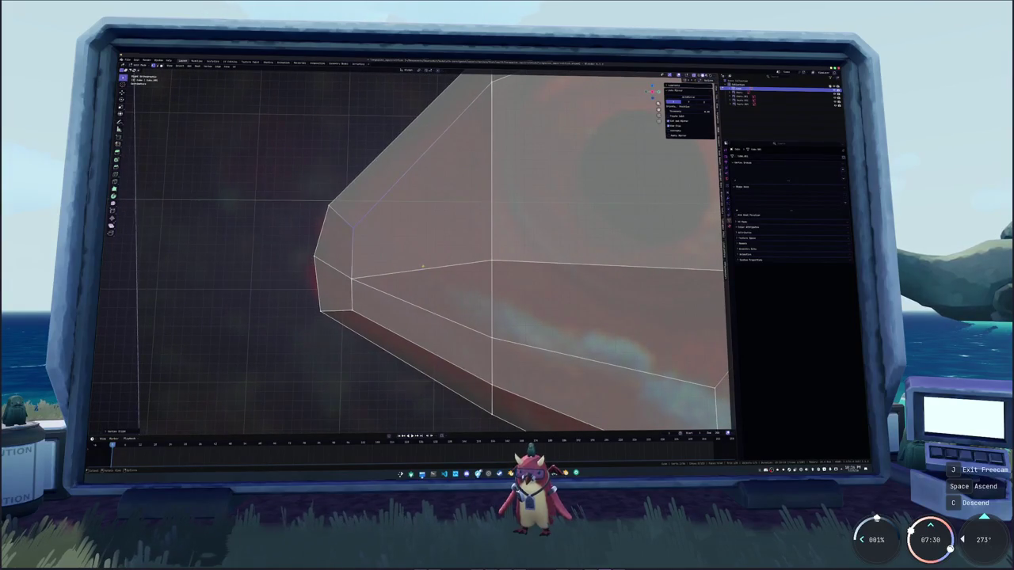
scroll(423, 266, down, 2)
key(shift+v)
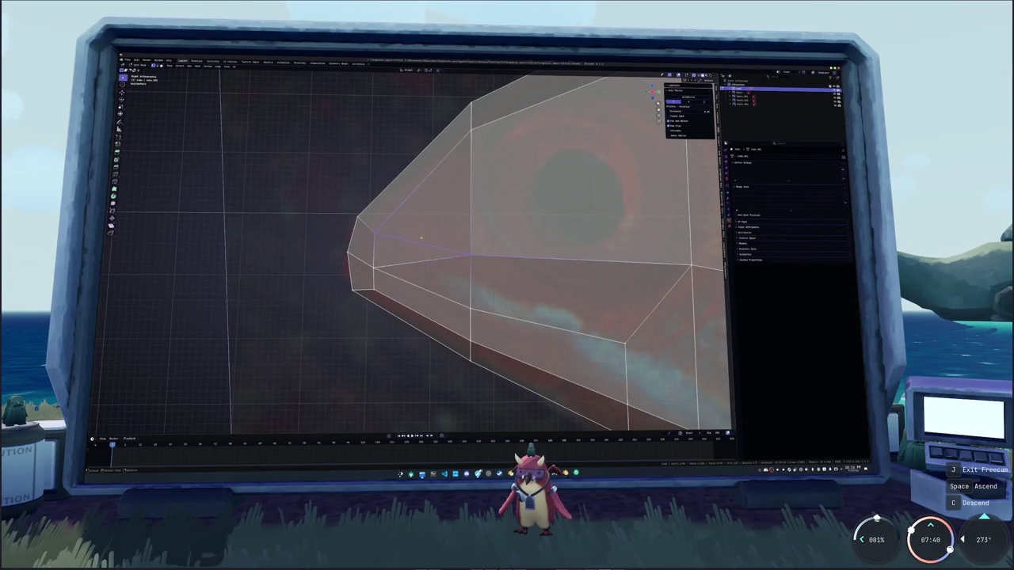
Dissolve the extra head vertex and slide the remaining vertices down into place
key(x)
click(419, 288)
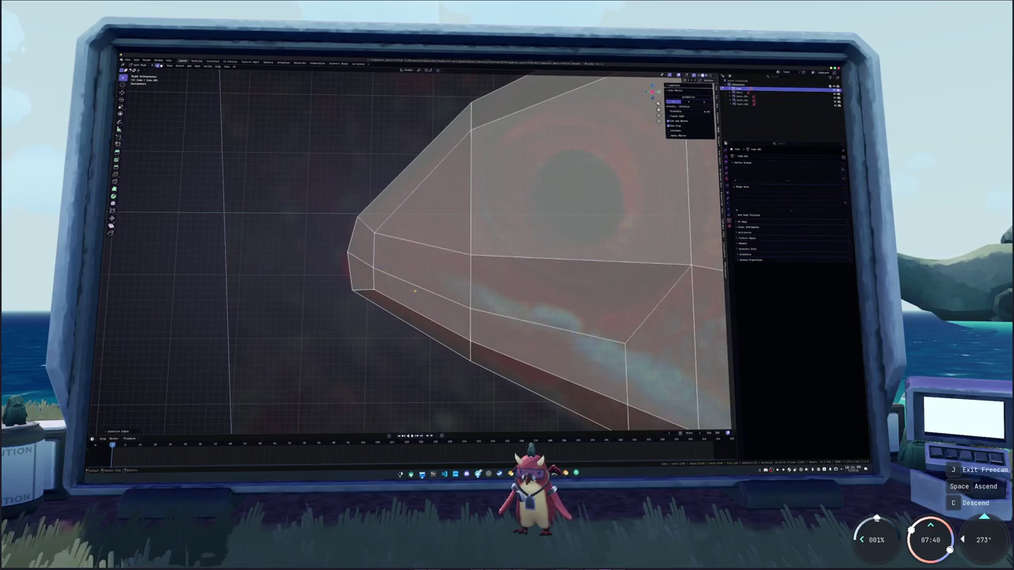
key(g)
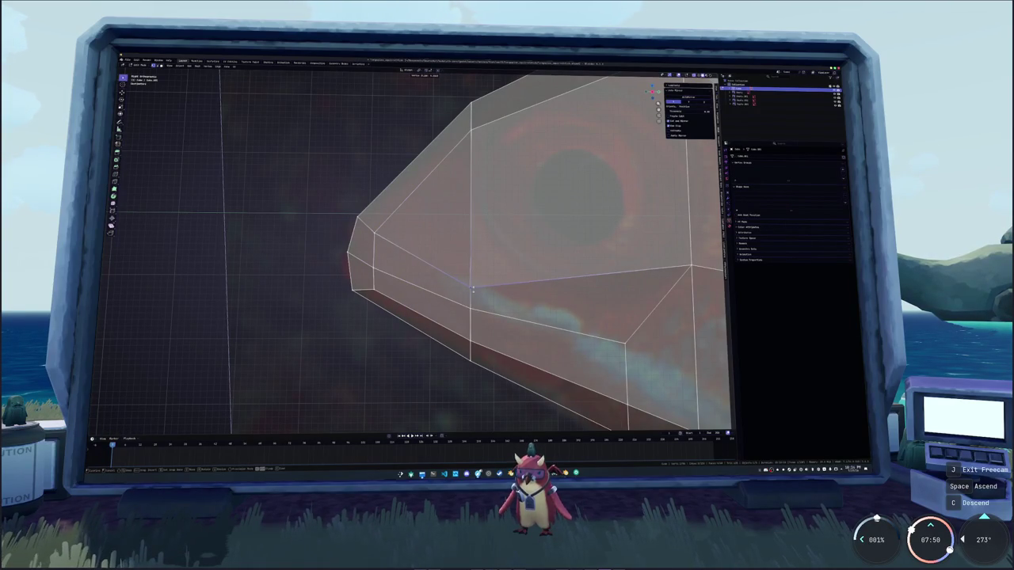
shift+middle_drag(472, 292, 342, 270)
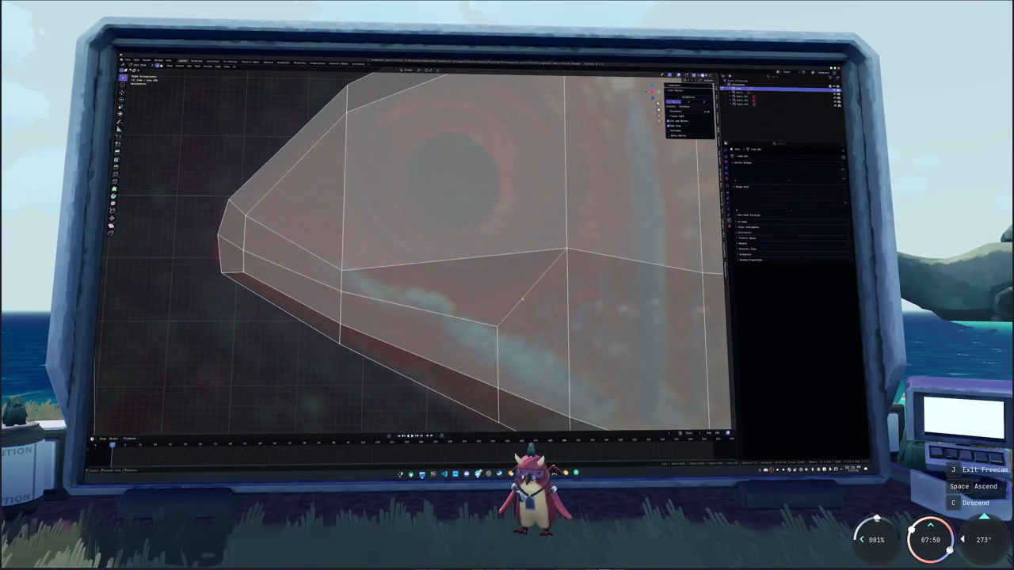
scroll(550, 263, down, 2)
shift+middle_drag(472, 290, 522, 255)
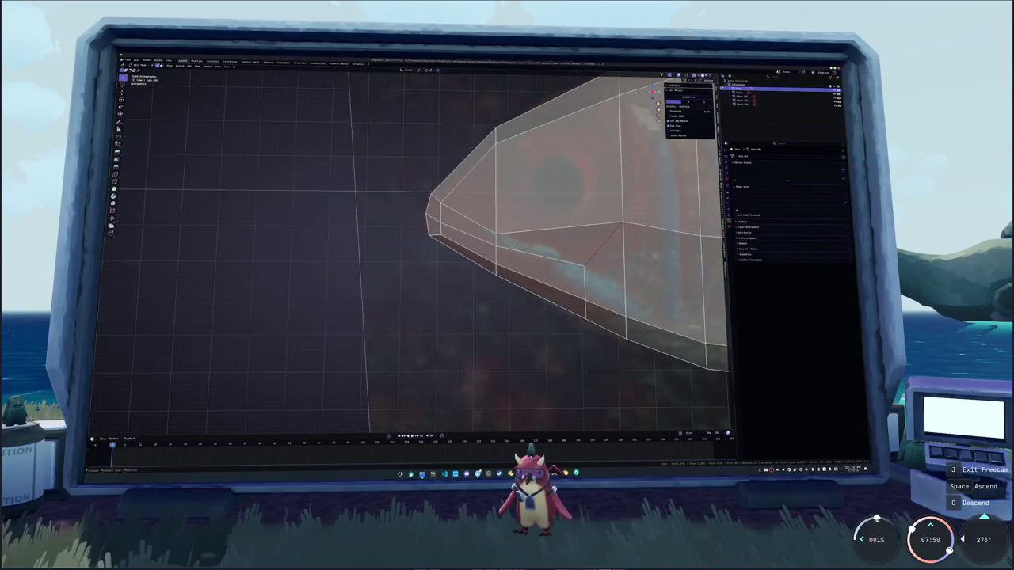
ctrl+middle_drag(523, 255, 444, 236)
key(g)
key(g)
click(481, 234)
Confirm the knife cuts from the mouth corner and across the snout
shift+middle_drag(507, 253, 446, 250)
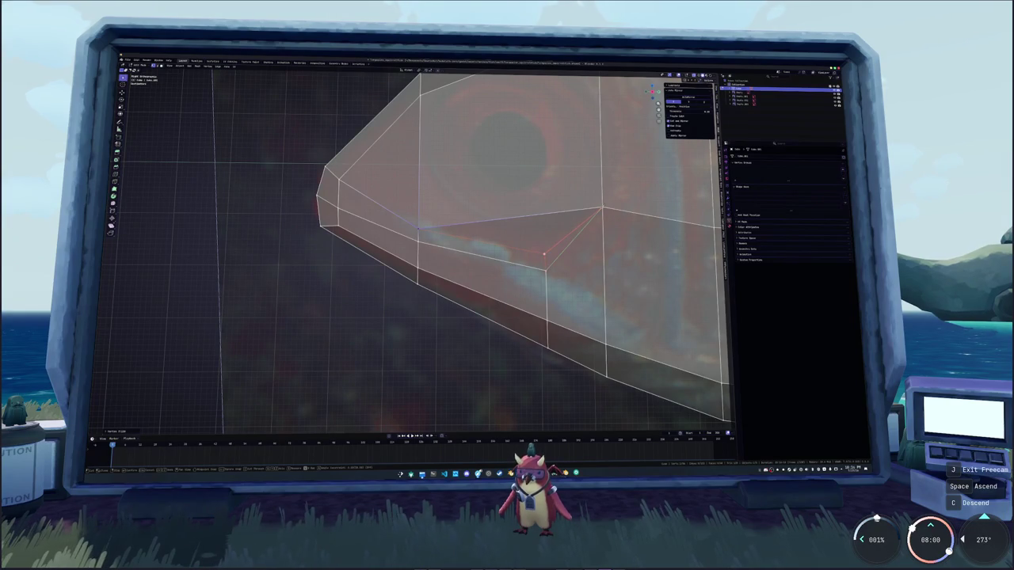
key(Return)
key(alt+a)
right_click(557, 258)
right_click(523, 261)
shift+middle_drag(450, 271, 450, 252)
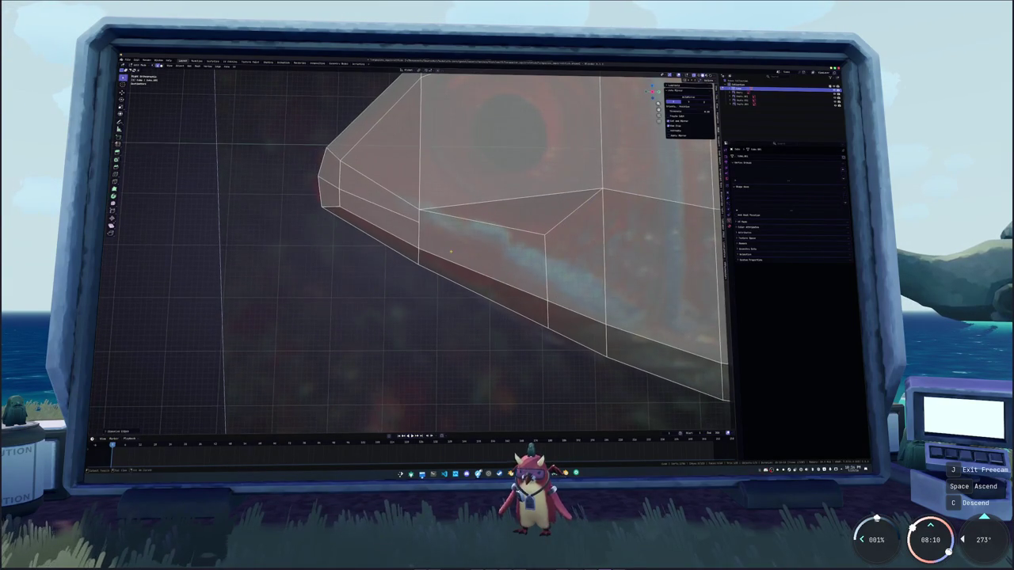
right_click(475, 209)
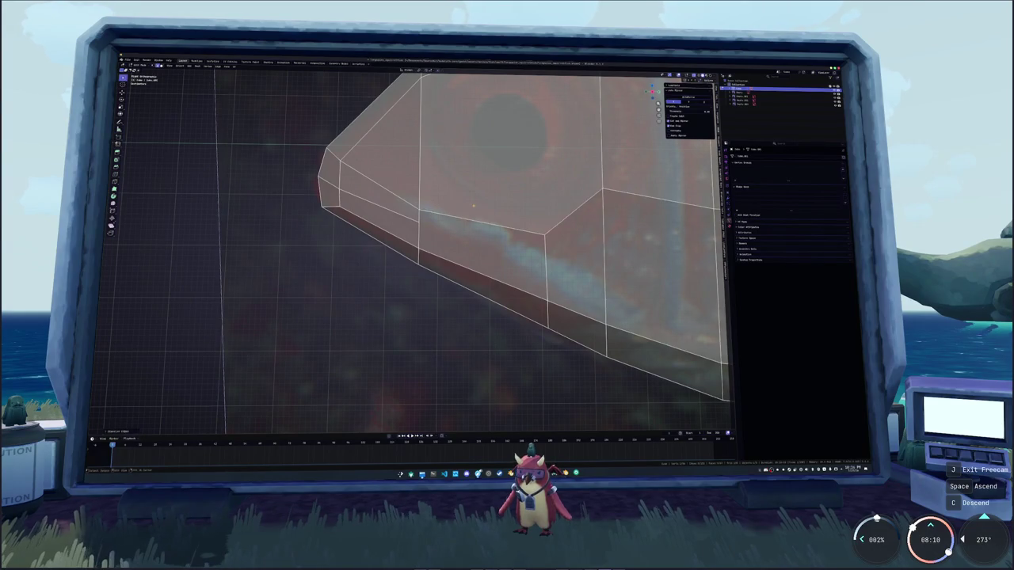
middle_drag(475, 209, 588, 202)
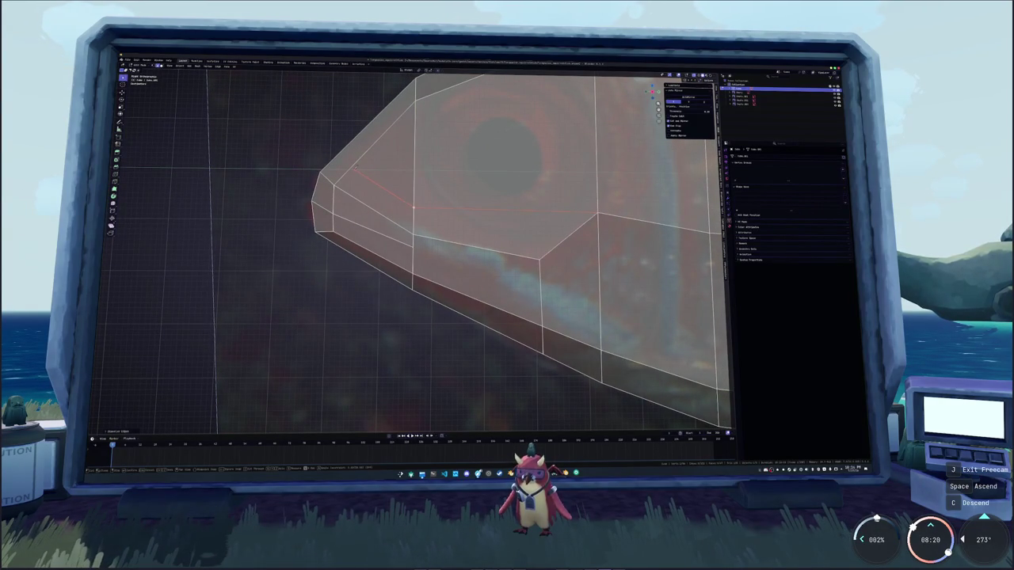
key(Return)
key(alt+a)
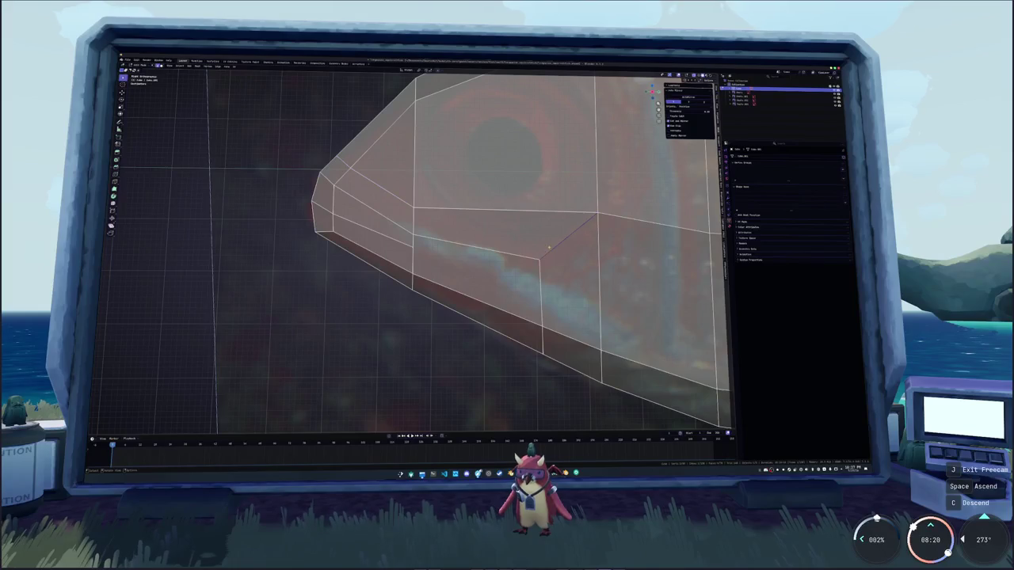
shift+scroll(540, 281, down, 3)
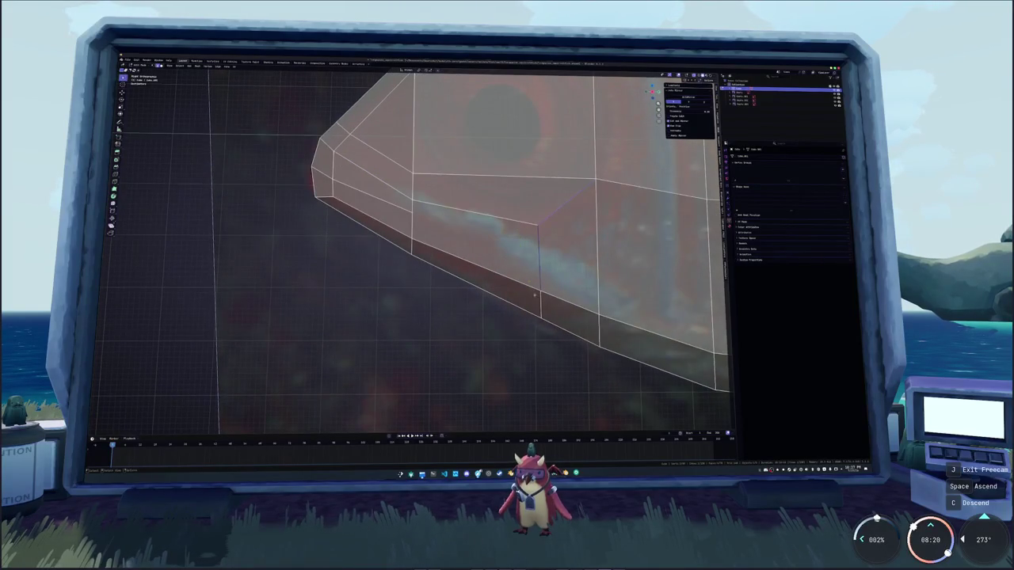
Knife a cut along the jaw line below the eye and select the mouth face strip
key(k)
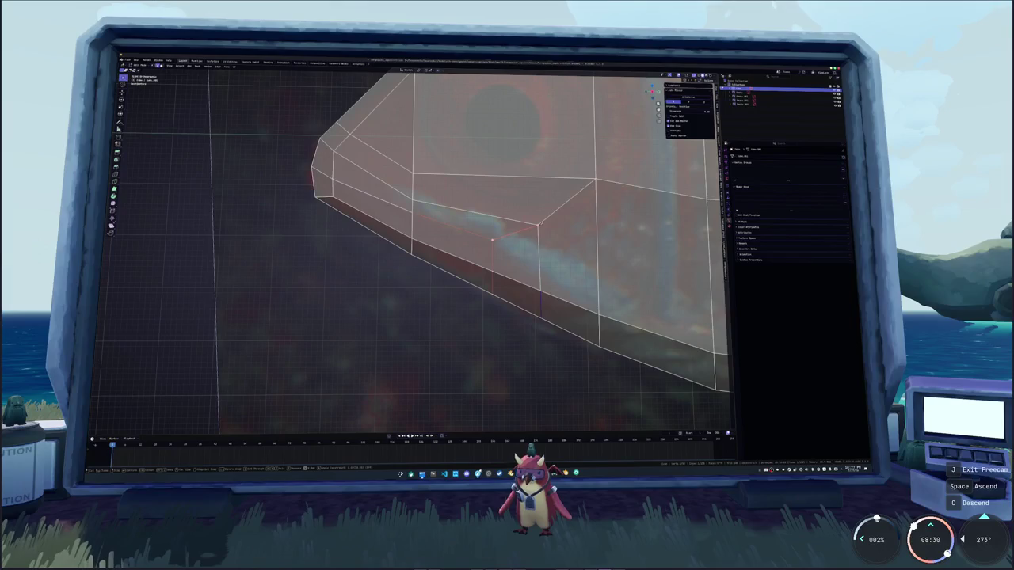
key(Return)
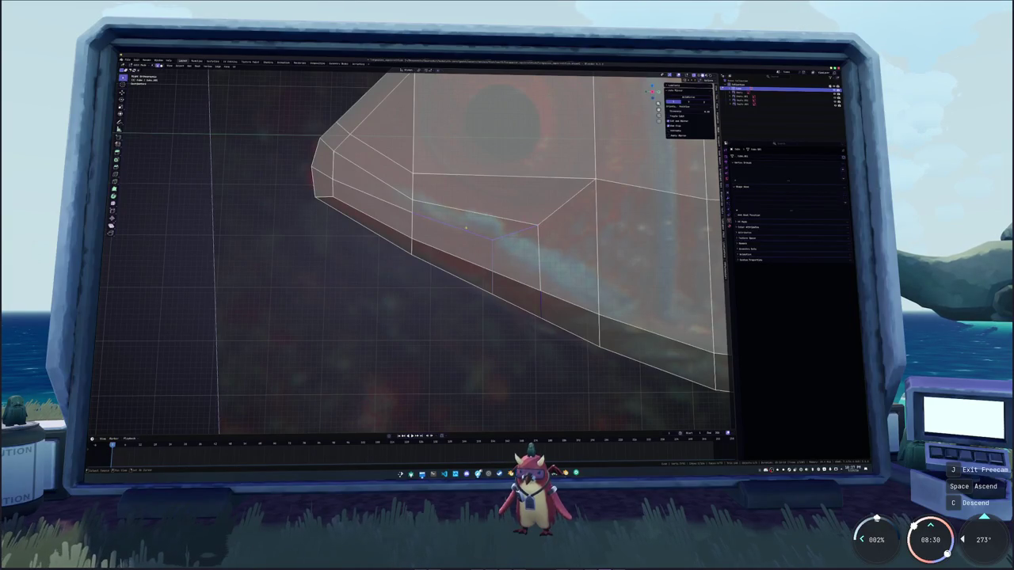
shift+middle_drag(473, 230, 521, 246)
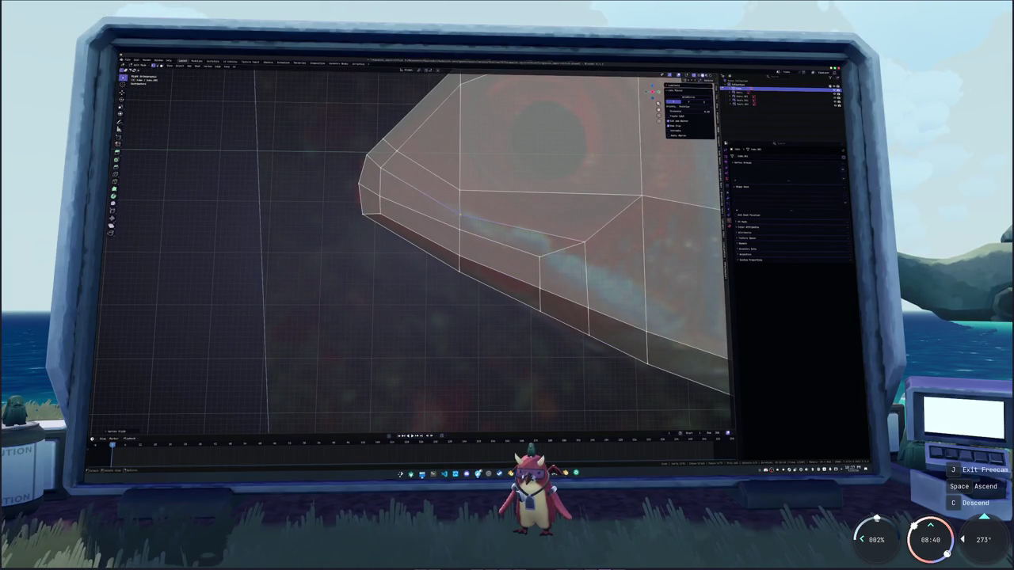
middle_drag(460, 213, 471, 244)
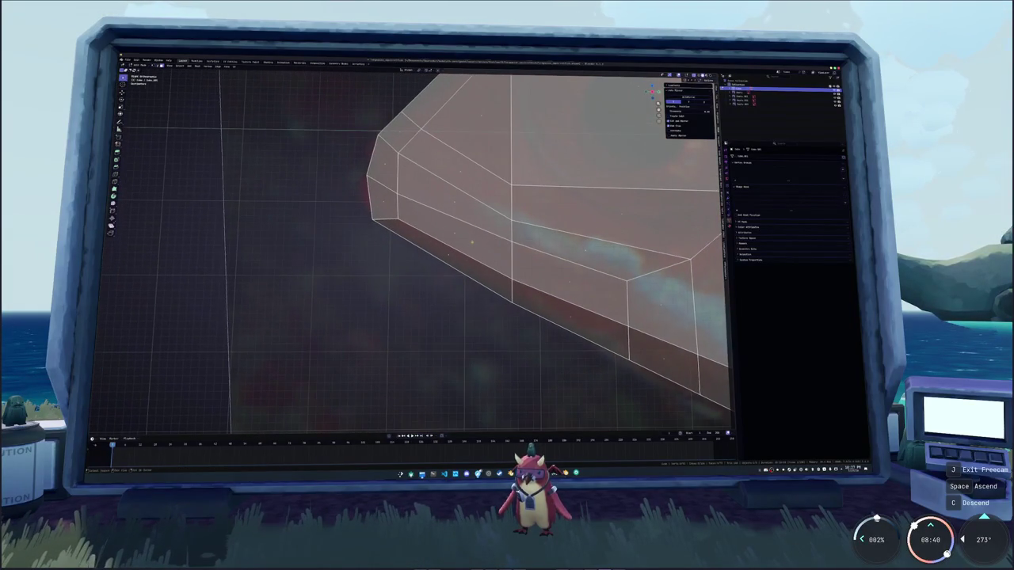
click(456, 202)
Select the lower mouth face strip, extrude it into a lower-jaw block, and frame it
middle_drag(456, 202, 498, 206)
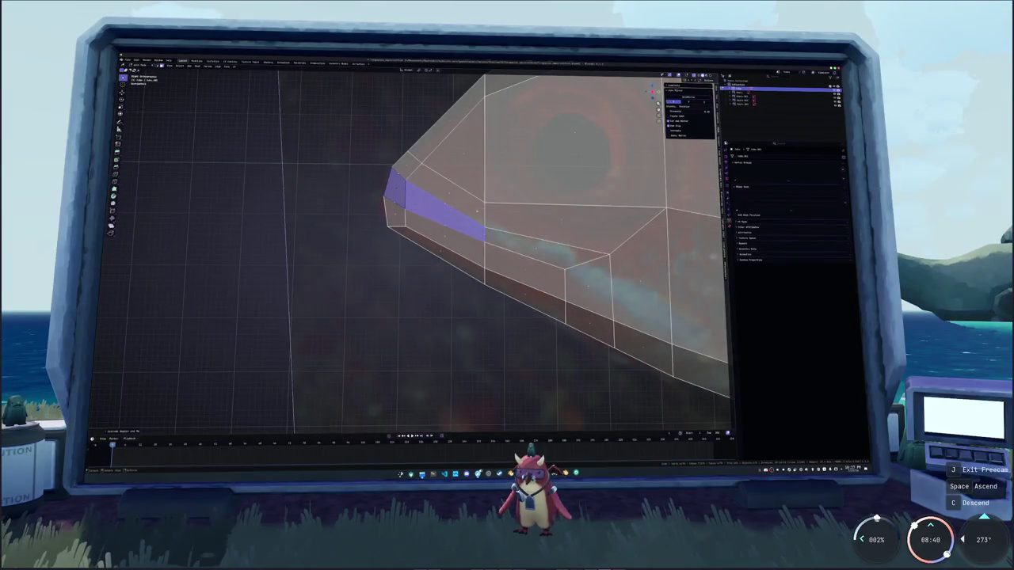
mouse_move(499, 206)
middle_down()
mouse_move(392, 195)
mouse_move(428, 205)
mouse_move(390, 208)
middle_up()
click(373, 219)
click(379, 203)
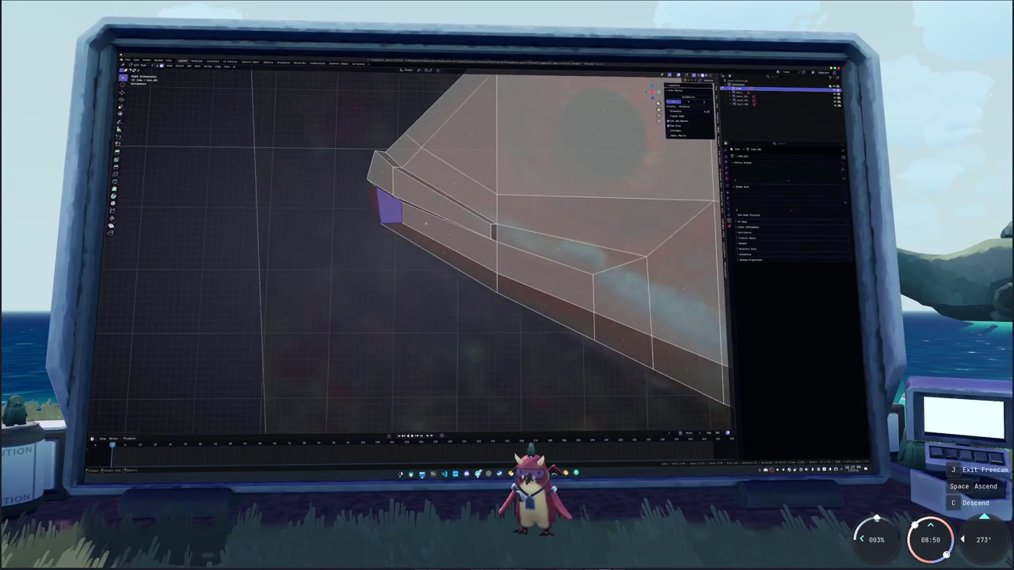
shift+click(443, 237)
key(e)
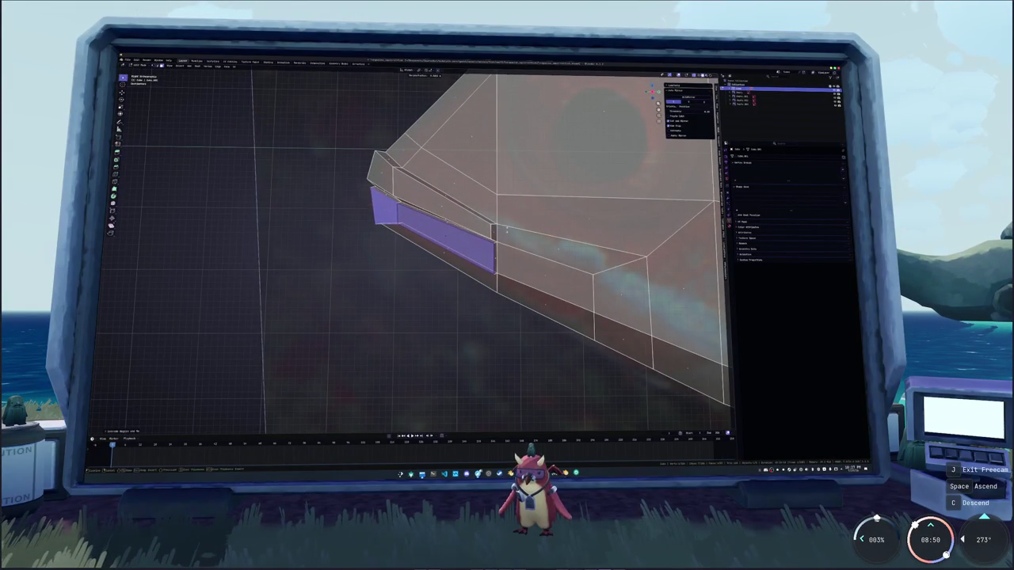
scroll(388, 220, up, 2)
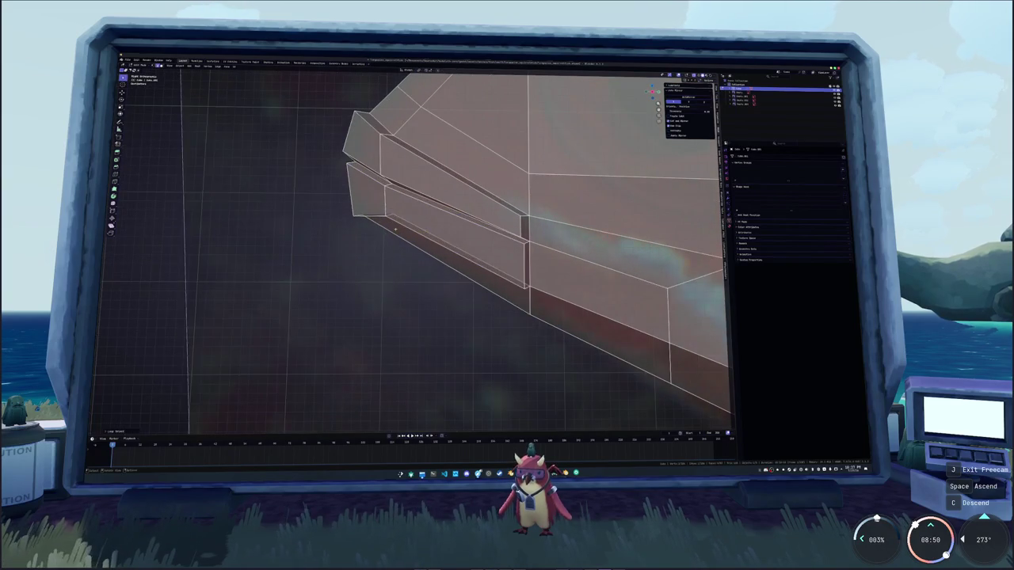
click(501, 235)
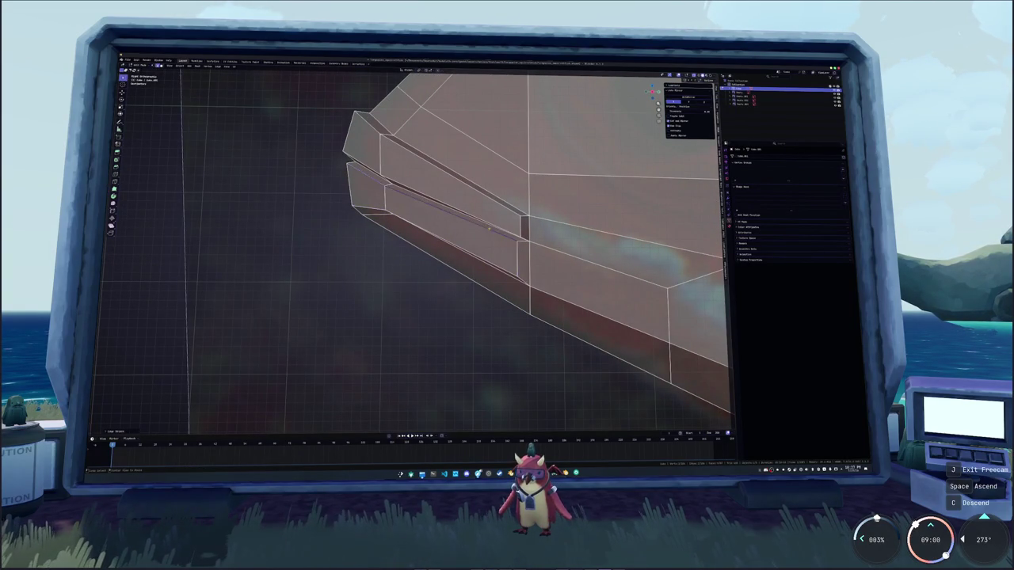
scroll(500, 235, down, 3)
scroll(500, 236, down, 6)
key(KP_Decimal)
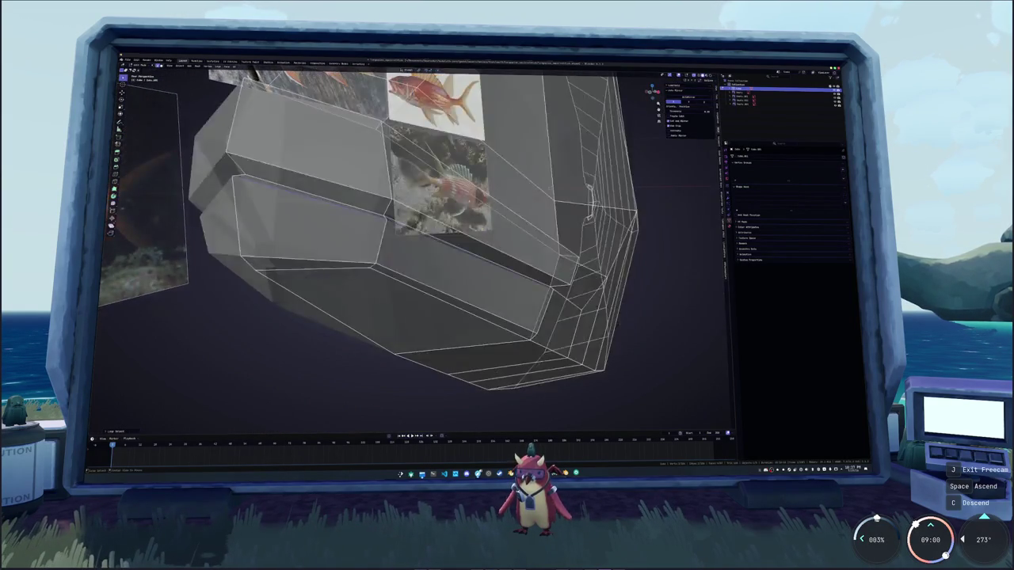
Orbit around the head to inspect the mouth groove from the side, below and front
scroll(463, 224, up, 2)
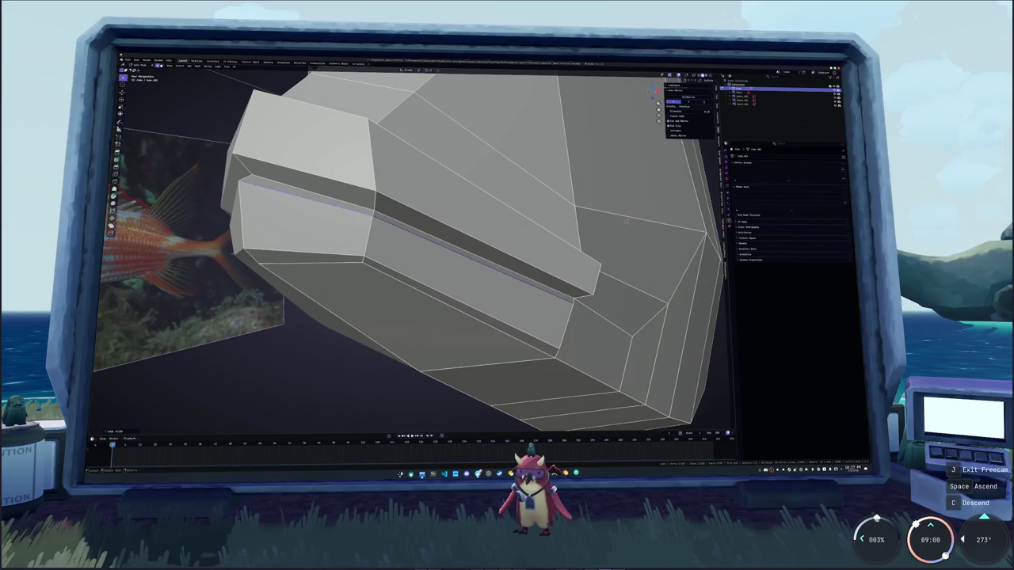
click(240, 188)
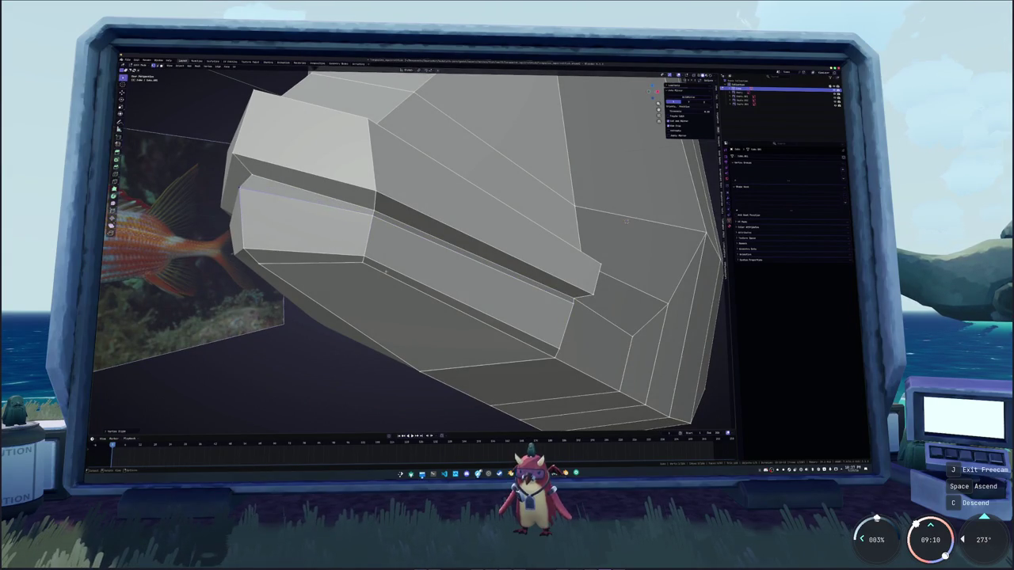
middle_drag(626, 222, 481, 254)
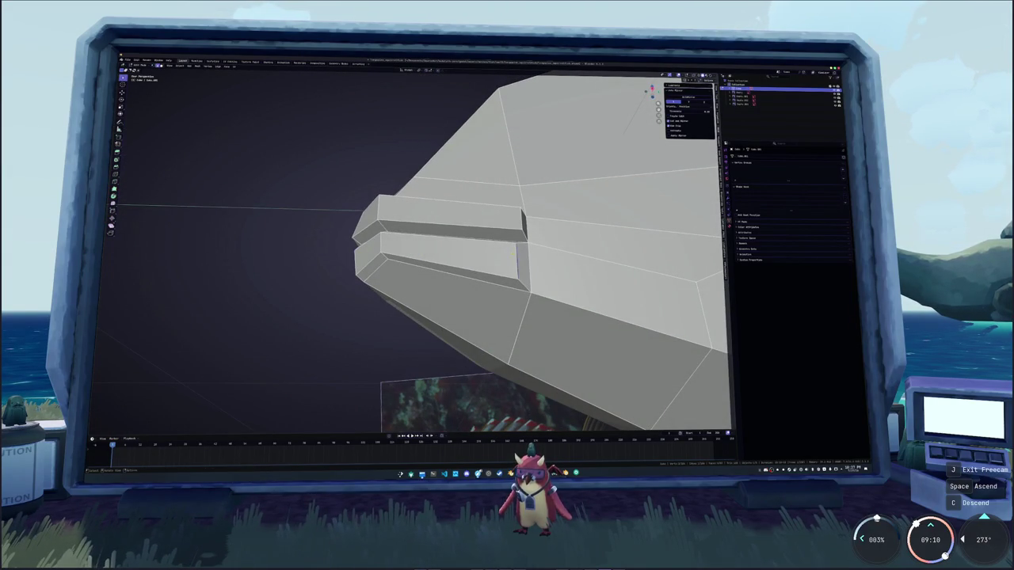
mouse_move(520, 238)
middle_down()
mouse_move(477, 329)
mouse_move(388, 182)
middle_up()
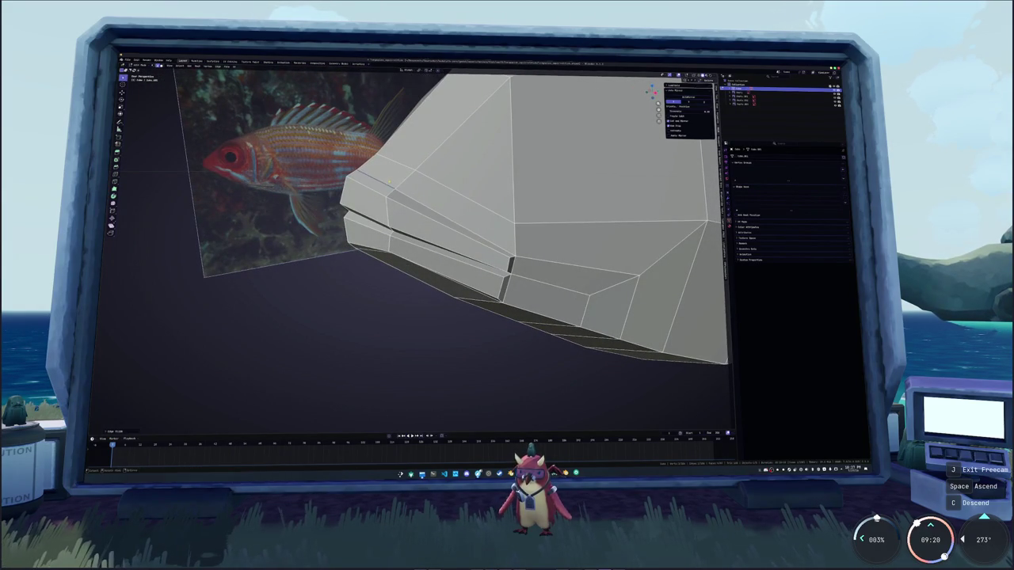
mouse_move(388, 182)
middle_down()
mouse_move(384, 190)
mouse_move(524, 252)
mouse_move(465, 195)
middle_up()
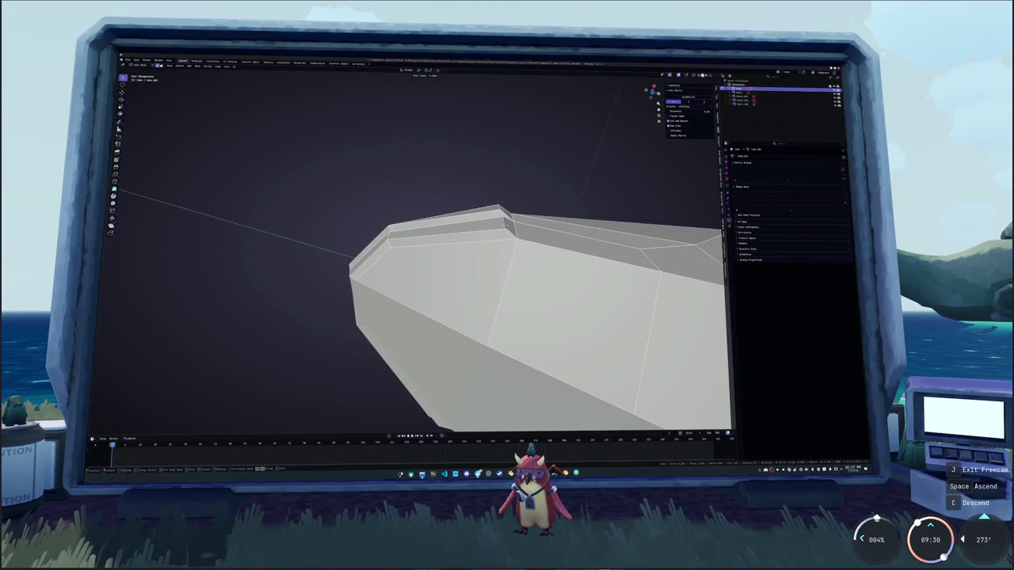
middle_drag(505, 224, 444, 190)
mouse_move(431, 293)
middle_down()
mouse_move(608, 227)
mouse_move(446, 196)
mouse_move(581, 207)
mouse_move(507, 222)
middle_up()
Leave Edit Mode and show the fish profile in side orthographic view over the reference photo
key(Tab)
key(Tab)
key(g)
key(z)
key(Escape)
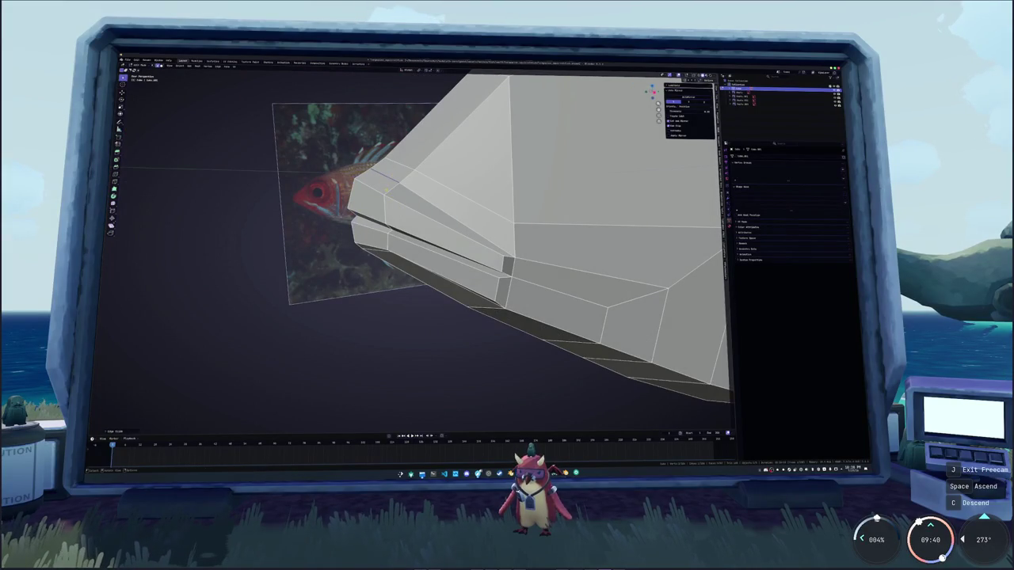
key(KP_3)
middle_drag(385, 190, 420, 241)
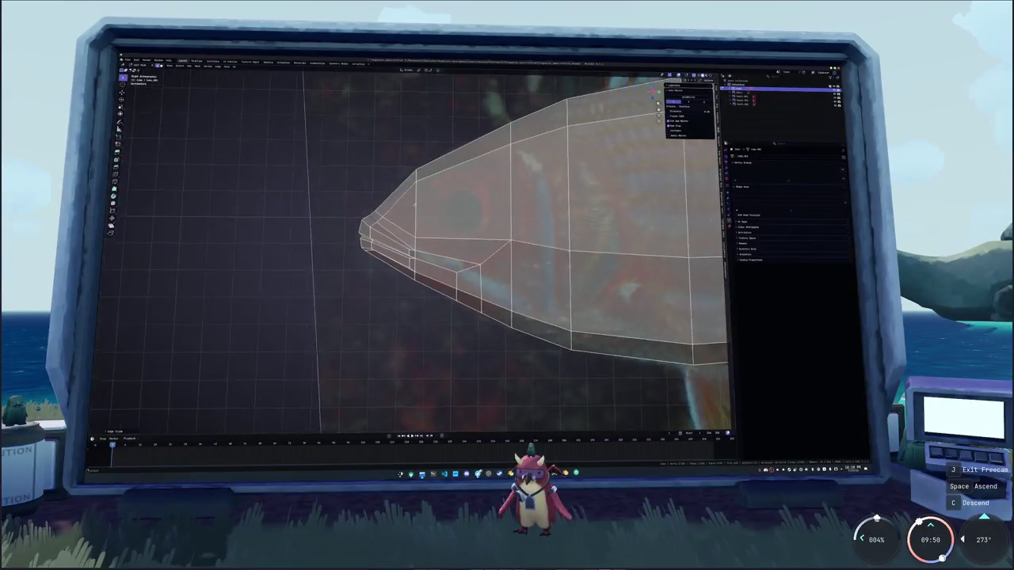
Select the two cheek faces and split them vertically
click(427, 255)
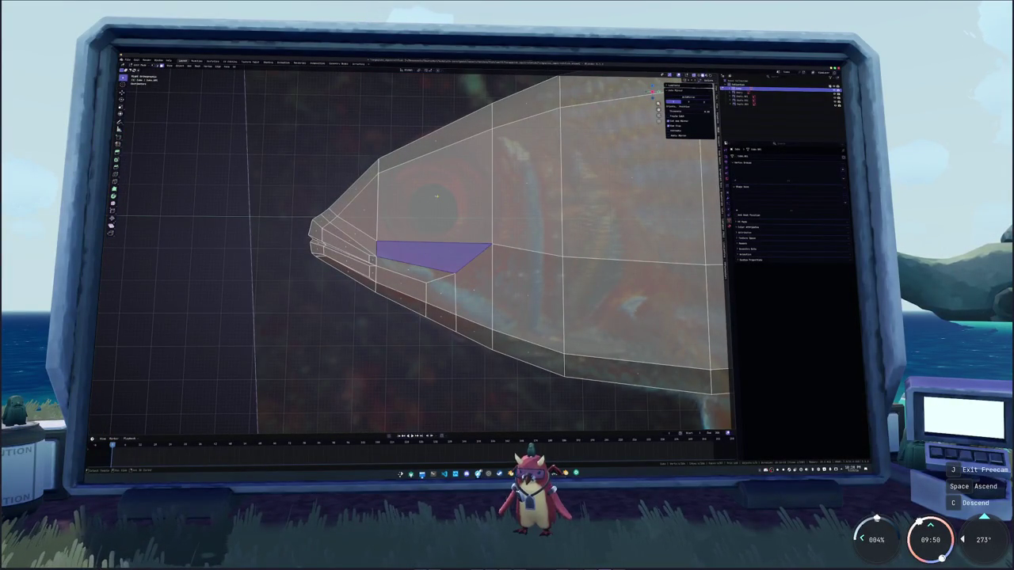
shift+click(439, 154)
click(439, 150)
click(464, 186)
shift+click(410, 204)
key(ctrl+z)
key(ctrl+z)
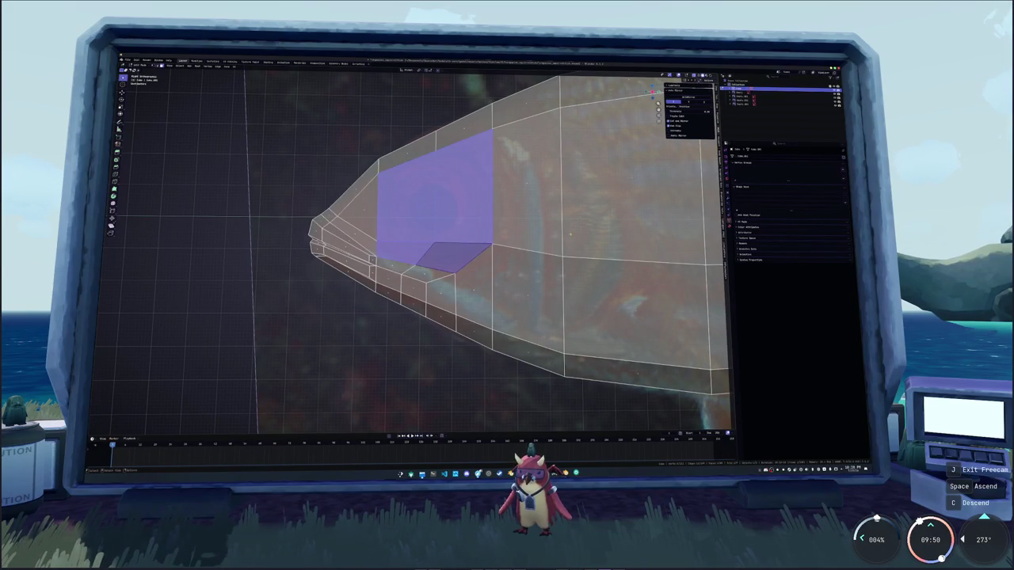
key(ctrl+shift+z)
key(ctrl+shift+z)
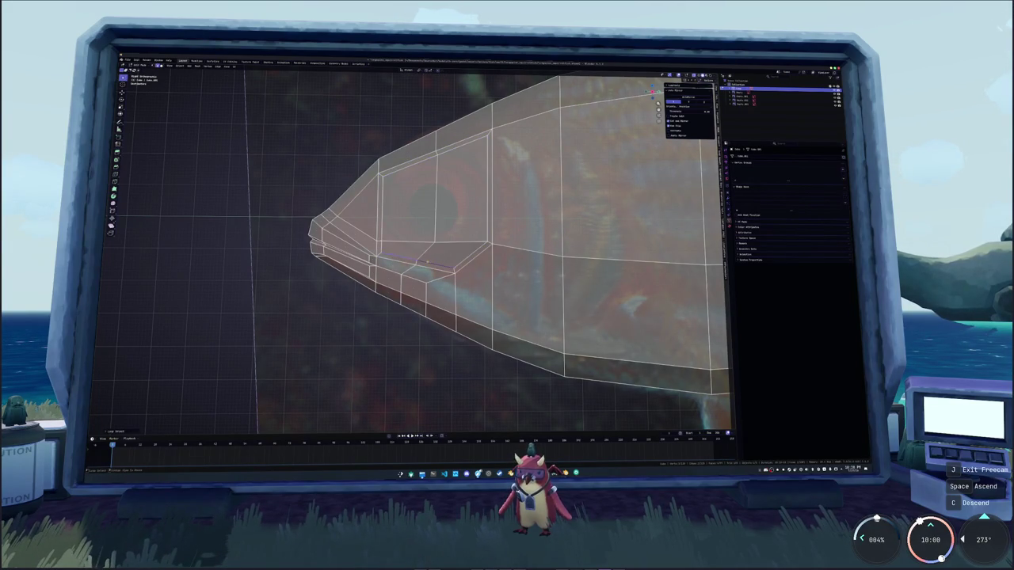
Inset the cheek faces into an eye ring and connect its top and bottom vertices
shift+click(473, 207)
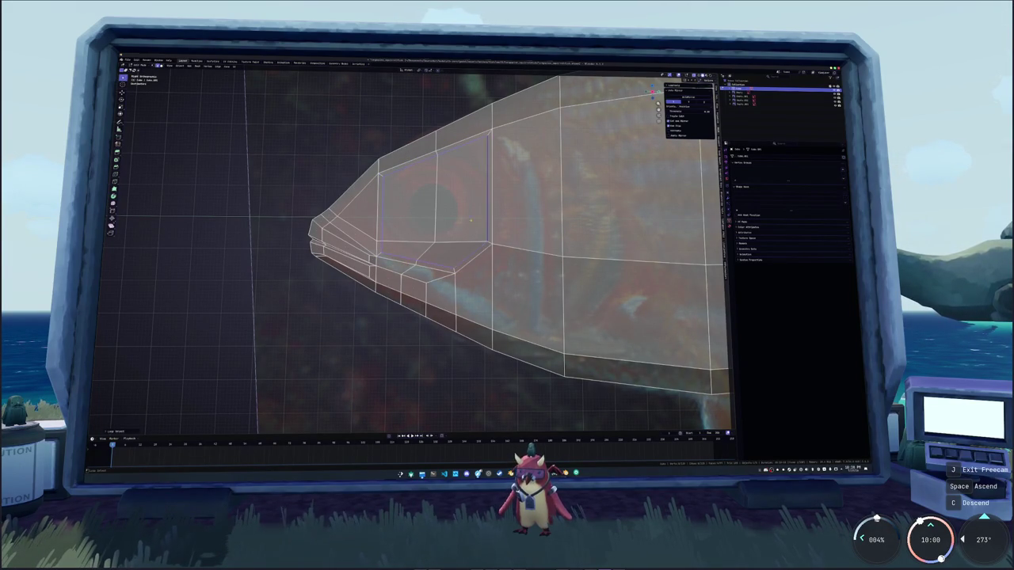
key(i)
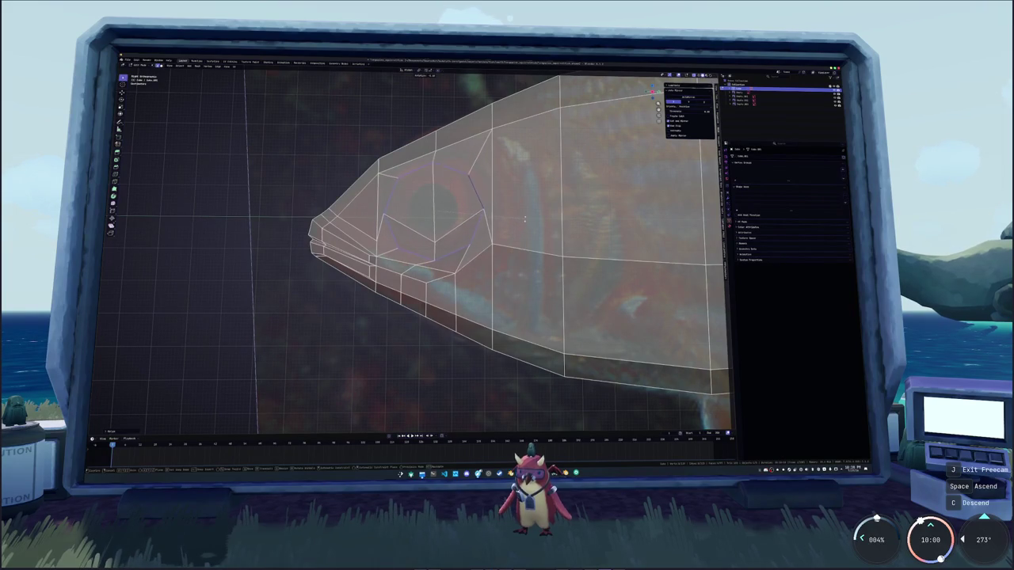
click(432, 258)
shift+click(434, 164)
key(j)
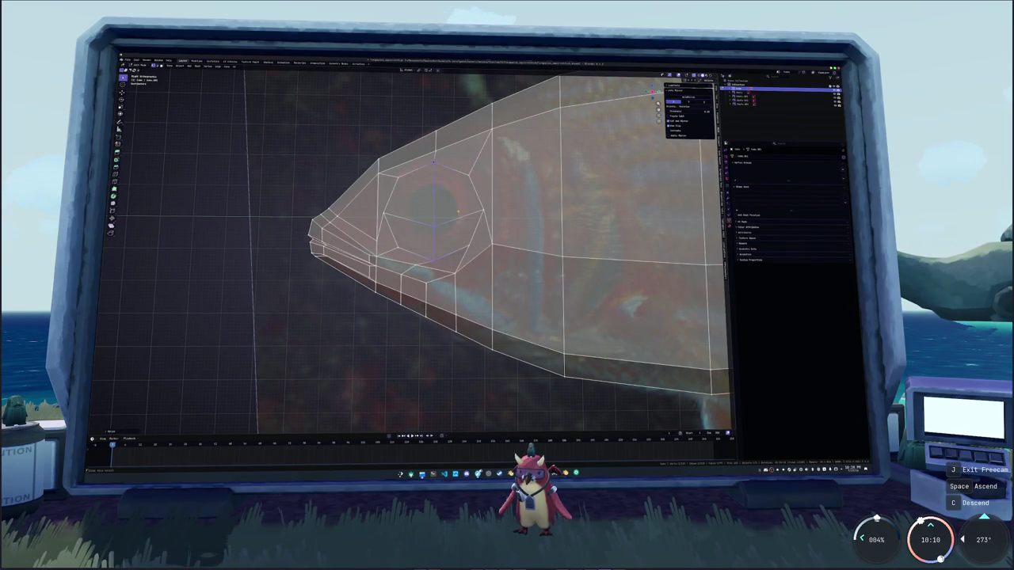
Select the four eye-octagon quadrants, scale them up, then shrink them slightly
key(3)
click(458, 236)
shift+click(408, 236)
shift+click(458, 188)
shift+click(411, 188)
key(s)
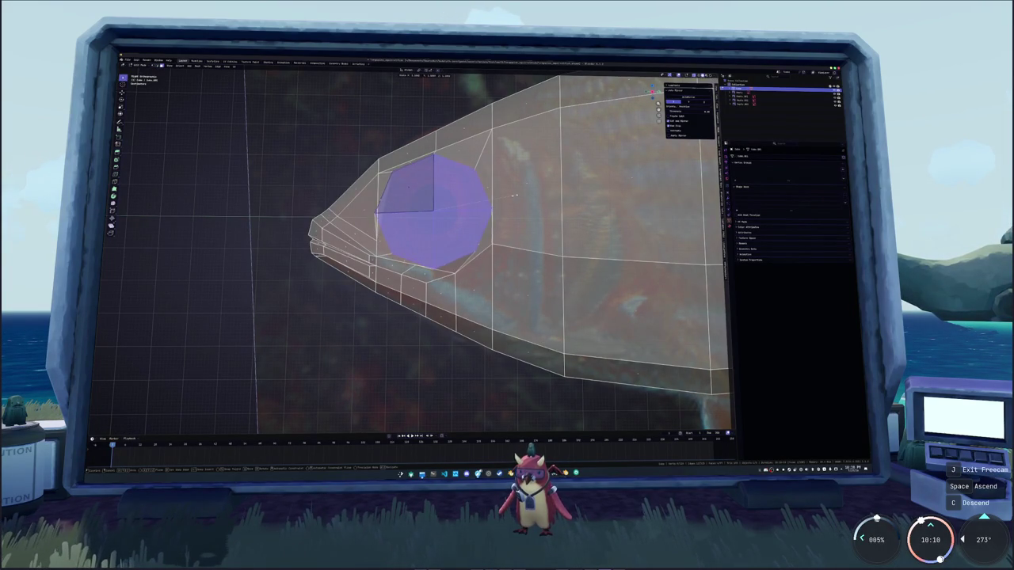
click(521, 195)
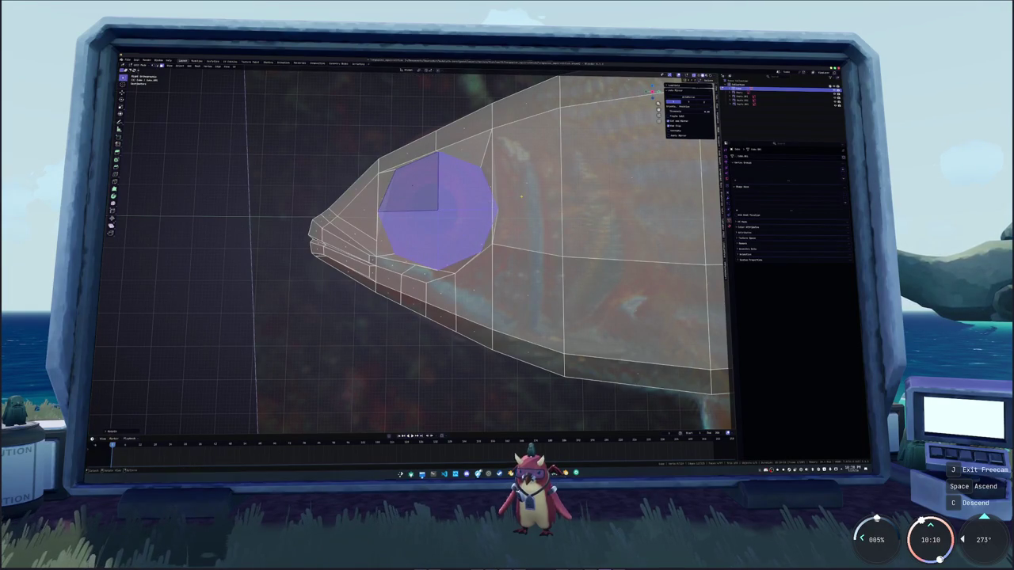
key(s)
scroll(206, 259, up, 2)
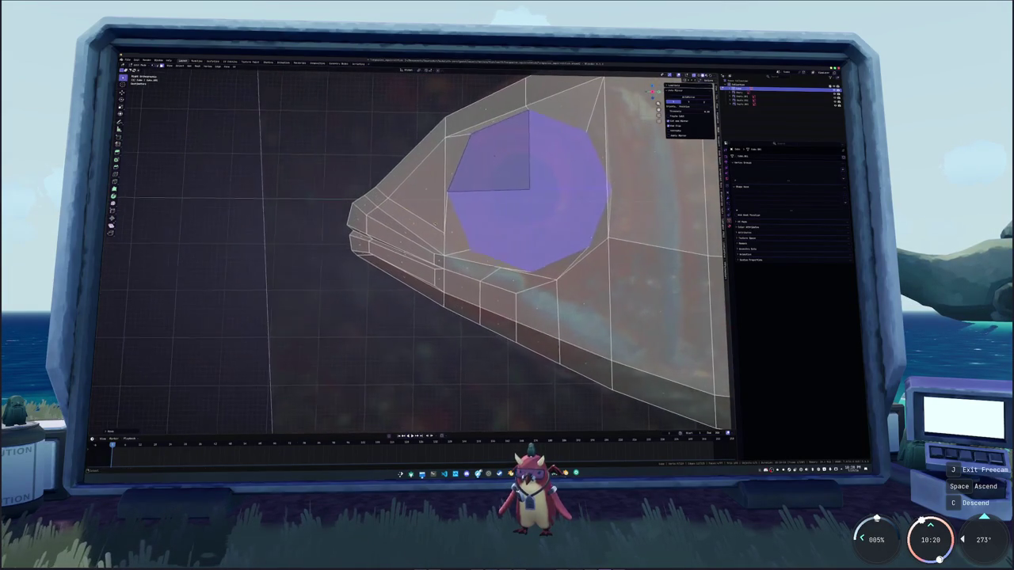
Raise the top head vertex along Z to match the reference, then turn off see-through shading
key(alt+a)
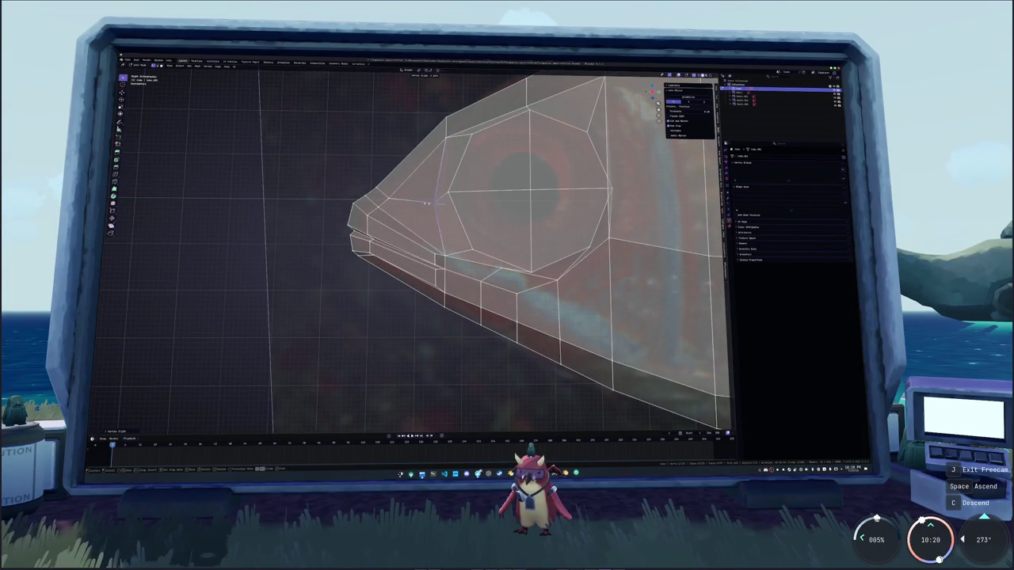
shift+middle_drag(451, 161, 399, 216)
key(g)
key(z)
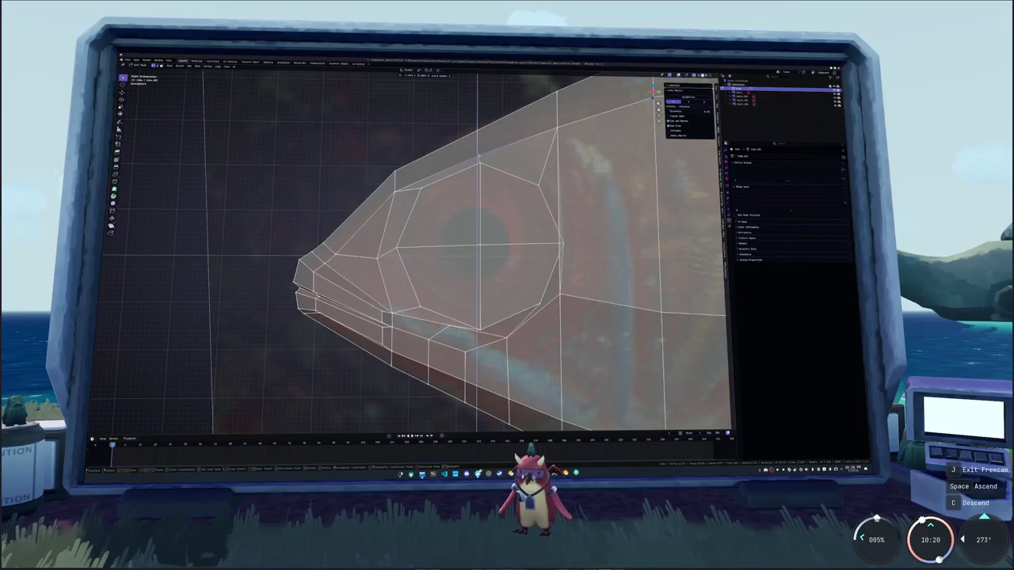
key(Return)
shift+middle_drag(476, 253, 434, 232)
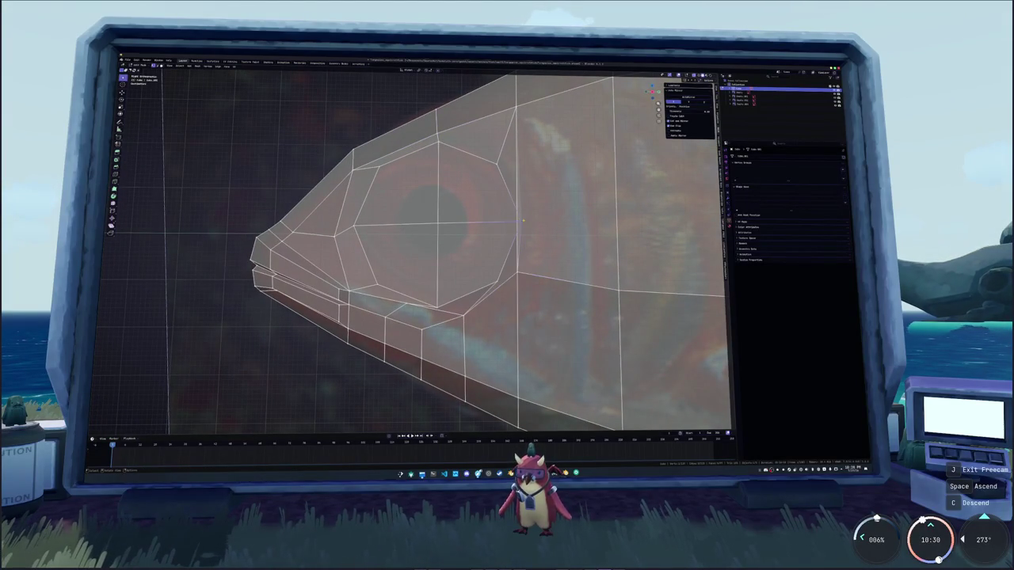
shift+middle_drag(521, 225, 502, 212)
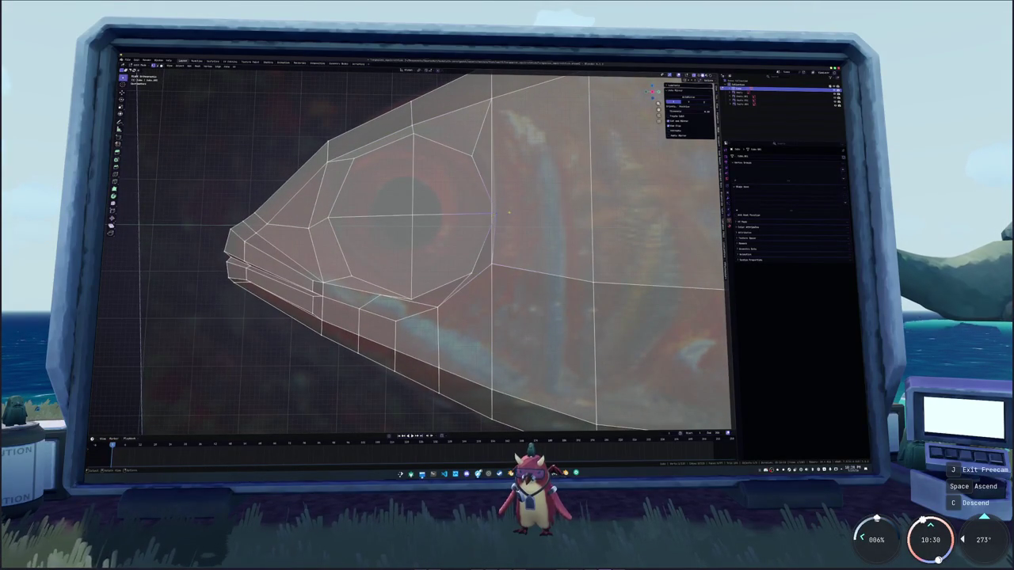
key(alt+z)
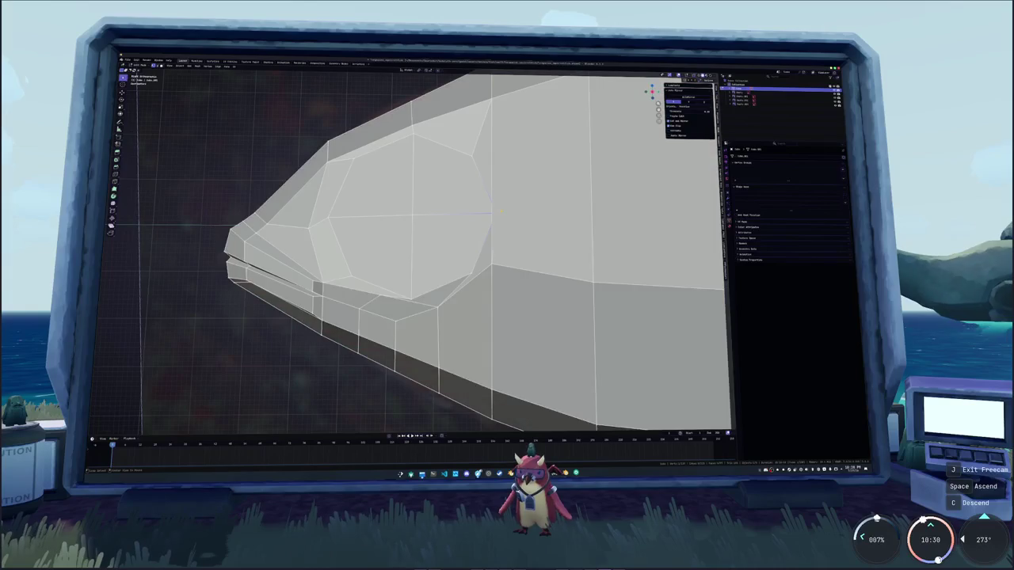
Move the selected body-side vertex along the X axis
key(alt+z)
mouse_move(500, 212)
middle_down()
mouse_move(443, 212)
mouse_move(468, 214)
middle_up()
key(alt+z)
key(alt+z)
key(g)
key(x)
click(467, 214)
Slide a vertex along its edge using Vertex Slide from the edge menu
middle_drag(467, 213, 444, 222)
middle_drag(506, 196, 532, 198)
scroll(545, 199, up, 2)
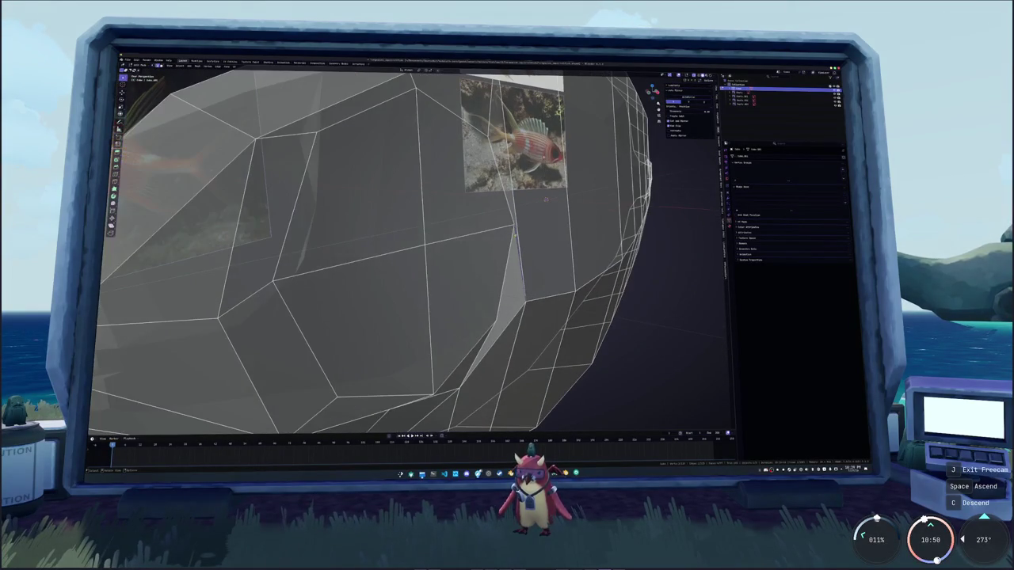
right_click(523, 277)
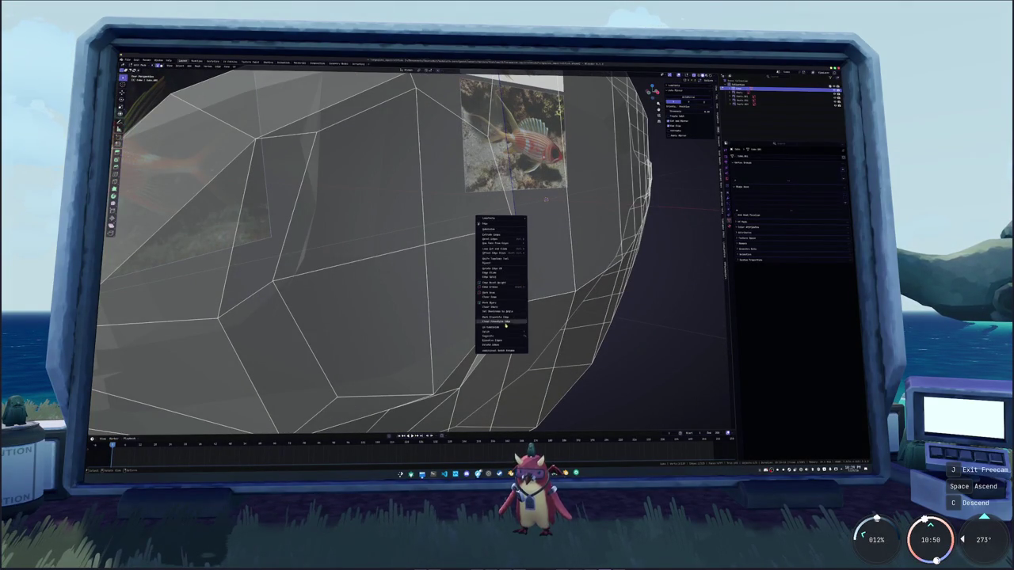
click(493, 229)
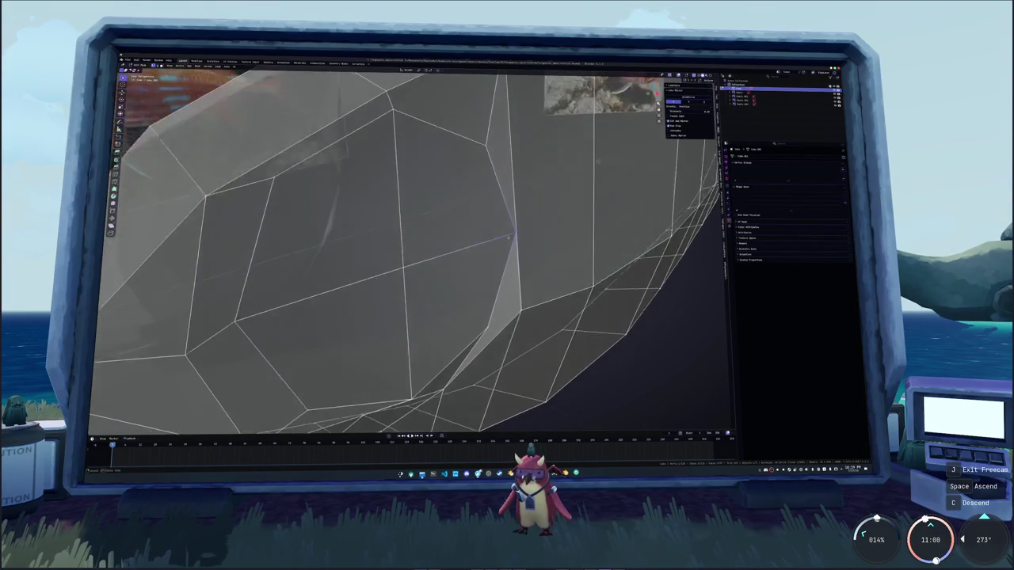
middle_drag(499, 238, 511, 235)
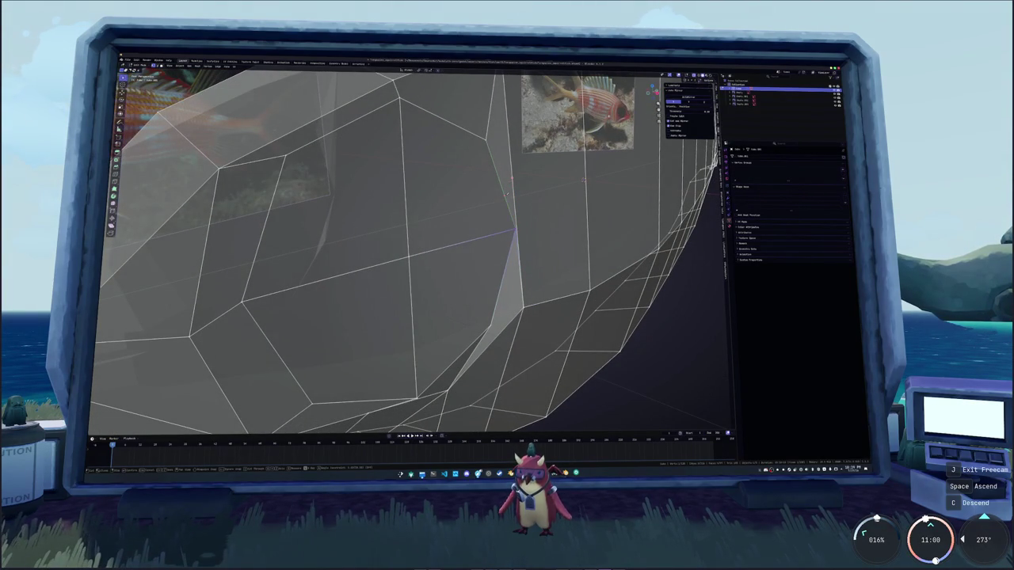
mouse_move(505, 195)
middle_down()
mouse_move(468, 208)
mouse_move(477, 238)
middle_up()
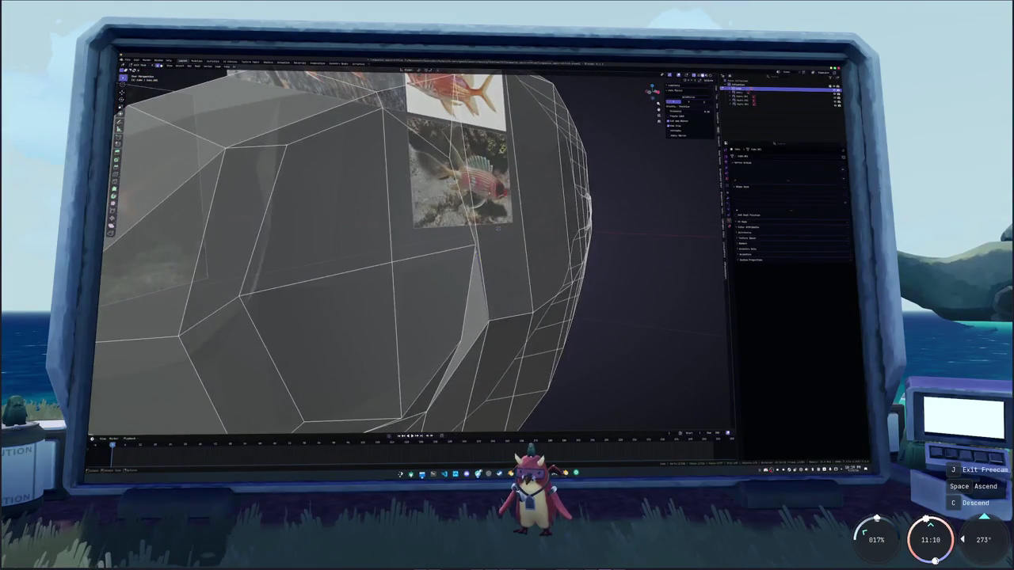
click(504, 227)
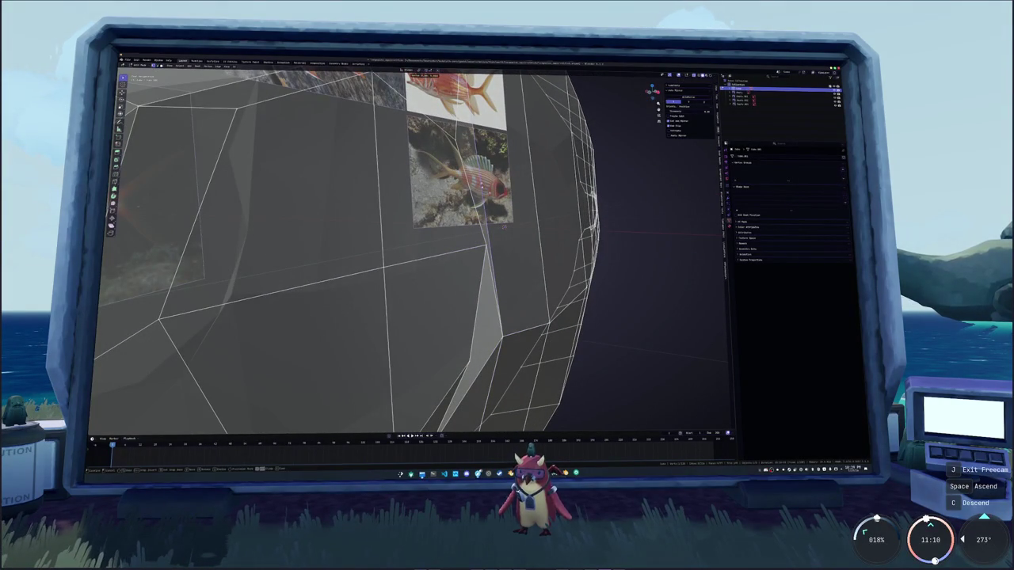
Slide another vertex along its edge, then select the vertical edge on the body side
middle_drag(505, 226, 513, 230)
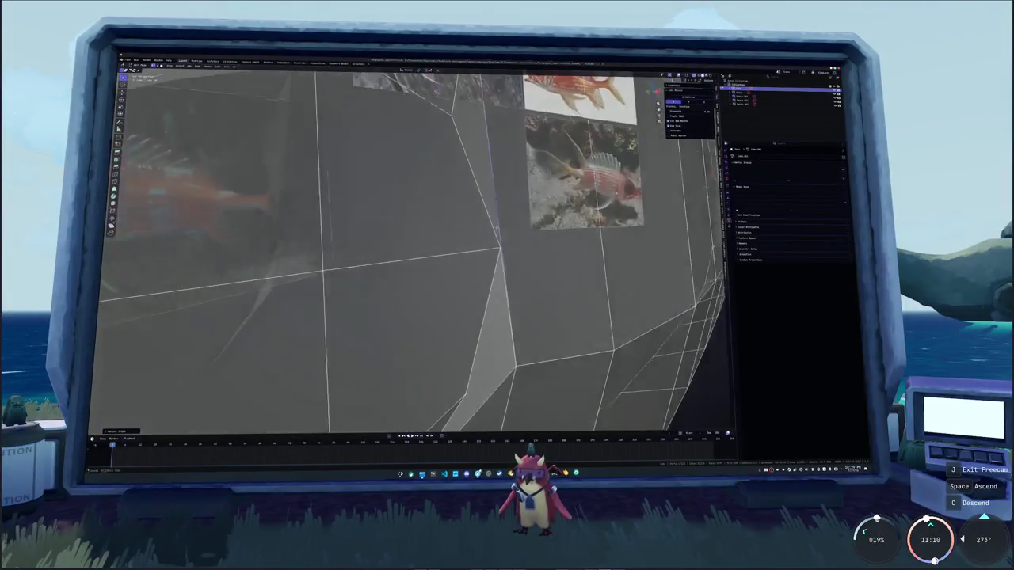
key(g)
key(g)
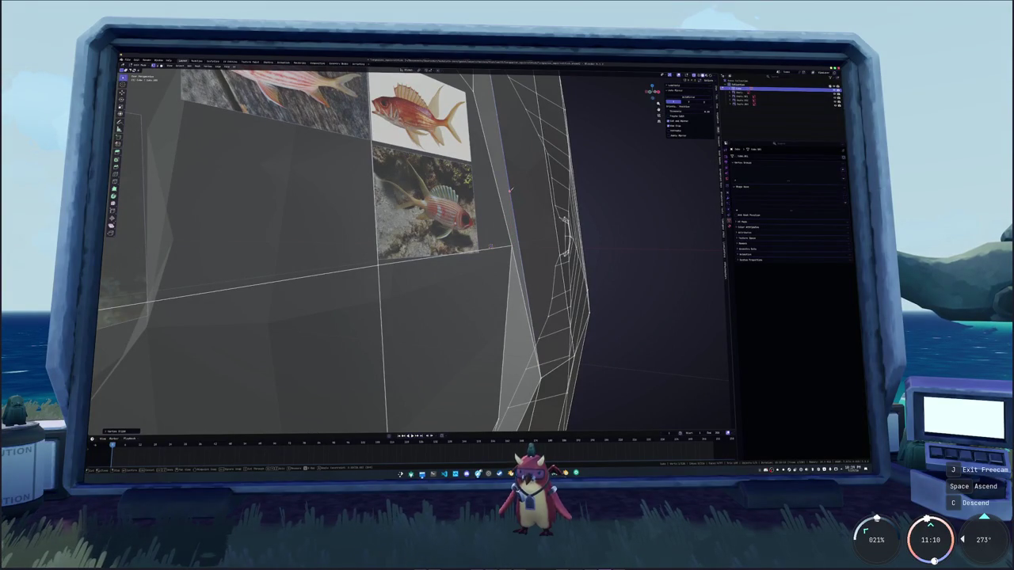
scroll(491, 246, down, 3)
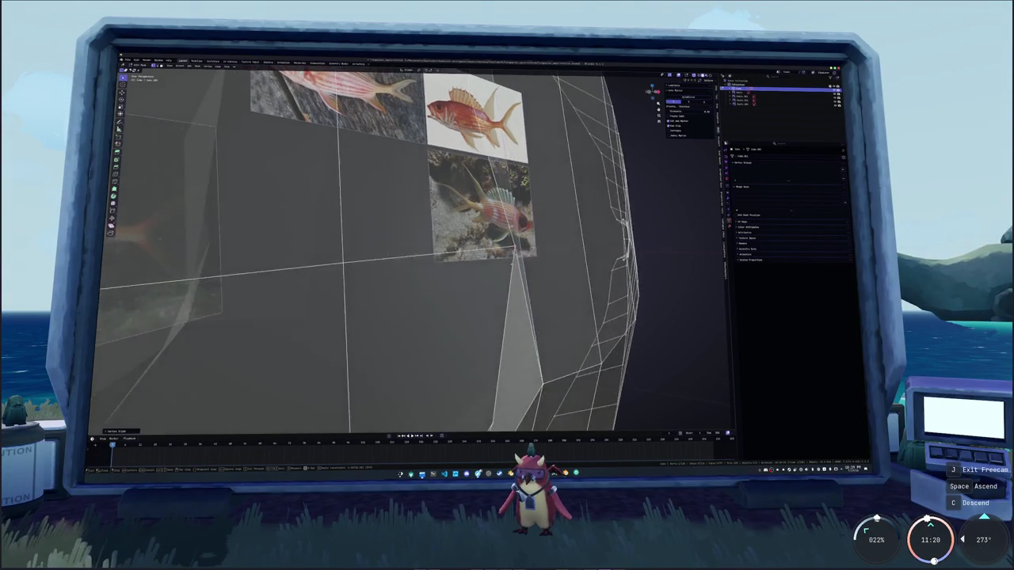
click(475, 301)
middle_drag(475, 301, 434, 311)
click(453, 217)
Dissolve the selected faces where the head meets the body
key(x)
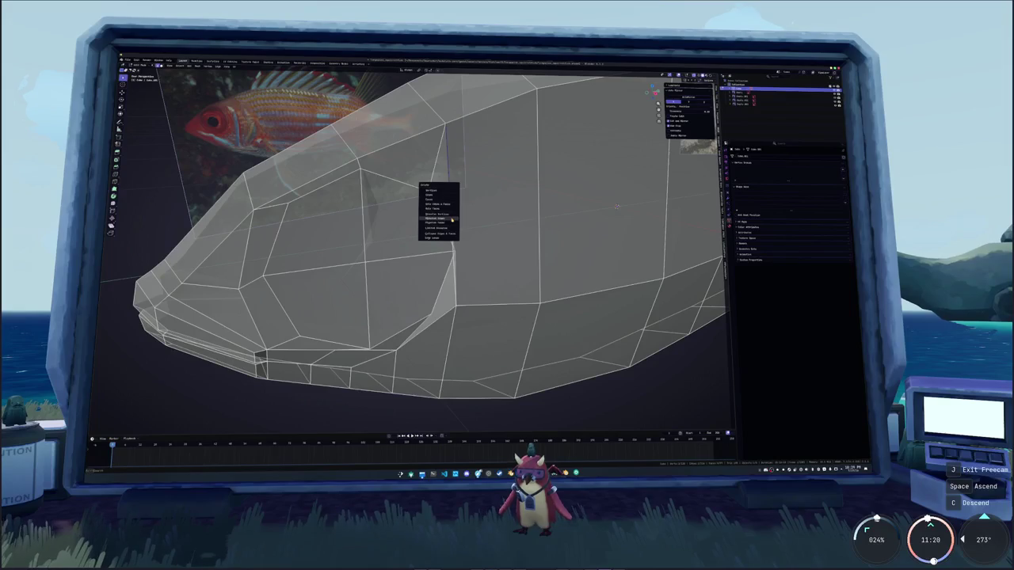
key(Escape)
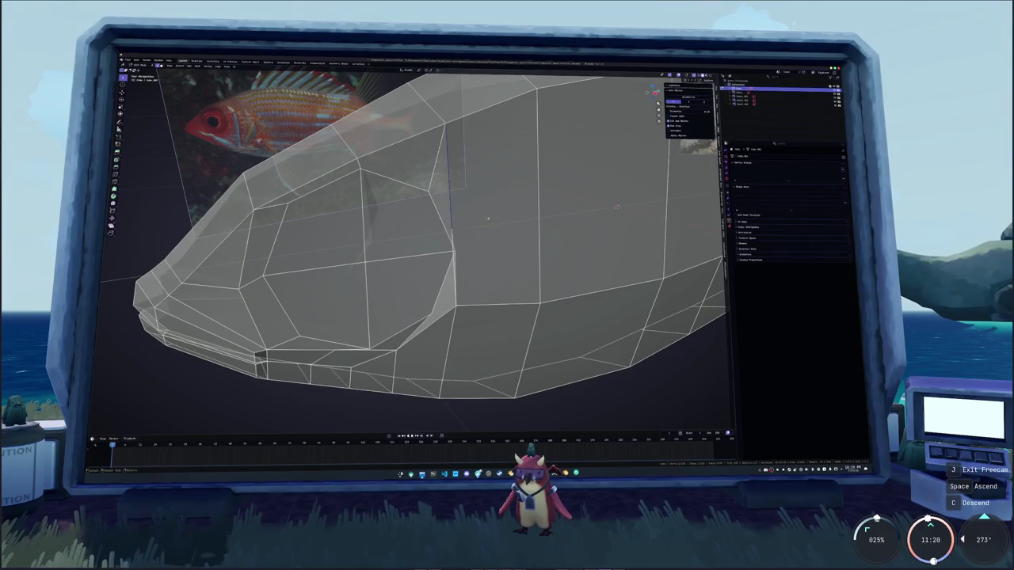
scroll(491, 200, up, 3)
middle_drag(491, 200, 475, 214)
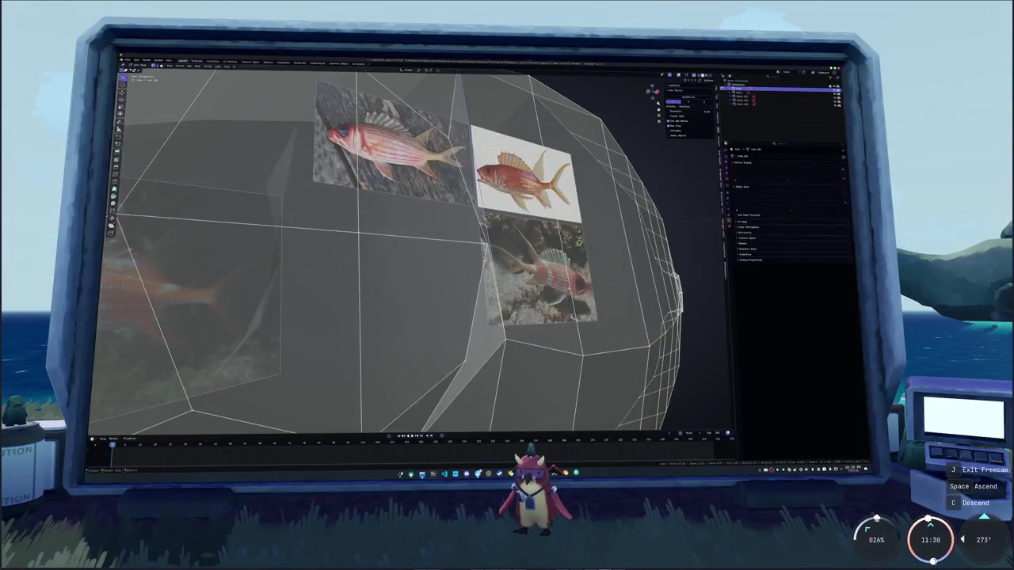
key(x)
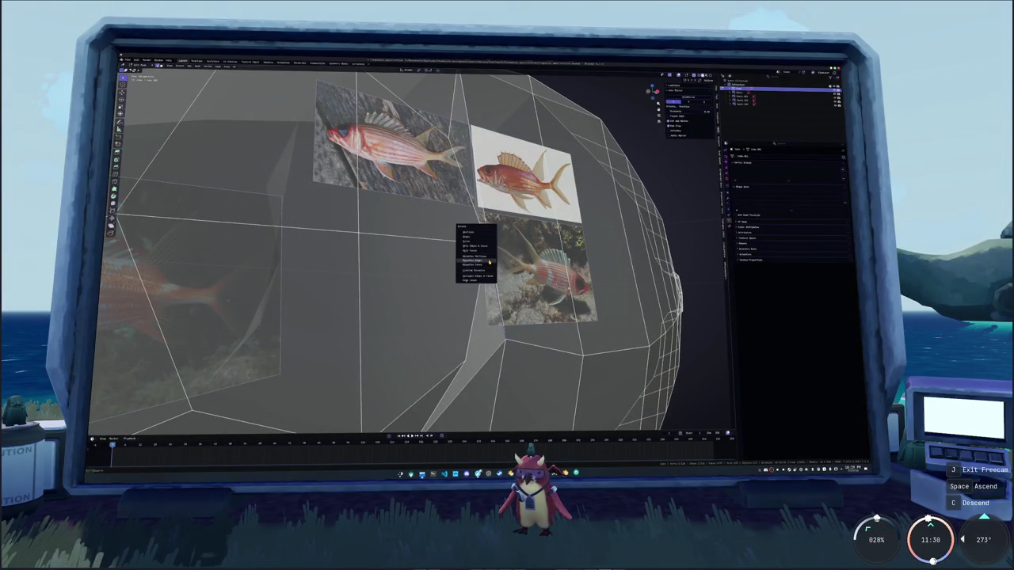
click(488, 262)
Delete the thin sliver face and the adjacent selected face
scroll(482, 304, up, 5)
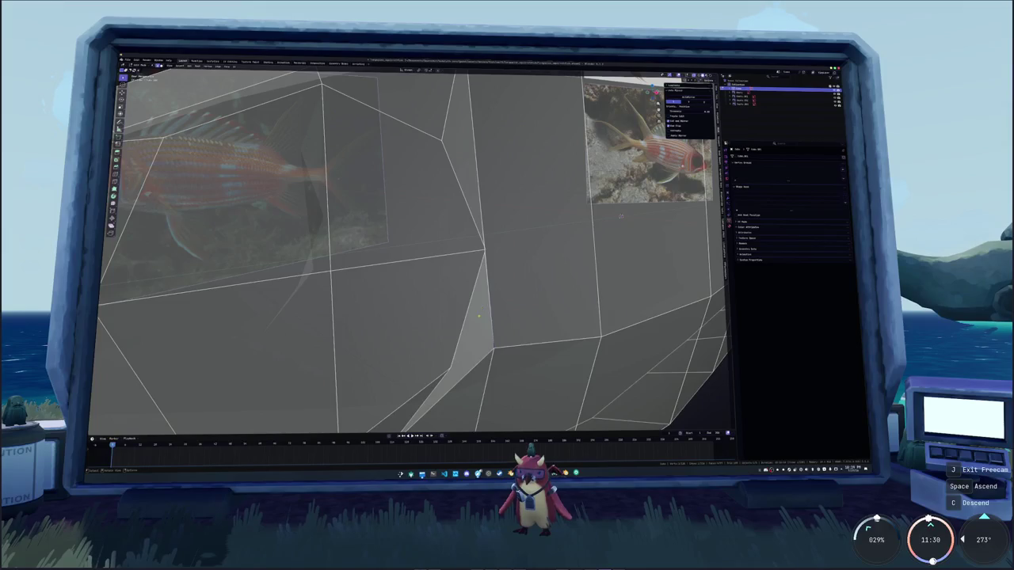
click(479, 331)
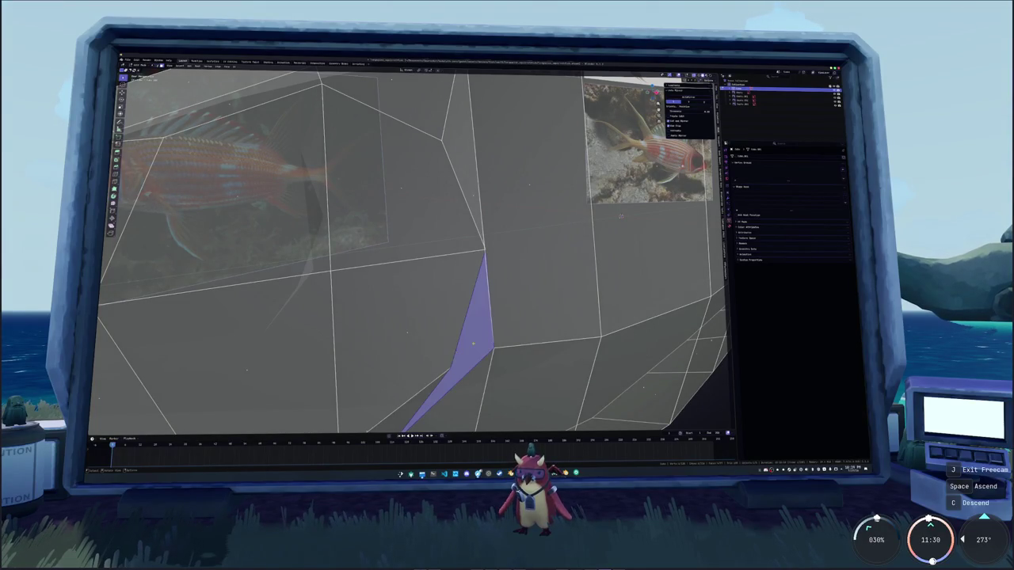
key(x)
click(475, 334)
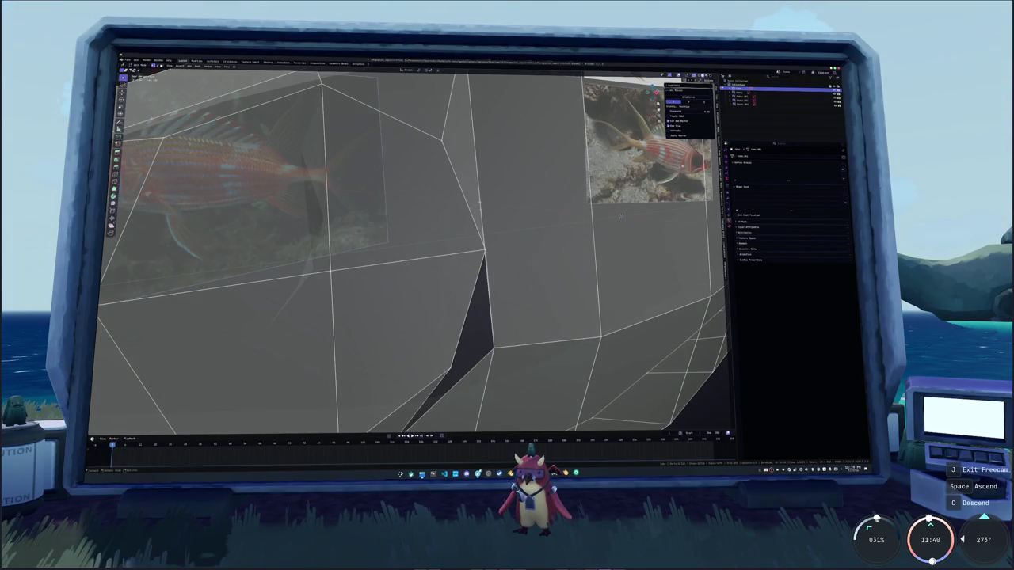
middle_drag(482, 205, 489, 252)
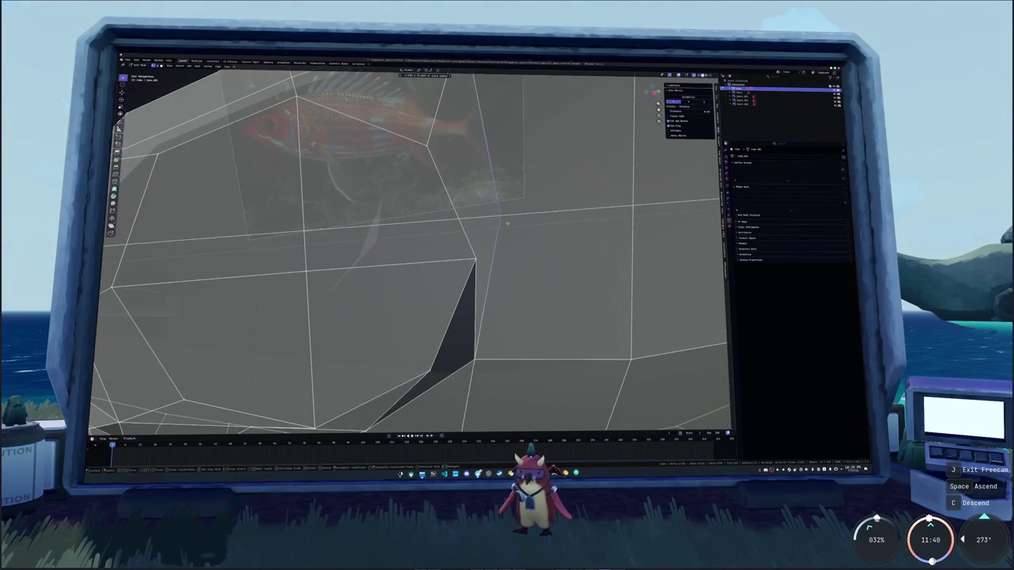
middle_drag(489, 252, 489, 291)
key(x)
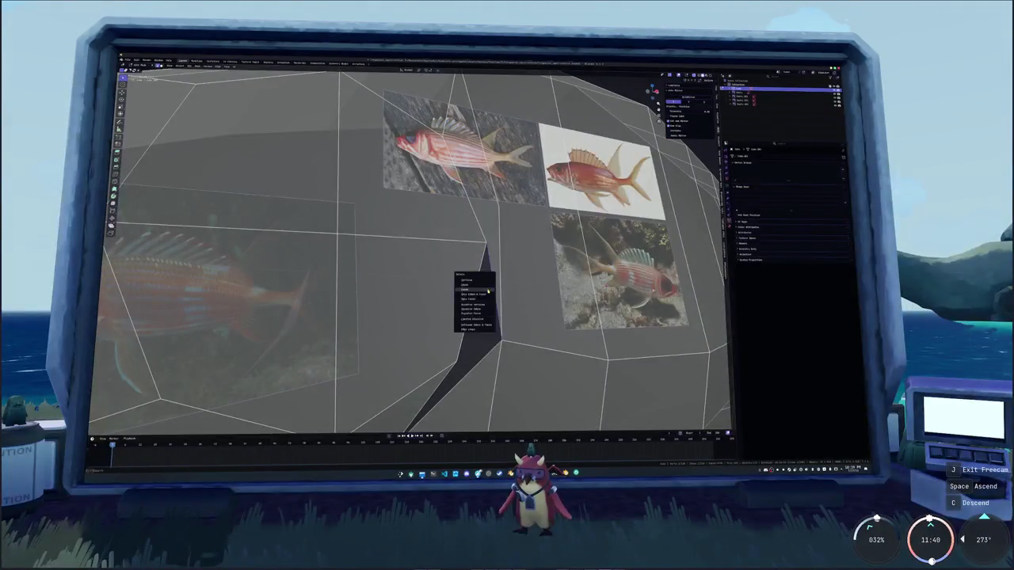
key(Escape)
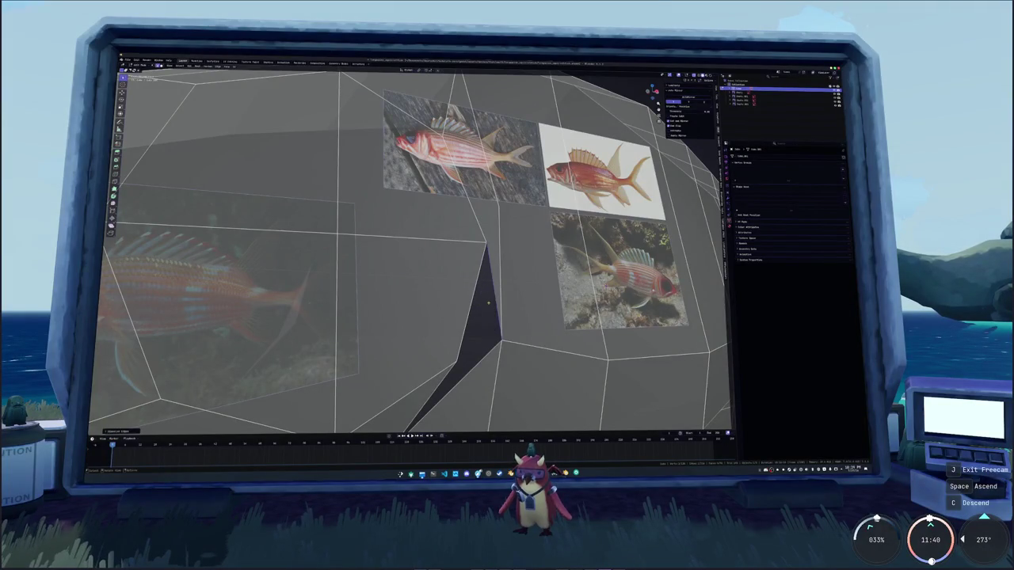
scroll(483, 301, up, 3)
key(x)
click(480, 270)
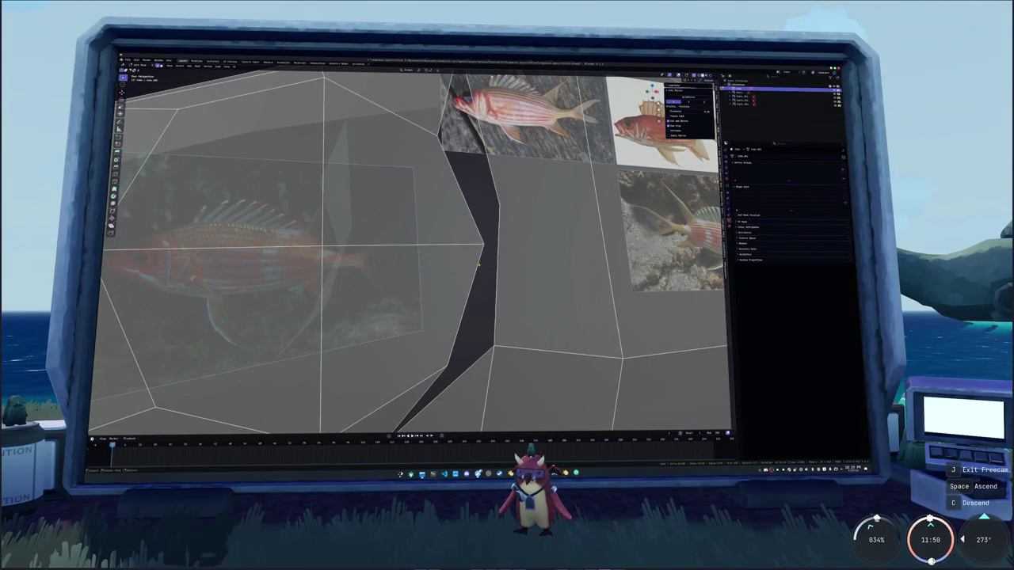
Fill the gap and the triangular hole with new faces, then reposition a vertex
middle_drag(480, 269, 472, 271)
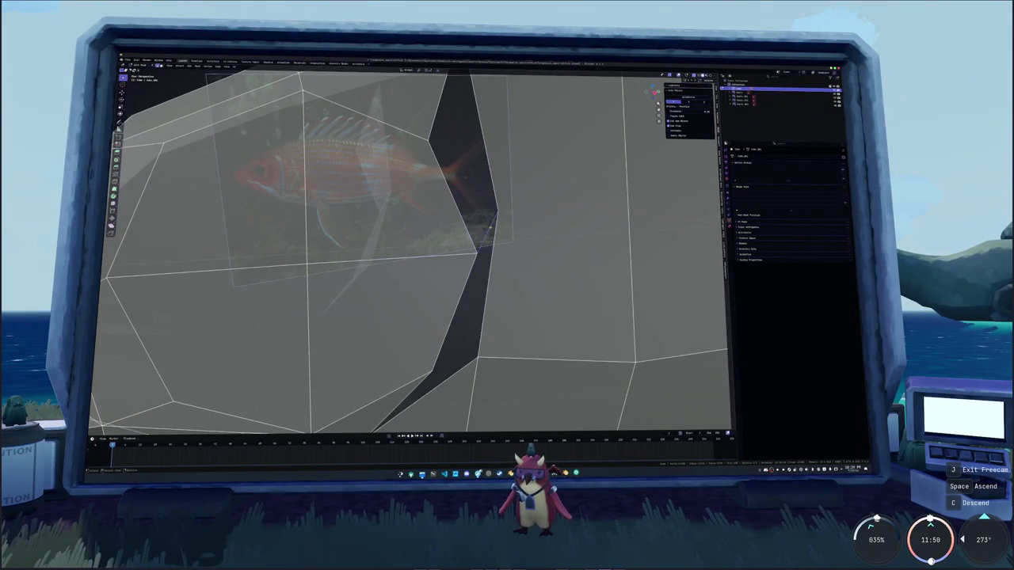
scroll(482, 227, down, 2)
key(f)
middle_drag(425, 142, 448, 259)
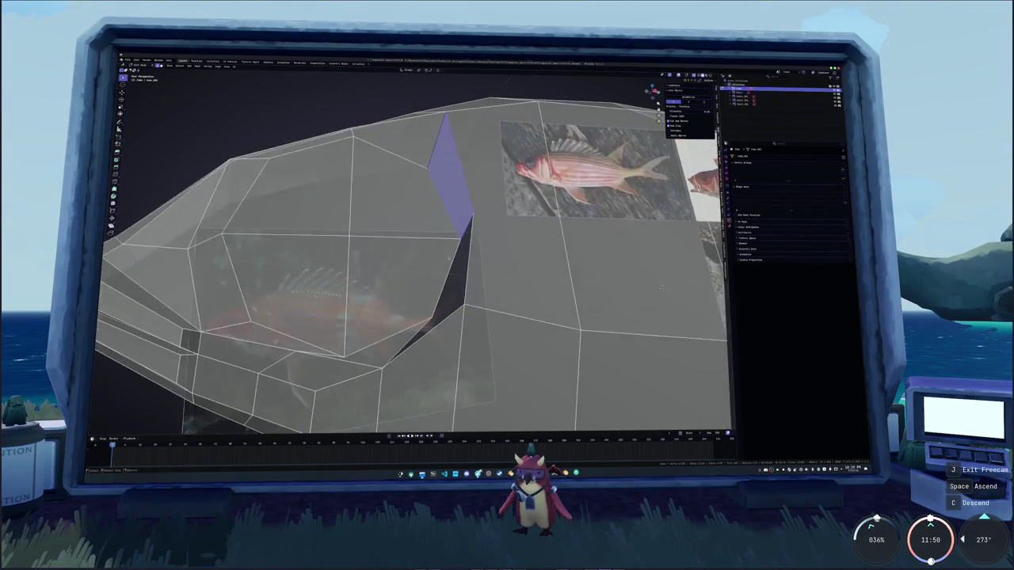
click(447, 315)
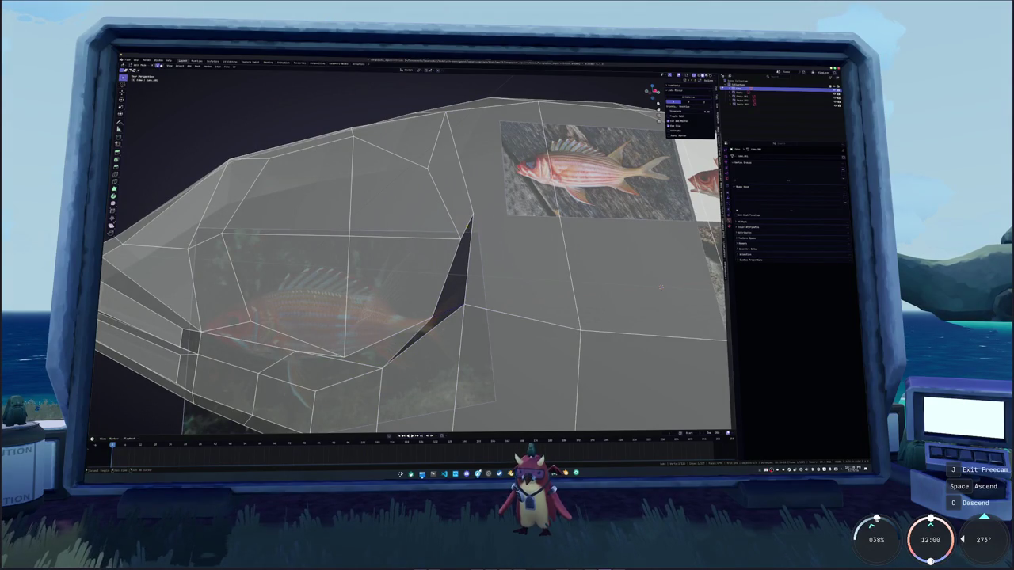
key(f)
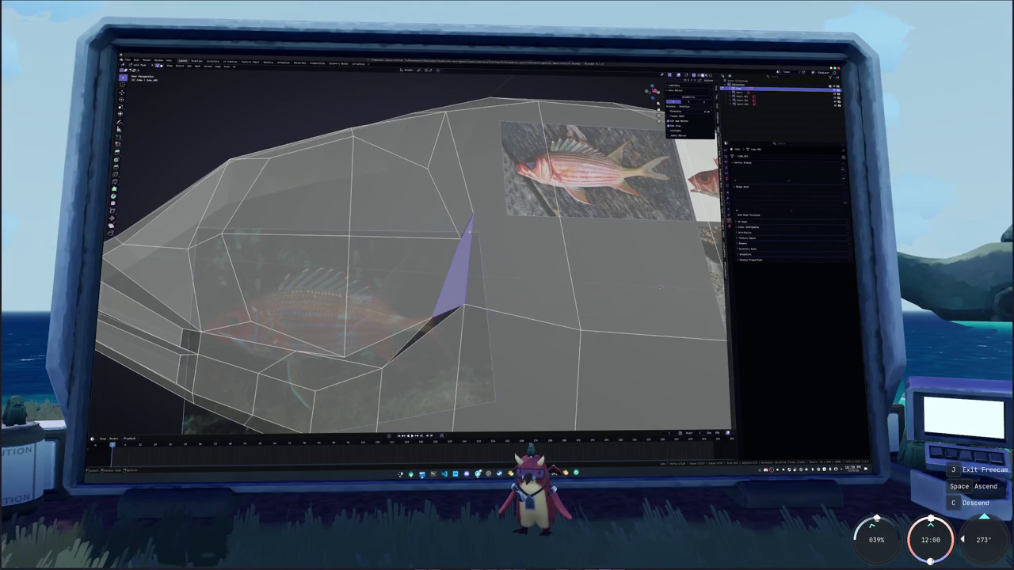
key(g)
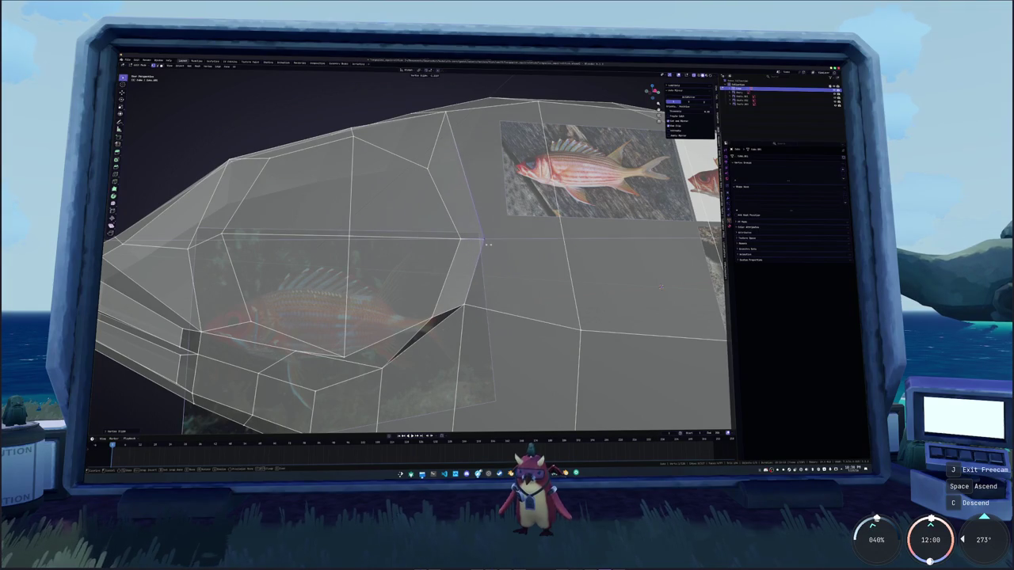
click(489, 243)
middle_drag(489, 244, 679, 238)
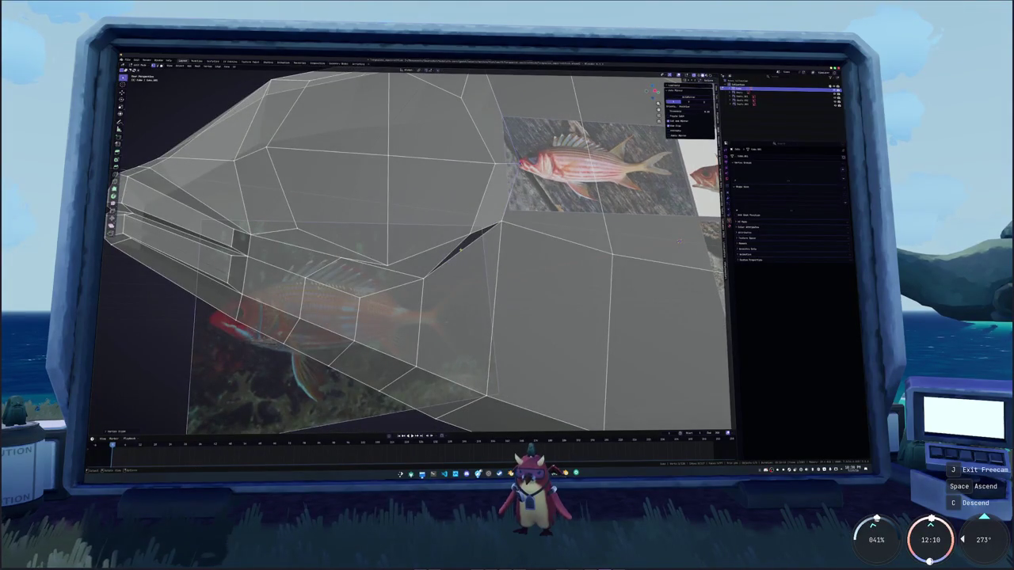
Start a vertex slide and cancel it, leaving the vertex in place
key(shift+v)
click(679, 239)
mouse_move(509, 241)
middle_down()
mouse_move(471, 253)
mouse_move(488, 269)
middle_up()
scroll(479, 260, down, 5)
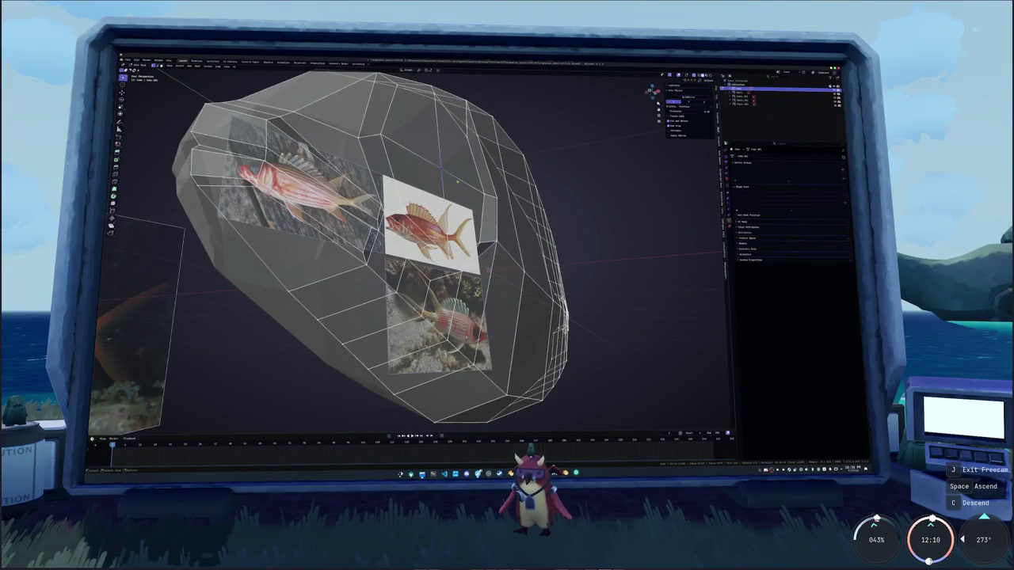
Select the snout's front face in solid view and inset it into a small inner face
click(489, 266)
key(alt+z)
mouse_move(488, 270)
middle_down()
mouse_move(481, 225)
mouse_move(419, 117)
mouse_move(520, 221)
middle_up()
scroll(483, 237, down, 3)
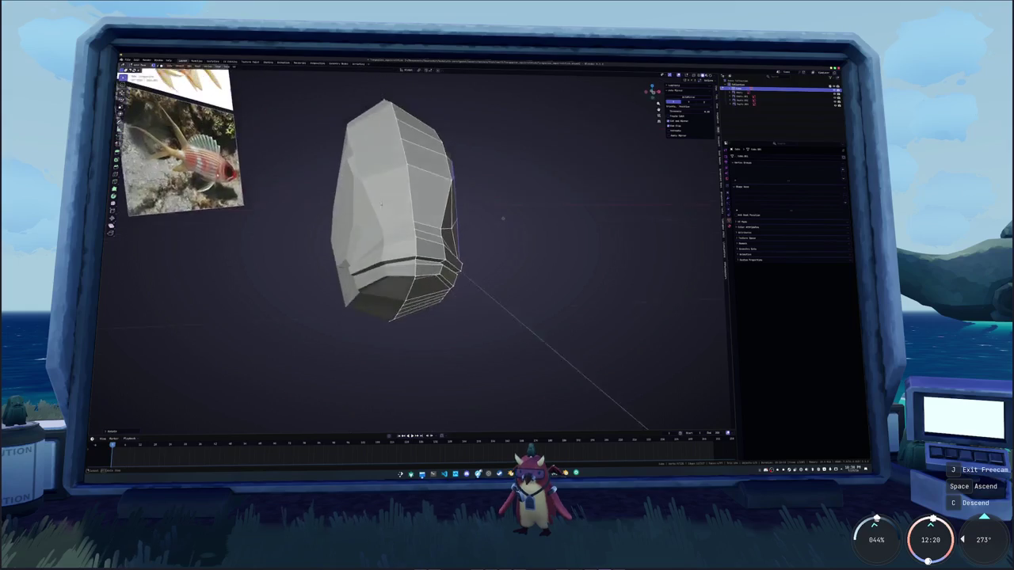
key(r)
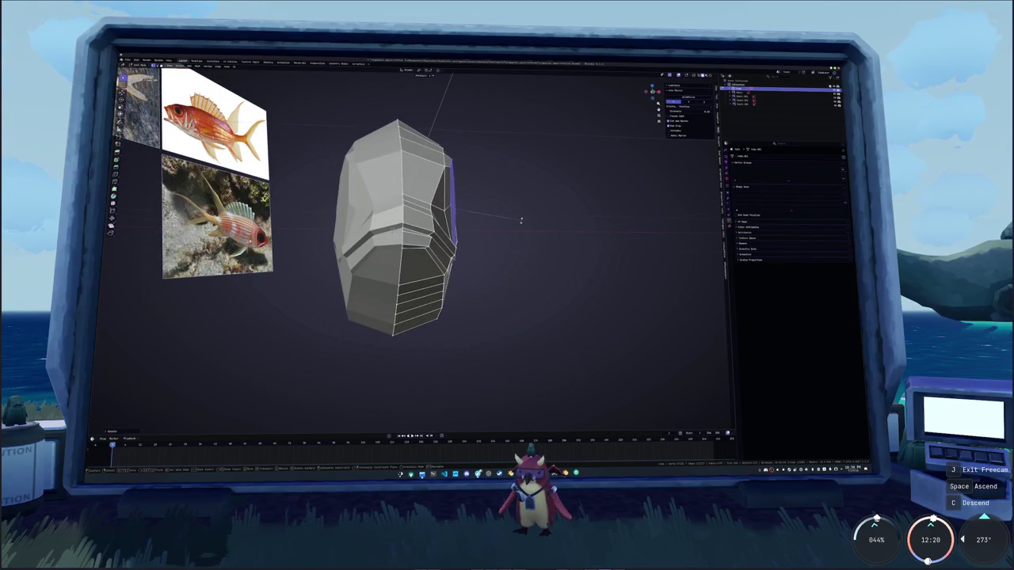
key(Escape)
mouse_move(521, 221)
middle_down()
mouse_move(486, 216)
mouse_move(632, 325)
mouse_move(689, 289)
mouse_move(672, 232)
middle_up()
scroll(486, 215, up, 3)
scroll(486, 215, up, 3)
key(i)
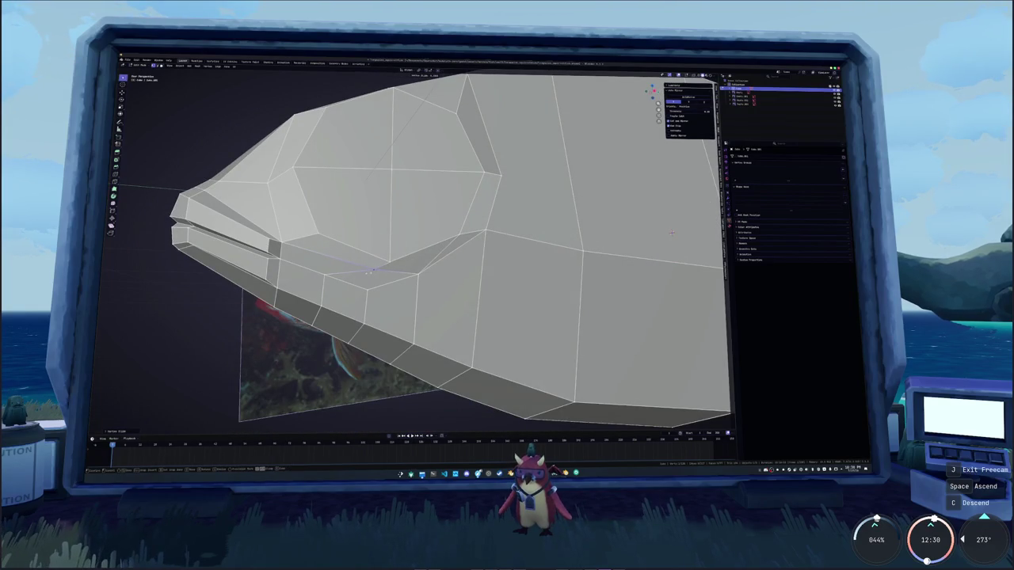
Confirm the snout inset and delete the stray geometry below the eye
click(672, 232)
middle_drag(672, 232, 689, 238)
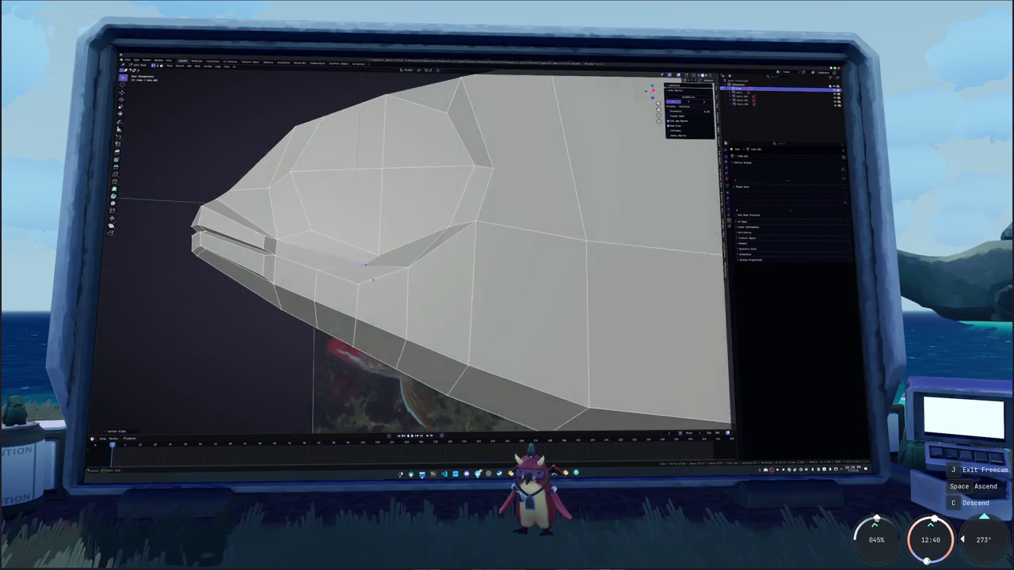
middle_drag(366, 287, 388, 293)
middle_drag(427, 238, 428, 260)
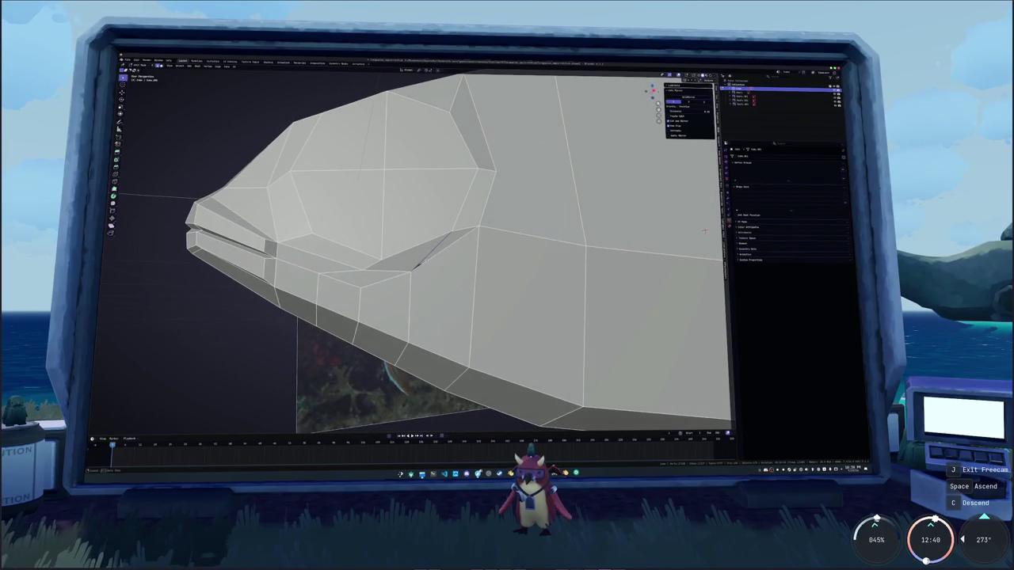
key(x)
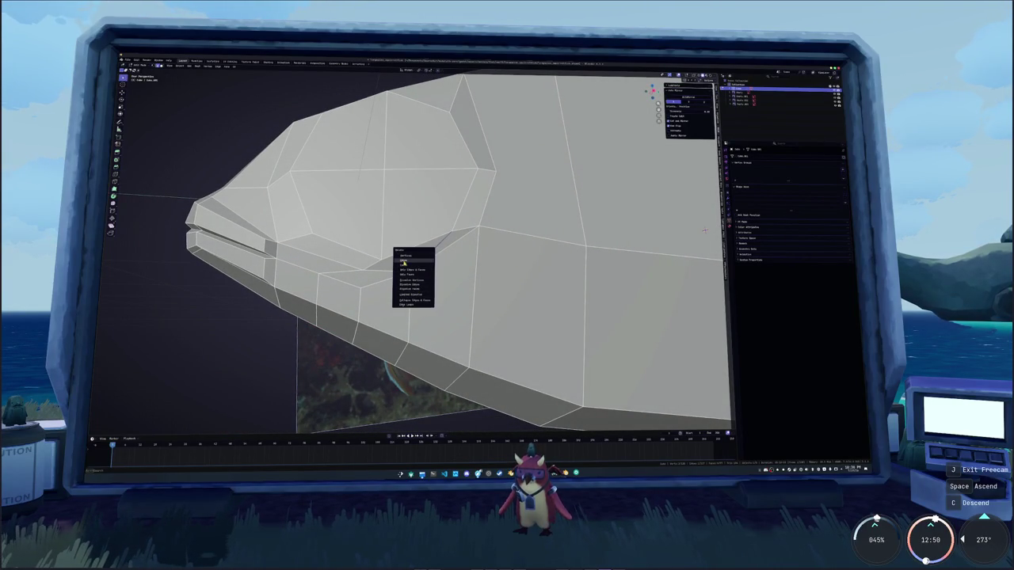
click(403, 261)
middle_drag(403, 261, 412, 269)
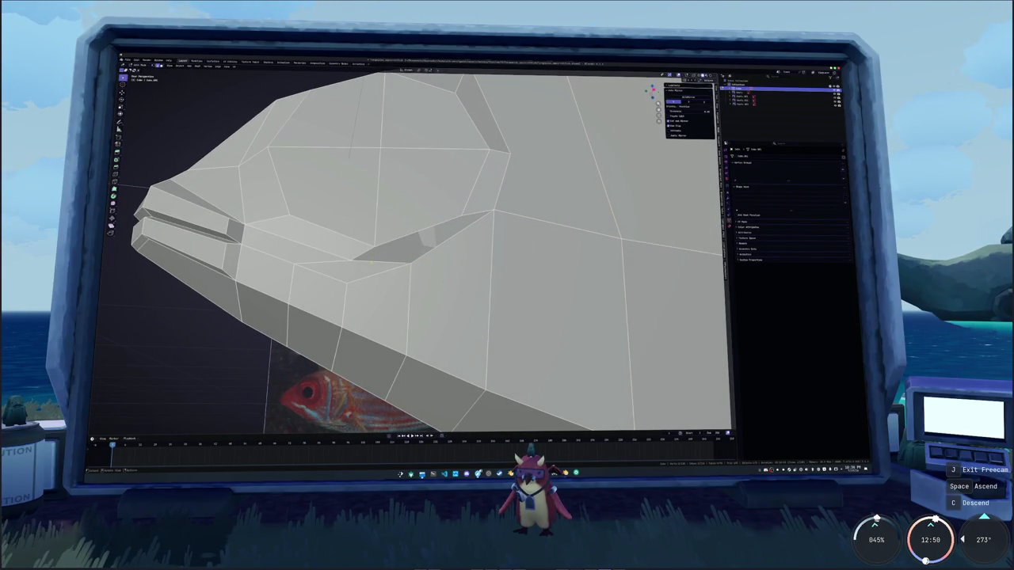
Merge the vertices below the eye using the M merge menu
click(374, 246)
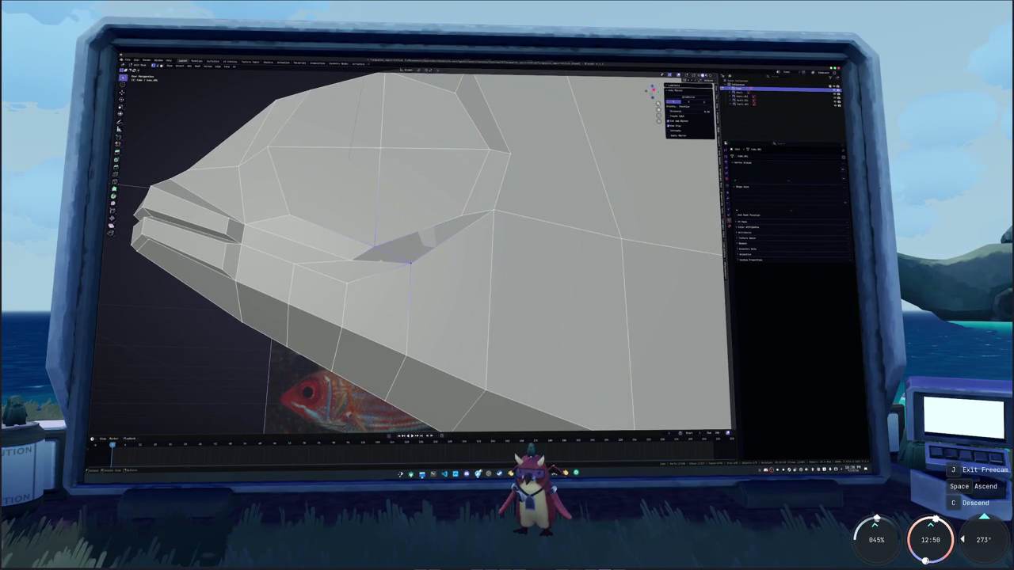
middle_drag(374, 247, 411, 258)
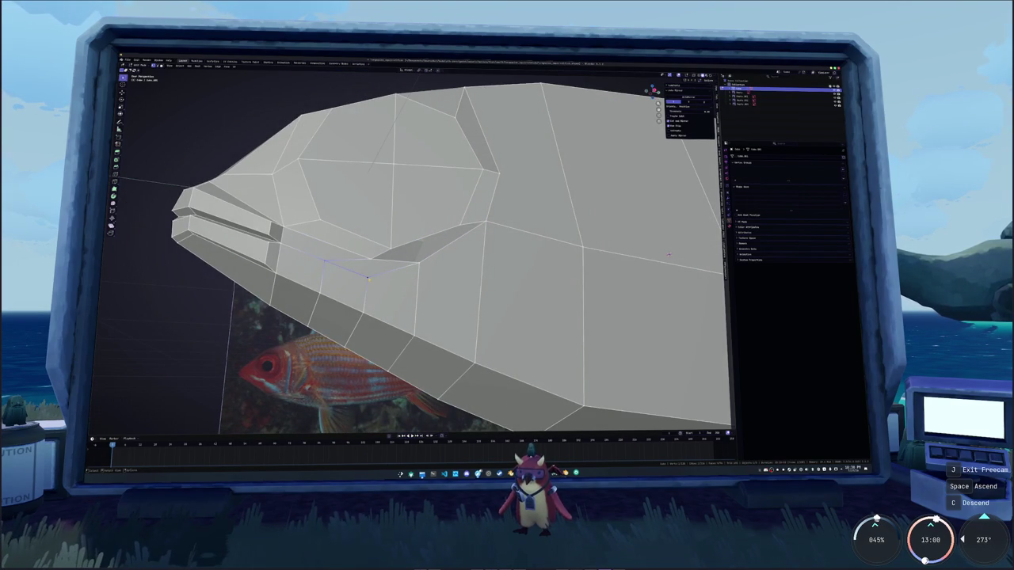
key(m)
click(367, 279)
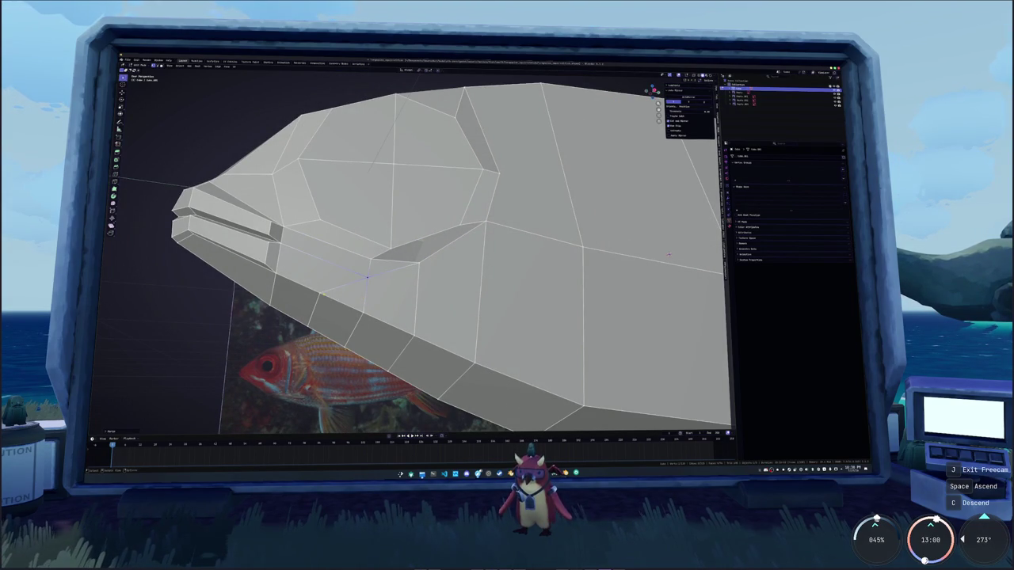
click(360, 313)
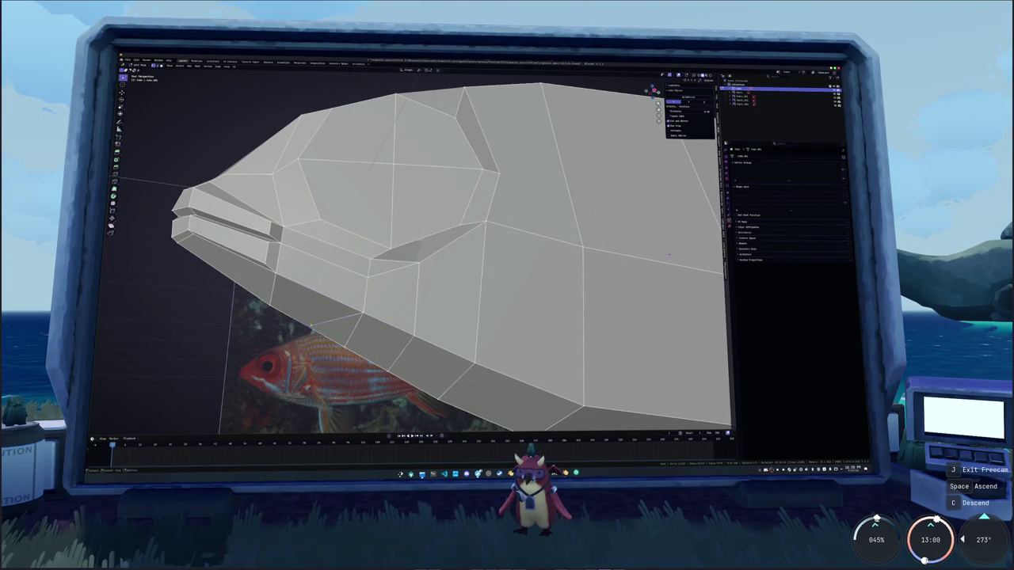
key(m)
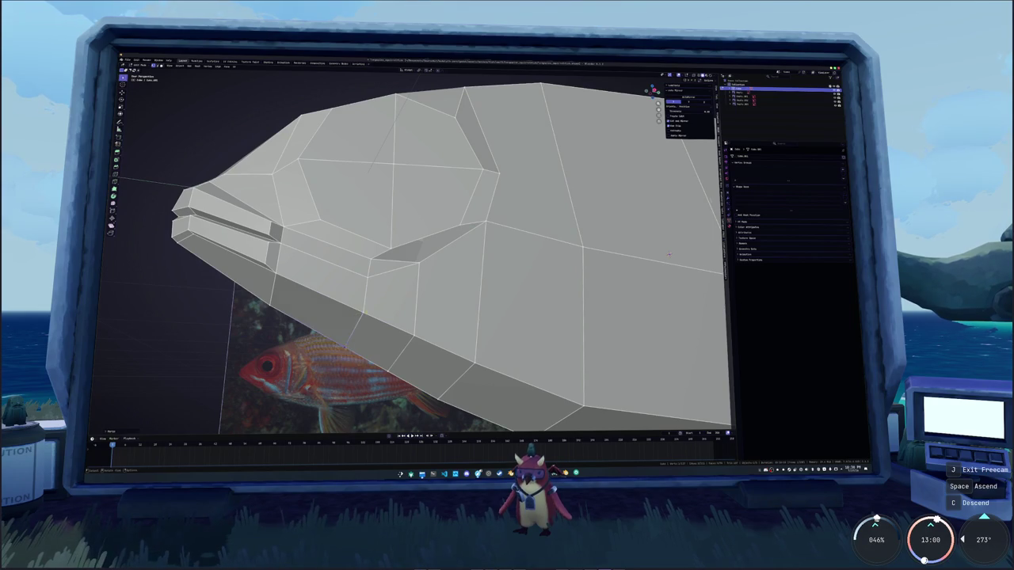
Slide two vertices along their edges below the eye
middle_drag(670, 255, 705, 225)
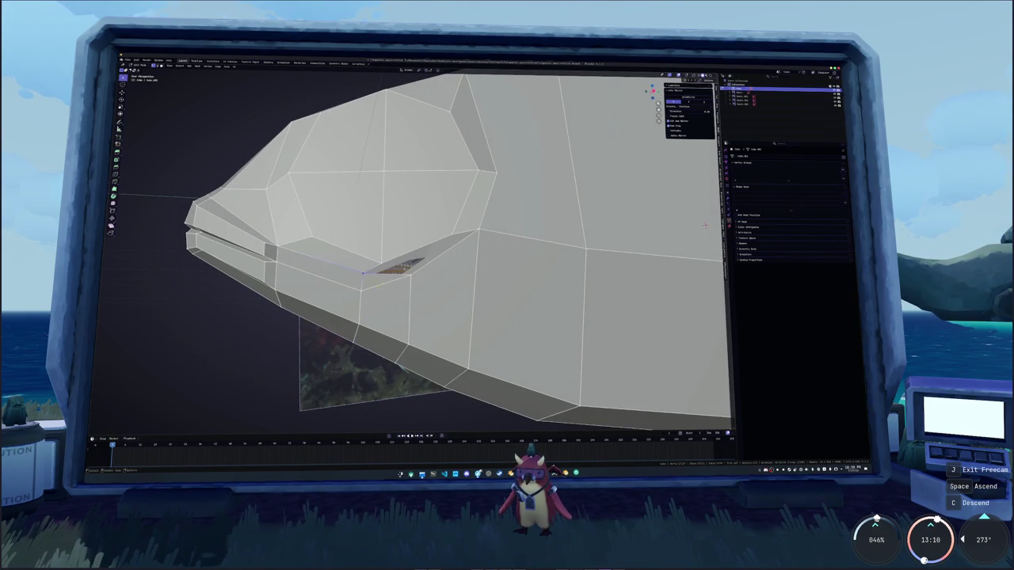
key(g)
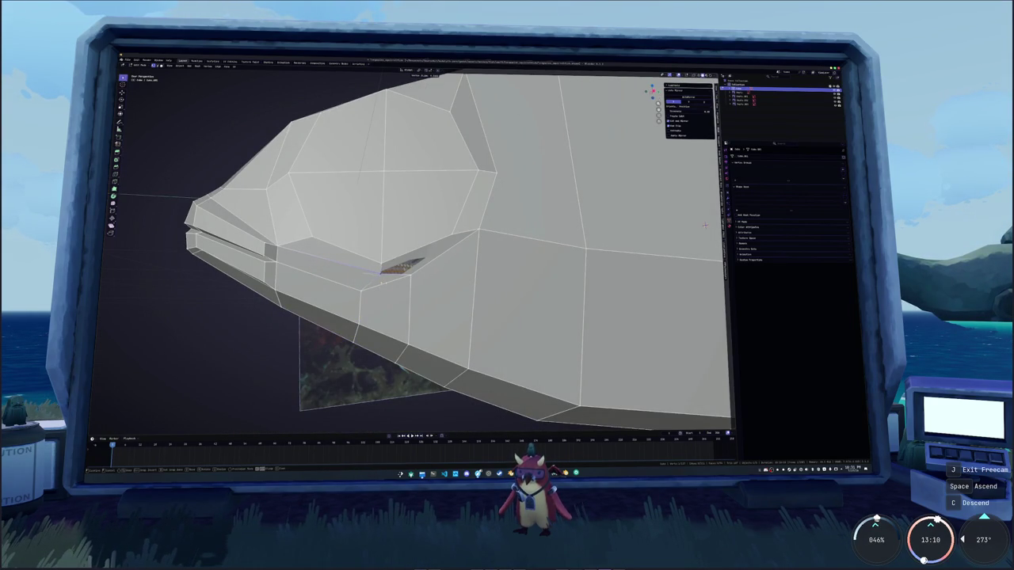
key(Return)
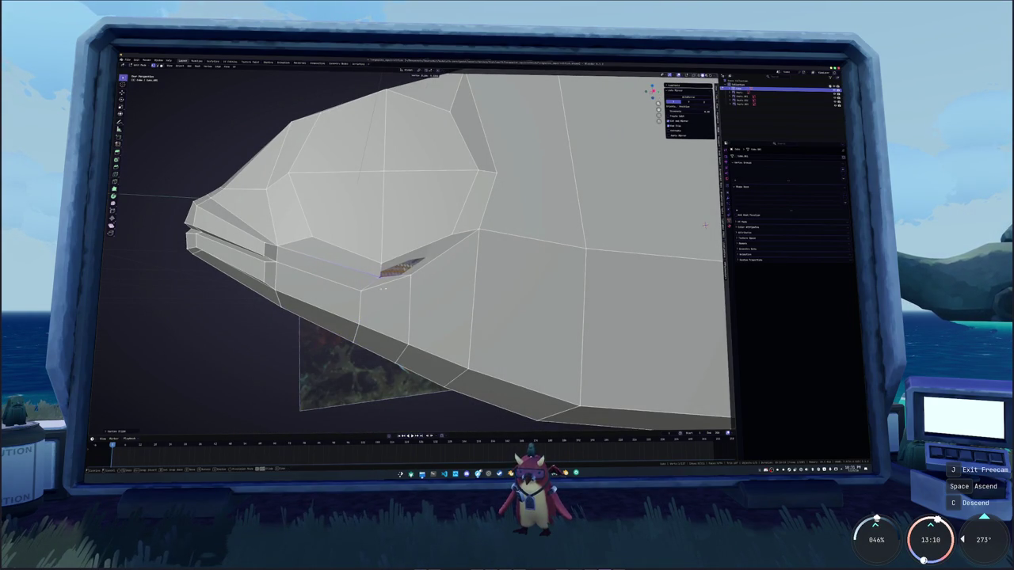
middle_drag(704, 225, 650, 278)
key(g)
key(g)
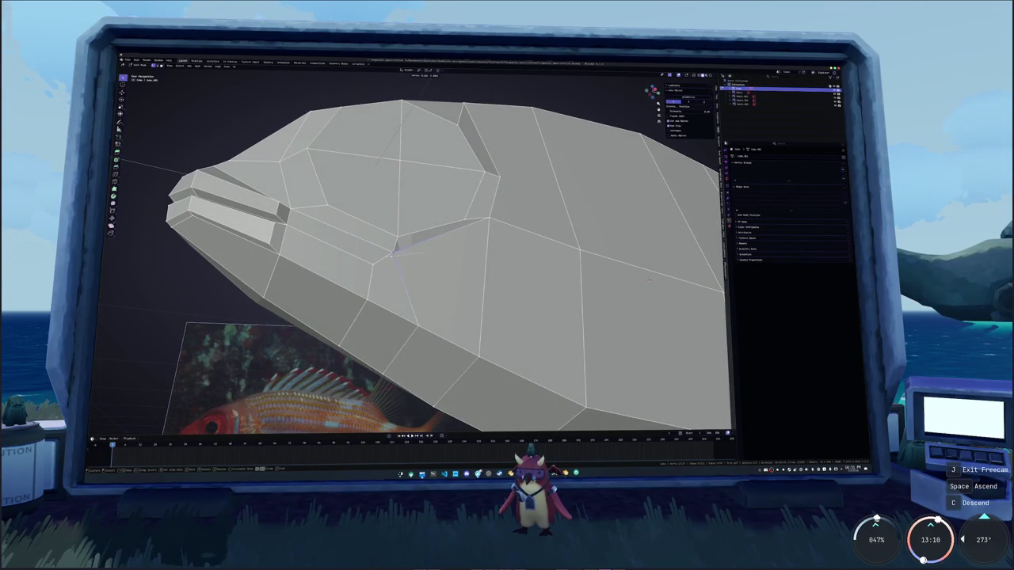
click(650, 279)
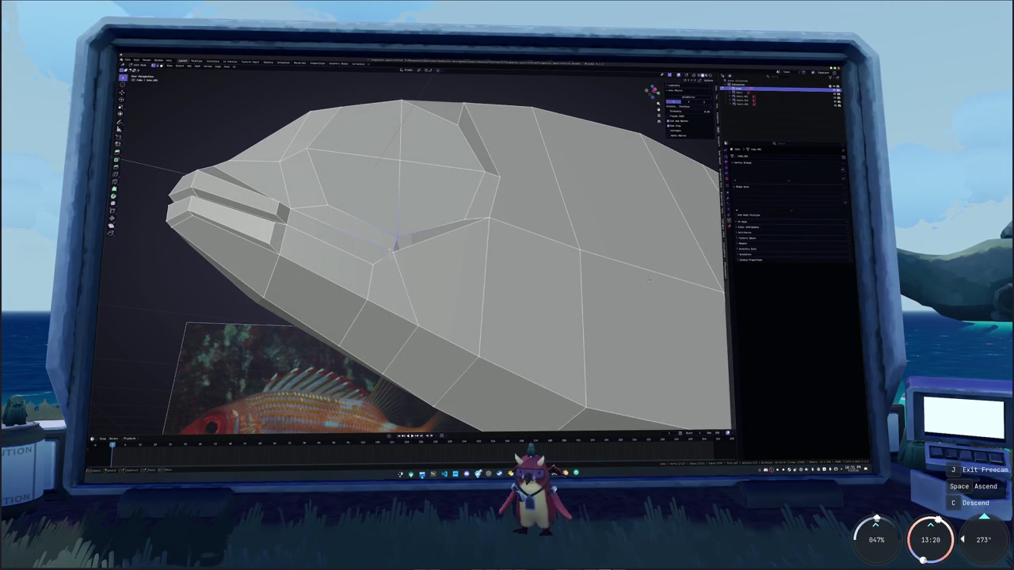
Merge the selected vertices into one with Merge Vertices from the right-click menu
right_click(380, 238)
key(alt+z)
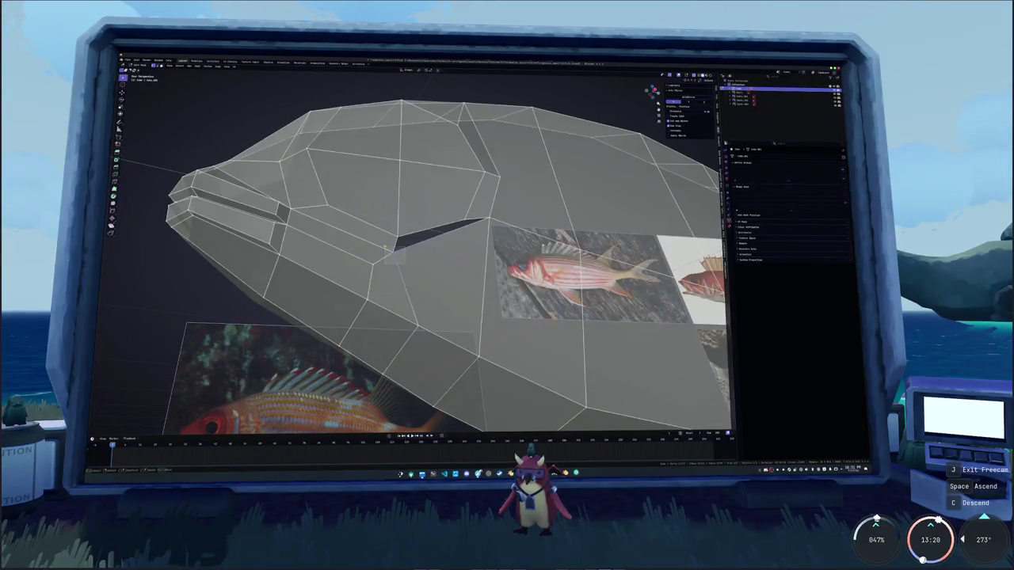
key(alt+z)
right_click(386, 250)
mouse_move(361, 323)
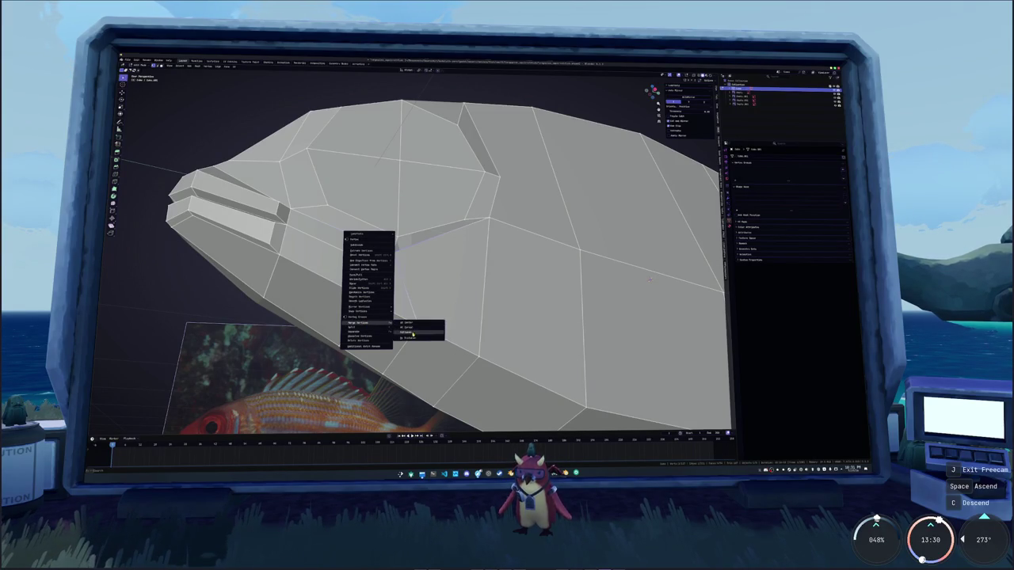
click(414, 327)
middle_drag(404, 301, 381, 257)
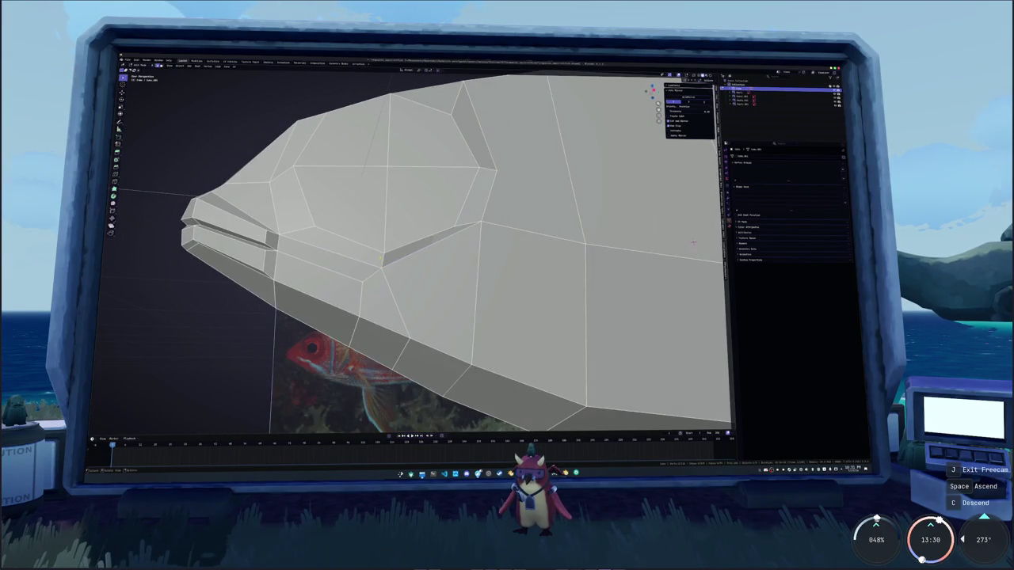
Slide the remaining vertices on the strip below the eye into place
click(480, 235)
click(693, 241)
click(381, 268)
key(g)
key(g)
middle_drag(693, 242, 706, 224)
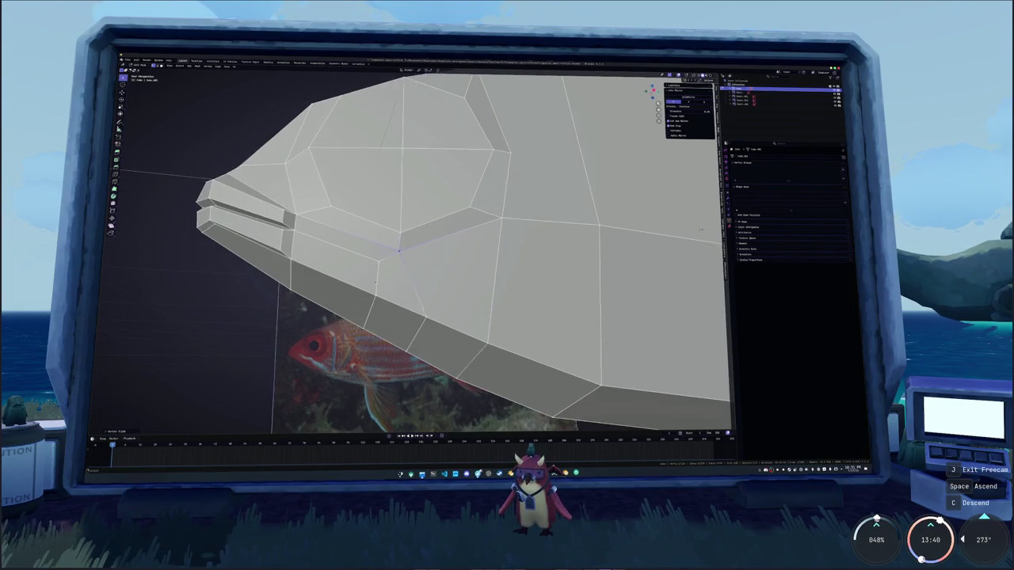
click(706, 224)
key(g)
click(395, 323)
mouse_move(396, 323)
middle_down()
mouse_move(622, 272)
mouse_move(619, 291)
mouse_move(655, 198)
mouse_move(528, 164)
mouse_move(548, 162)
middle_up()
Select a vertex at the front of the head and view it from near the front
click(380, 205)
mouse_move(548, 161)
middle_down()
mouse_move(459, 178)
mouse_move(550, 206)
mouse_move(684, 204)
mouse_move(594, 228)
mouse_move(668, 219)
middle_up()
scroll(550, 206, up, 2)
Select the three eye faces on the fish's head and inset them
click(447, 230)
shift+click(388, 230)
shift+click(420, 186)
scroll(437, 237, up, 1)
key(i)
click(550, 215)
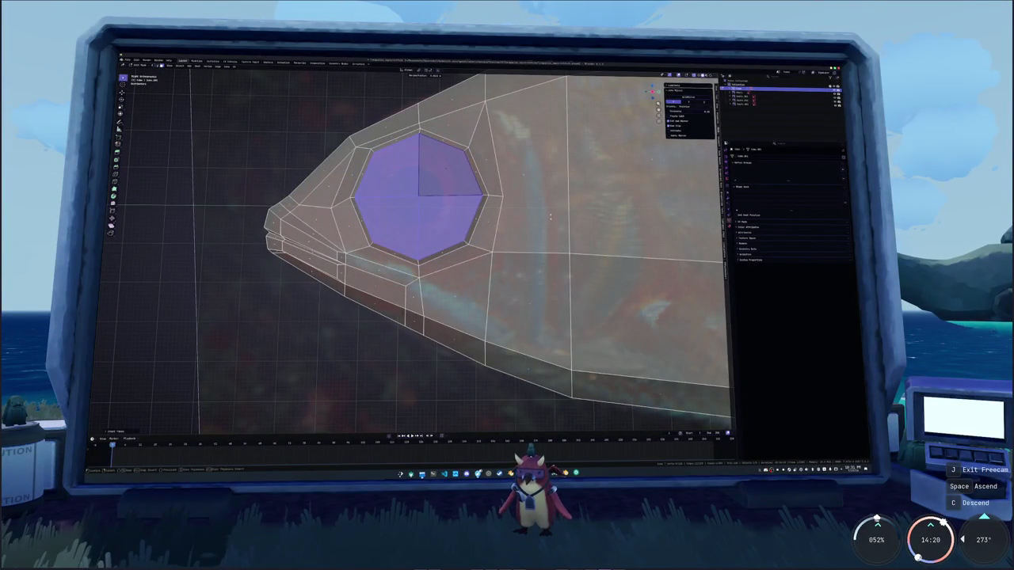
Inset the eye faces a second time and scale the new faces
middle_drag(551, 215, 525, 250)
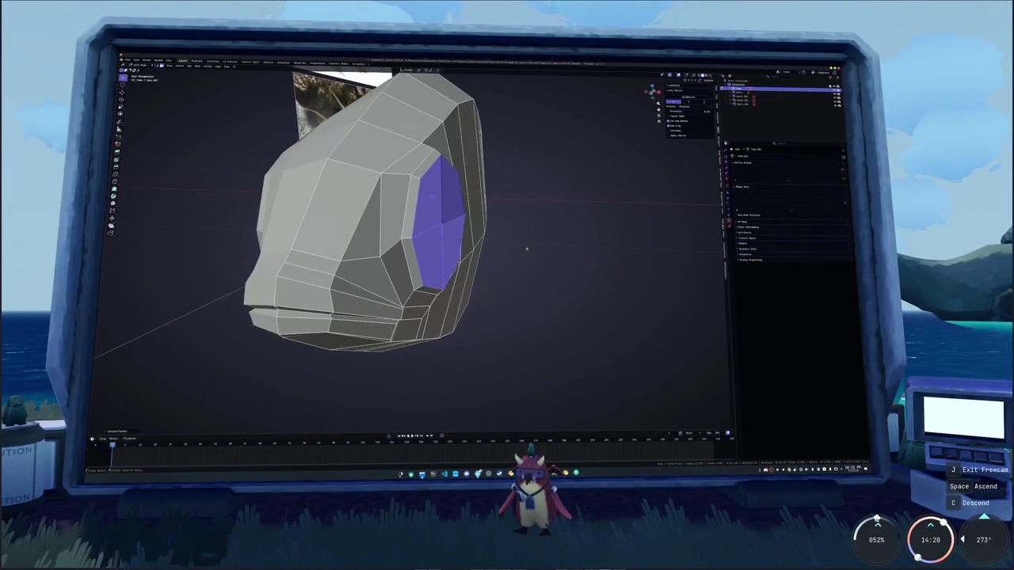
key(i)
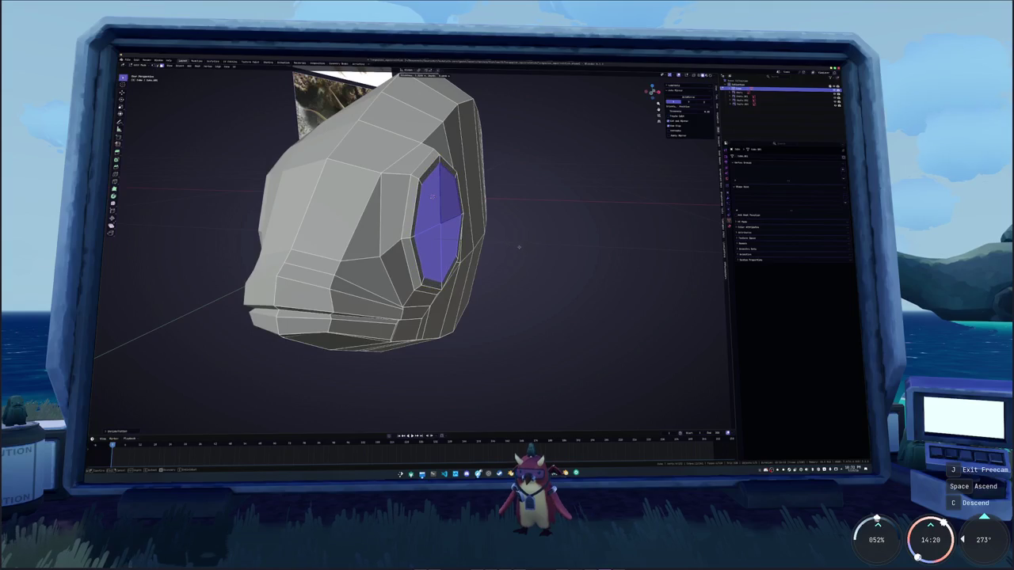
click(519, 246)
middle_drag(519, 247, 513, 250)
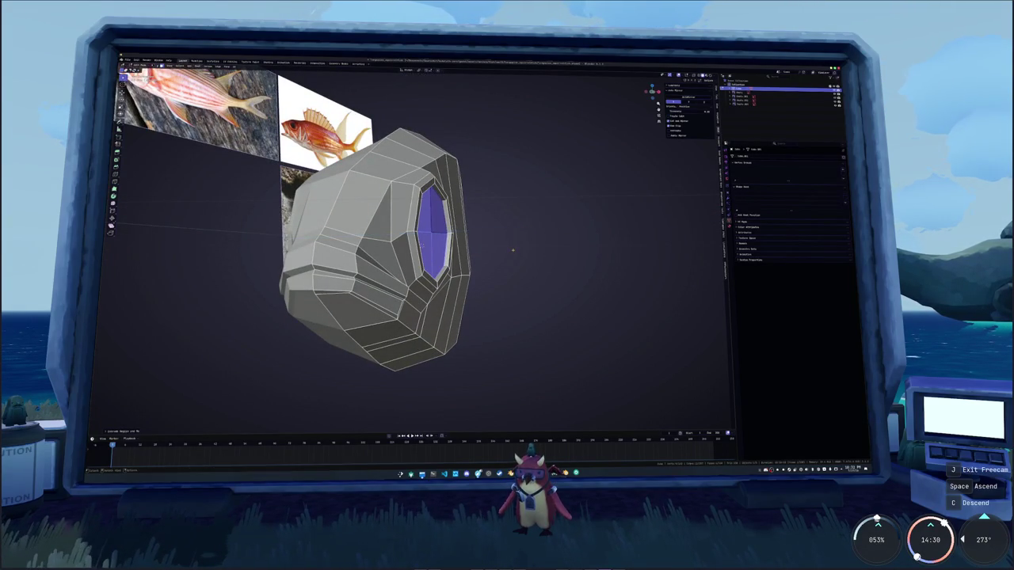
key(s)
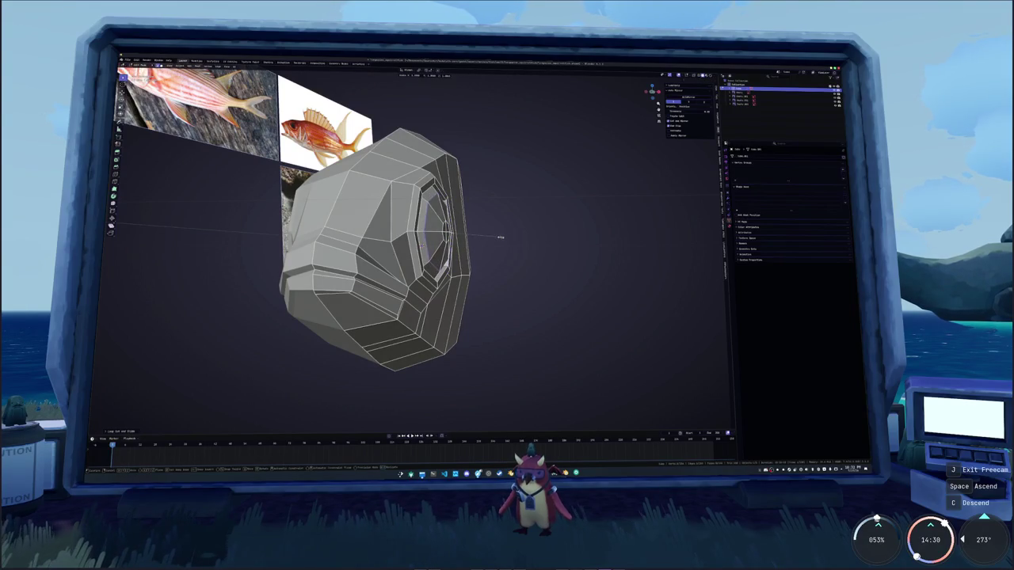
click(500, 237)
middle_drag(501, 237, 517, 224)
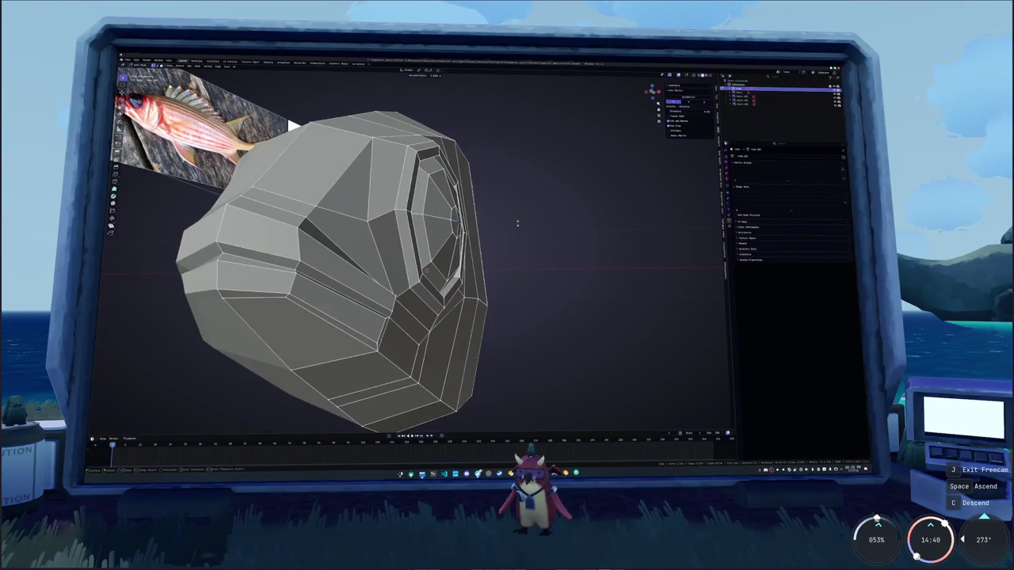
click(517, 224)
Inspect the eye socket from several angles and select its inner faces in Edit Mode
mouse_move(425, 271)
middle_down()
mouse_move(414, 220)
mouse_move(455, 208)
middle_up()
scroll(414, 221, up, 3)
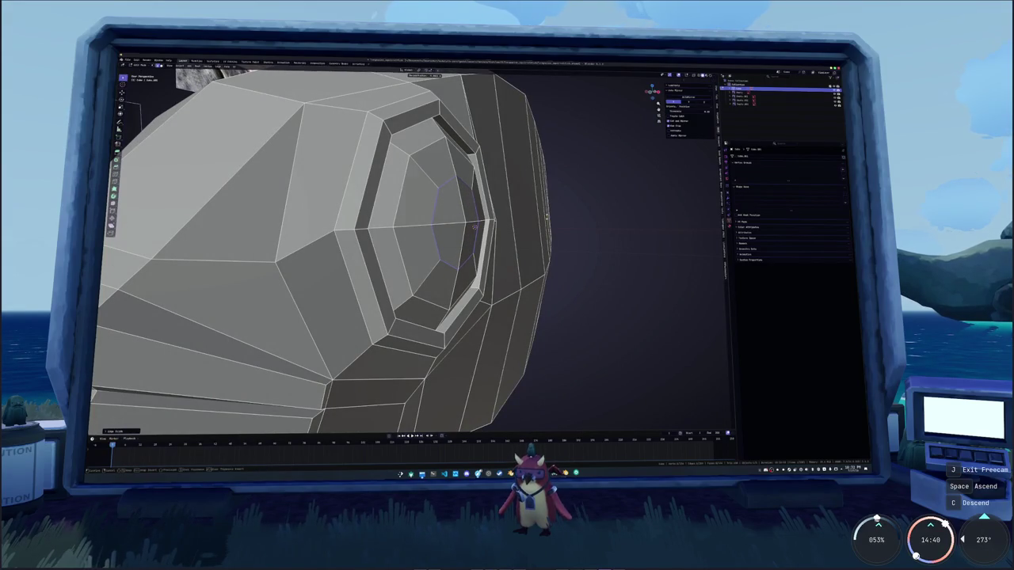
mouse_move(474, 227)
middle_down()
mouse_move(485, 203)
mouse_move(624, 185)
mouse_move(481, 238)
mouse_move(603, 210)
mouse_move(541, 204)
middle_up()
scroll(554, 198, down, 3)
key(Tab)
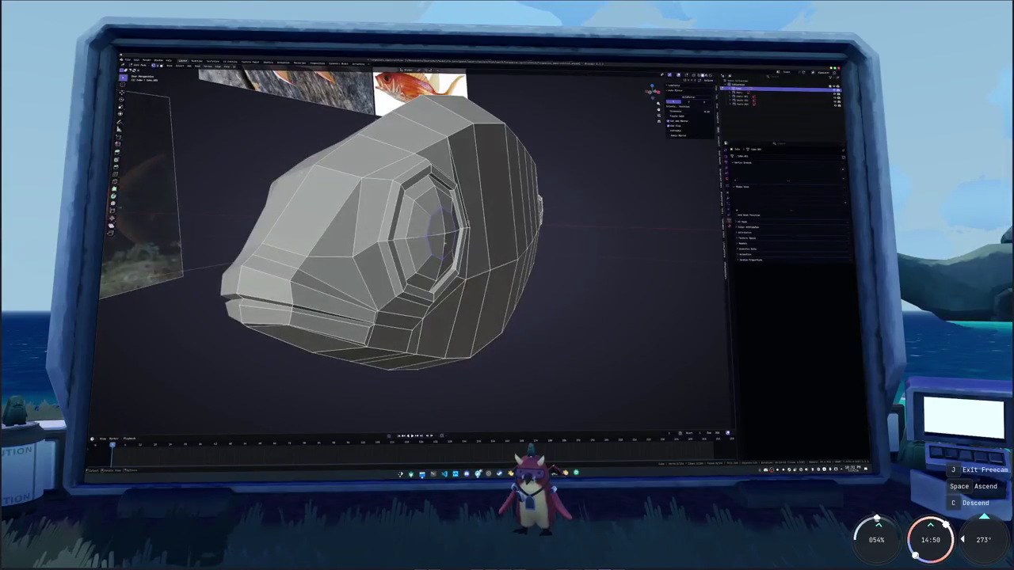
click(445, 233)
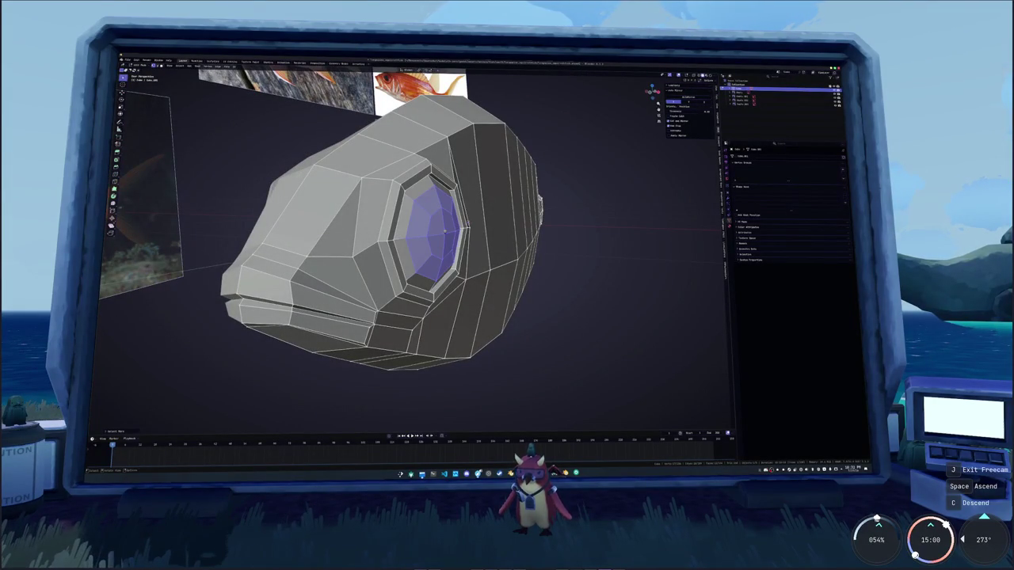
Scale the inner eye faces and extrude them inward into the head, then bring up OBS
middle_drag(443, 233, 521, 228)
key(s)
click(513, 227)
middle_drag(512, 226, 491, 223)
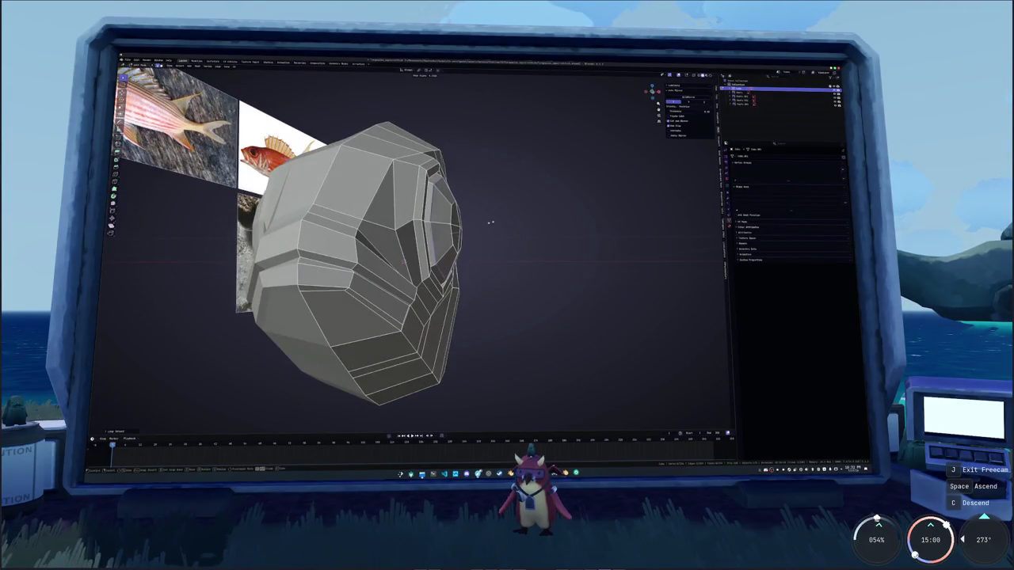
key(e)
click(493, 224)
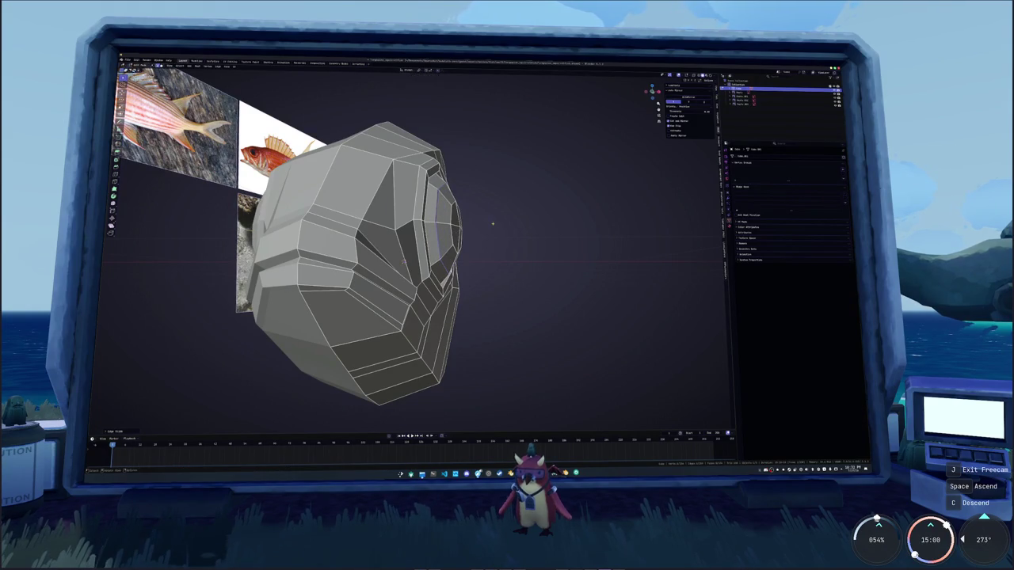
click(488, 474)
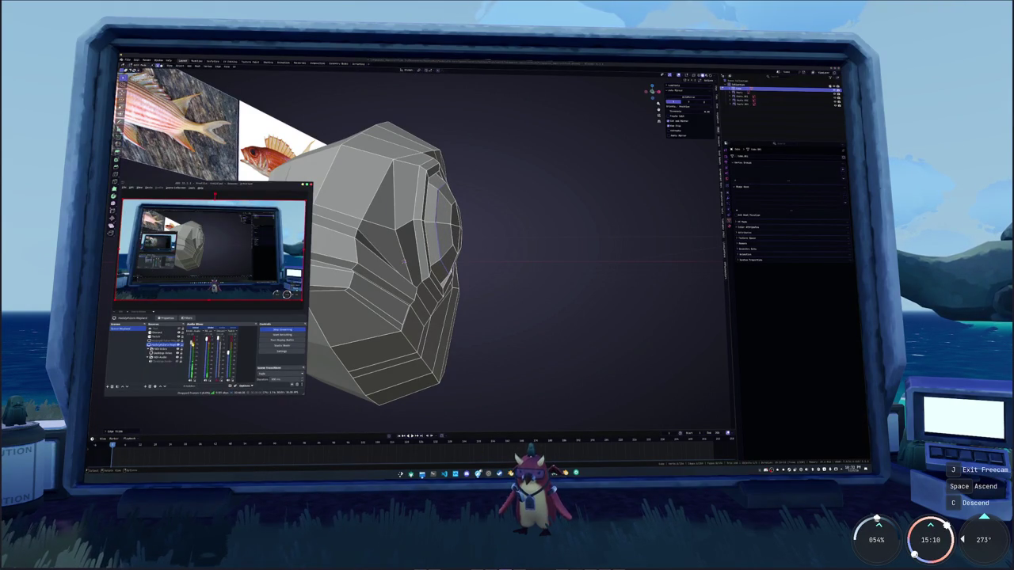
Return to Blender, orbit around the whole fish and switch to Object Mode
click(450, 400)
mouse_move(436, 326)
middle_down()
mouse_move(430, 335)
mouse_move(380, 333)
mouse_move(396, 325)
mouse_move(440, 339)
mouse_move(437, 328)
mouse_move(337, 317)
middle_up()
scroll(431, 335, down, 4)
key(Tab)
scroll(420, 336, up, 4)
Go to Right orthographic view in Edit Mode, set the 3D cursor on the body, then tilt to perspective
key(KP_3)
key(Tab)
scroll(416, 330, down, 2)
scroll(467, 221, up, 2)
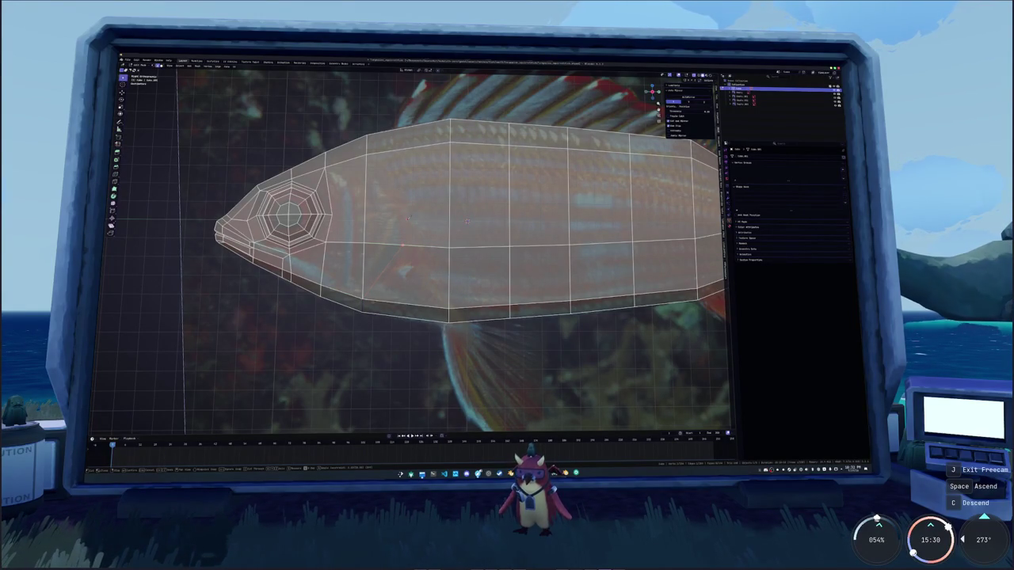
shift+right_click(410, 214)
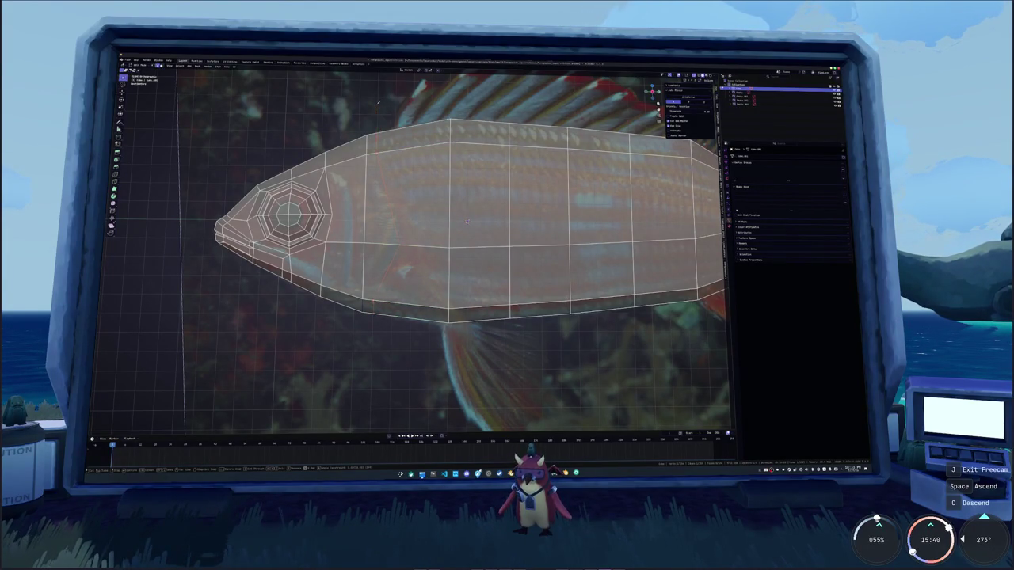
click(378, 309)
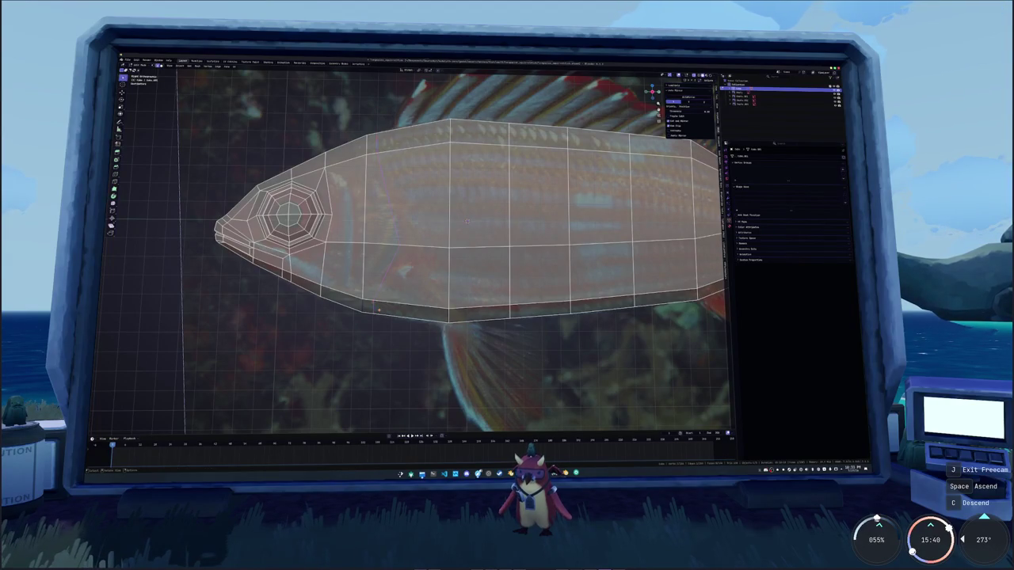
middle_drag(467, 220, 500, 235)
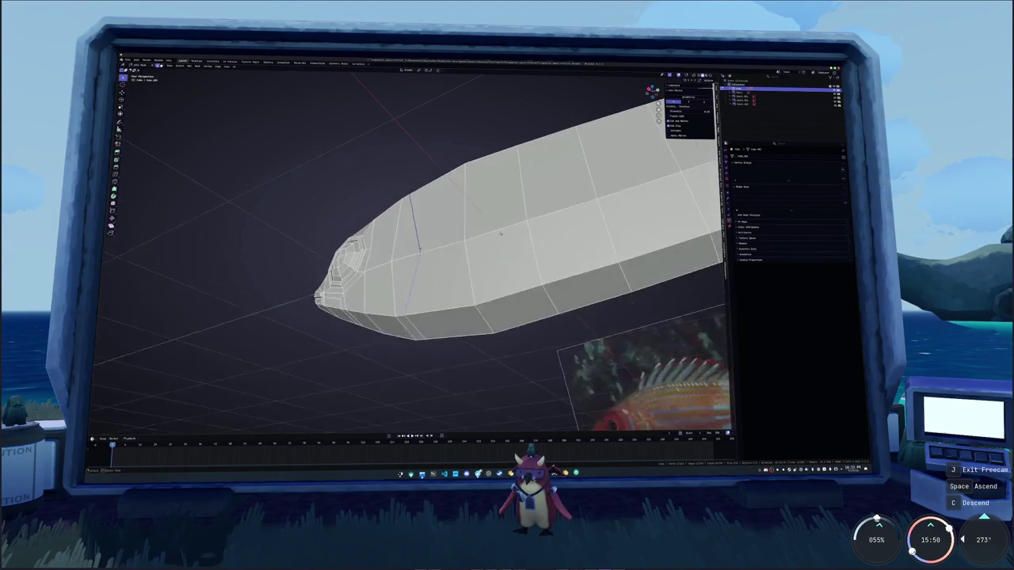
Insert a loop cut behind the head and apply an M-menu operation to it
middle_drag(501, 233, 502, 228)
key(ctrl+r)
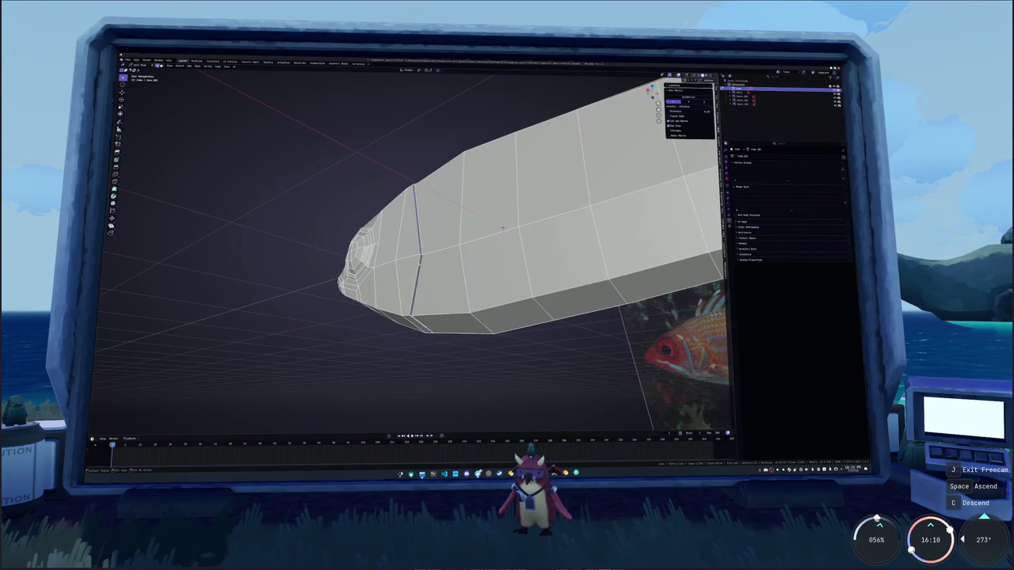
mouse_move(502, 228)
middle_down()
mouse_move(567, 222)
mouse_move(581, 354)
middle_up()
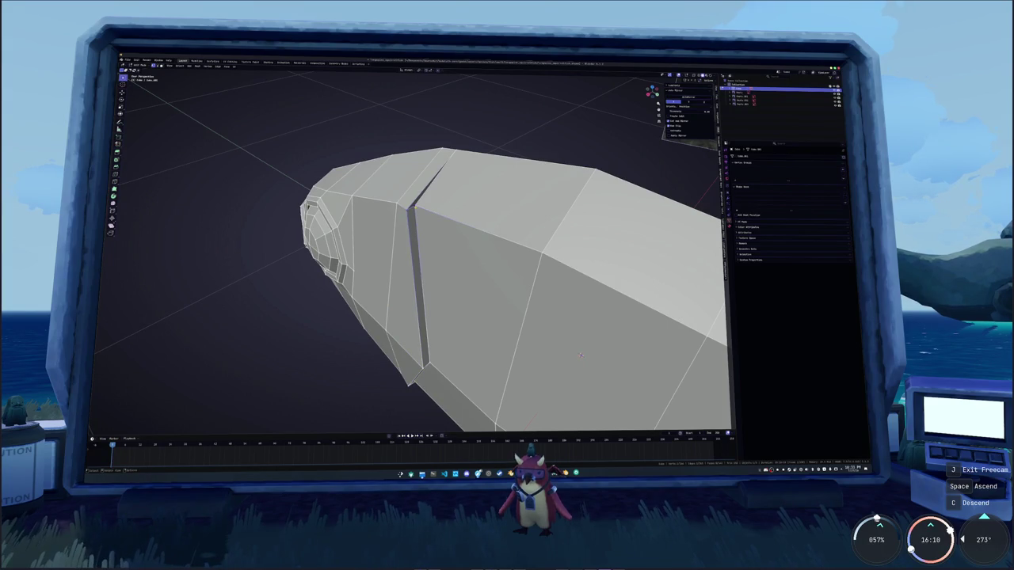
key(m)
click(436, 215)
mouse_move(436, 215)
middle_down()
mouse_move(552, 348)
mouse_move(372, 297)
mouse_move(380, 230)
middle_up()
scroll(373, 297, up, 5)
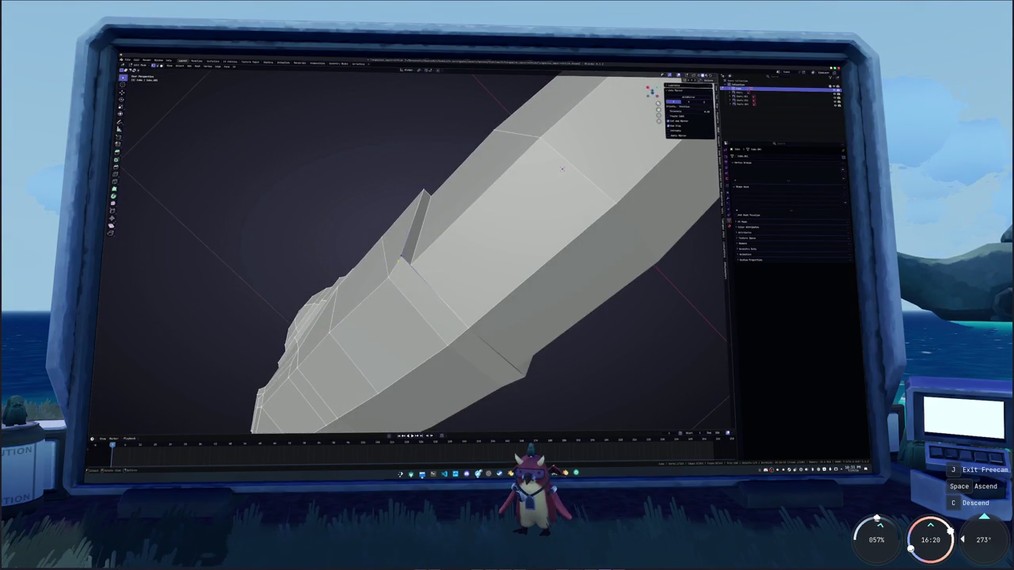
middle_drag(562, 169, 368, 254)
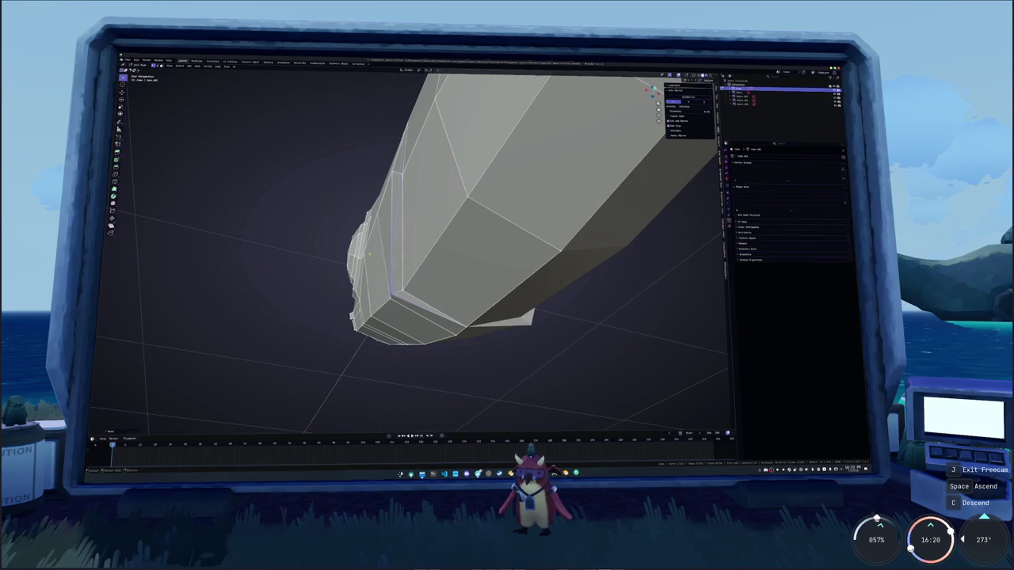
middle_drag(369, 253, 636, 207)
Select the edge loops behind the head and along the body, grow the selection, then clear it
alt+click(394, 285)
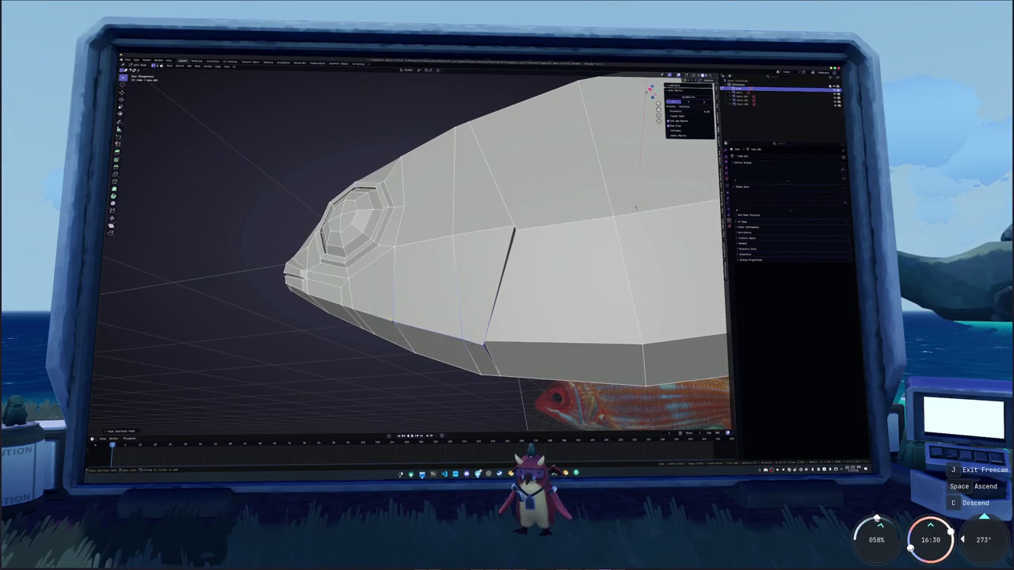
alt+click(636, 207)
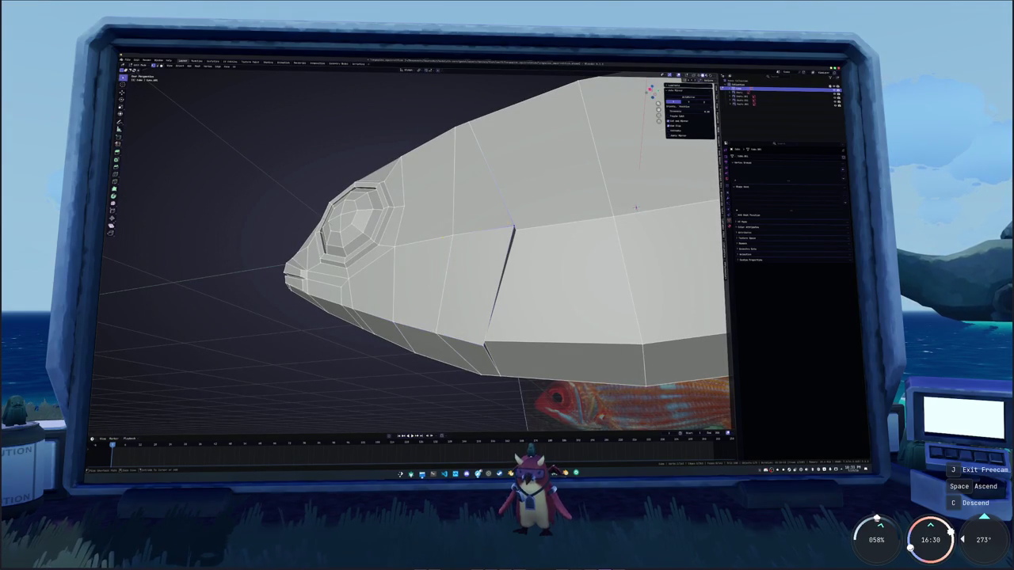
alt+click(452, 236)
middle_drag(636, 207, 615, 415)
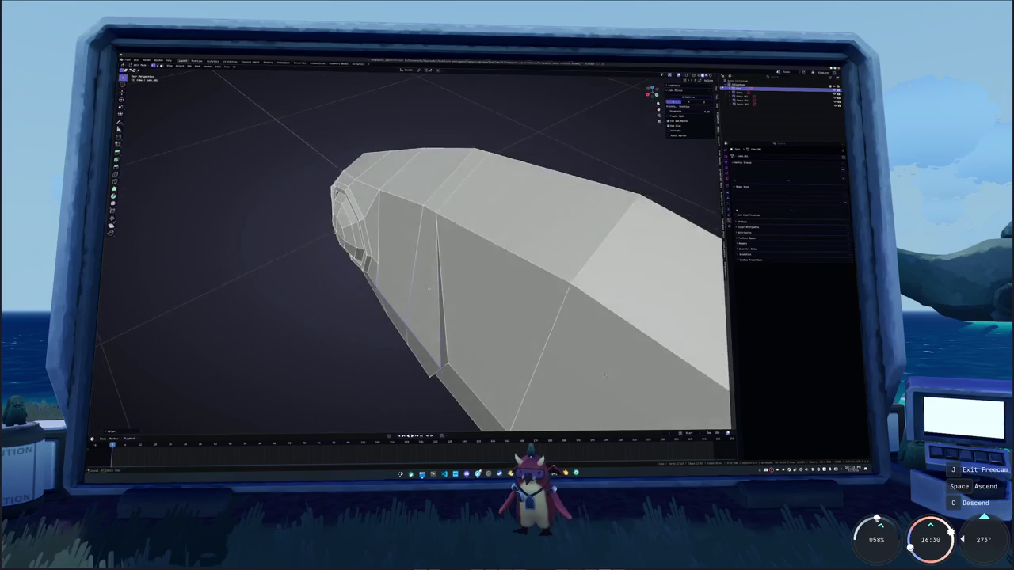
key(ctrl+KP_Add)
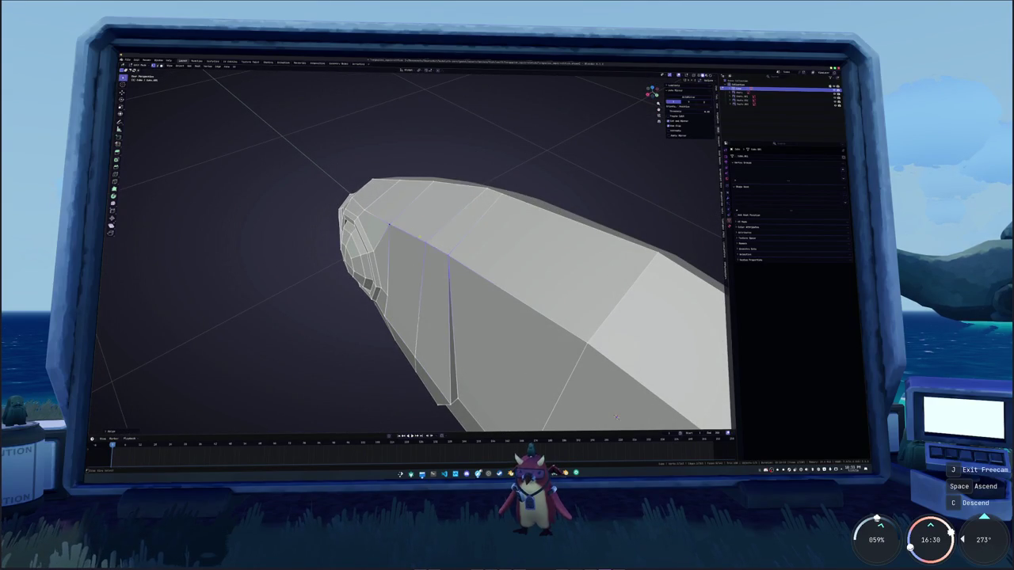
key(alt+a)
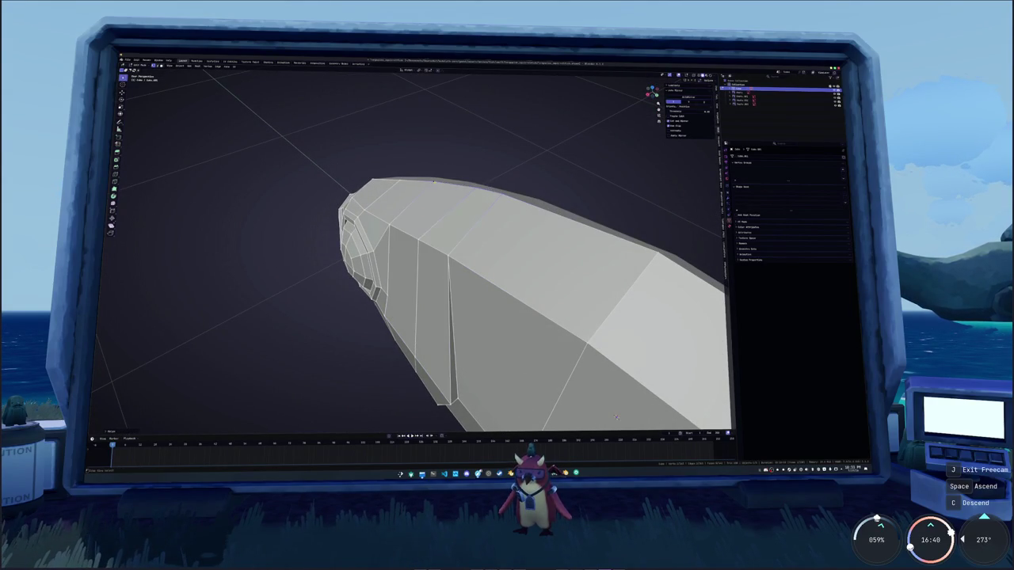
Return to Object Mode in the Right orthographic view with X-ray on over the reference
key(Tab)
mouse_move(616, 415)
middle_down()
mouse_move(482, 224)
mouse_move(465, 226)
middle_up()
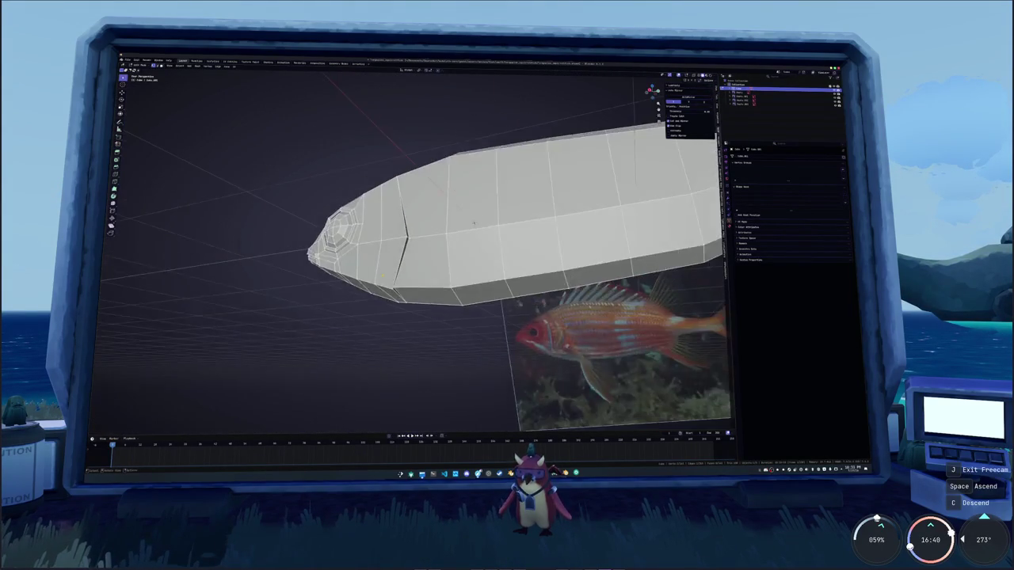
key(KP_3)
key(alt+z)
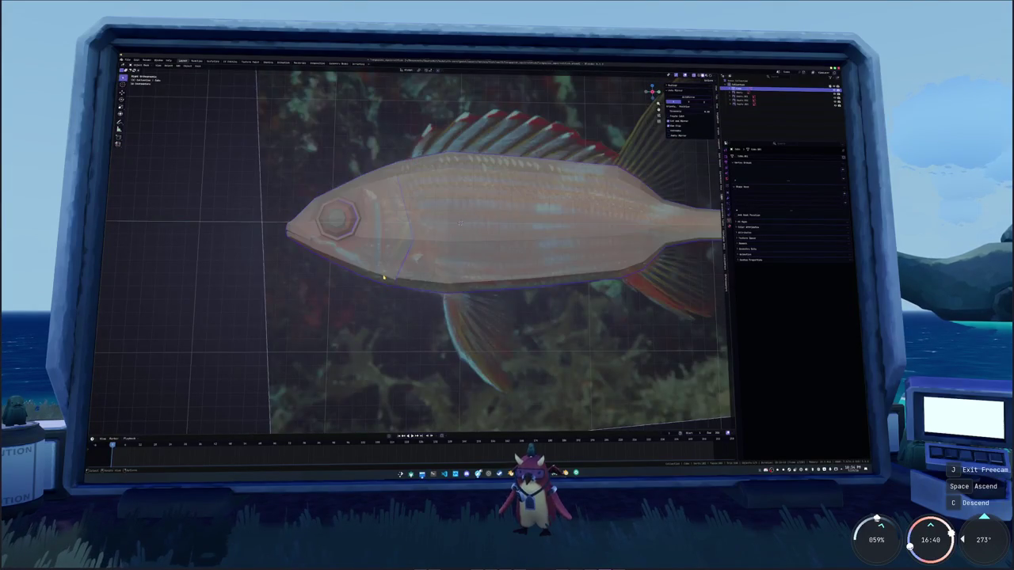
Enter Edit Mode over the reference photo and frame the fish's tail end
scroll(435, 253, up, 1)
shift+middle_drag(436, 254, 418, 266)
key(Tab)
key(g)
key(z)
key(Escape)
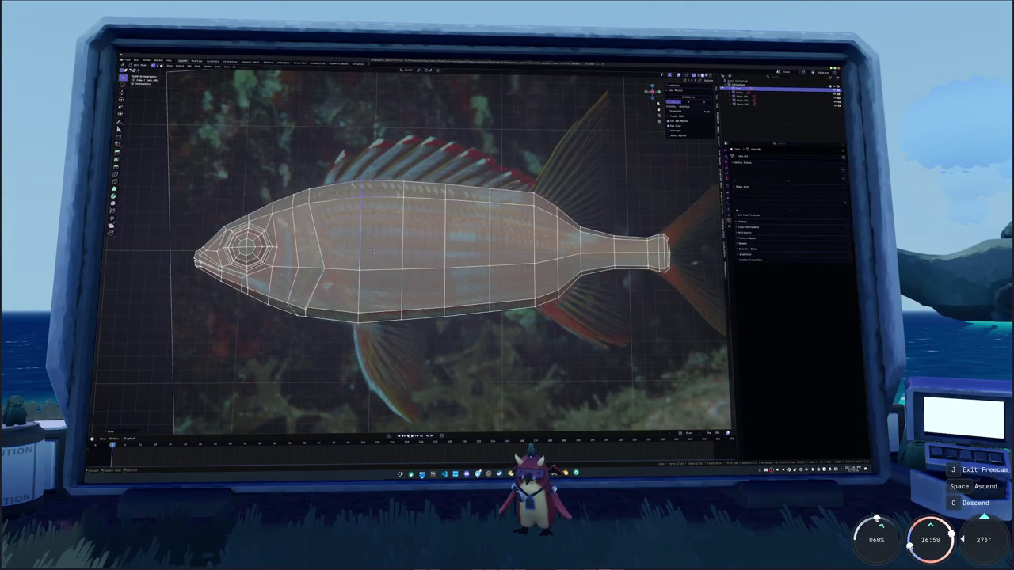
scroll(372, 252, up, 1)
mouse_move(713, 245)
shift+middle_down()
mouse_move(543, 239)
mouse_move(455, 253)
shift+middle_up()
scroll(542, 240, up, 1)
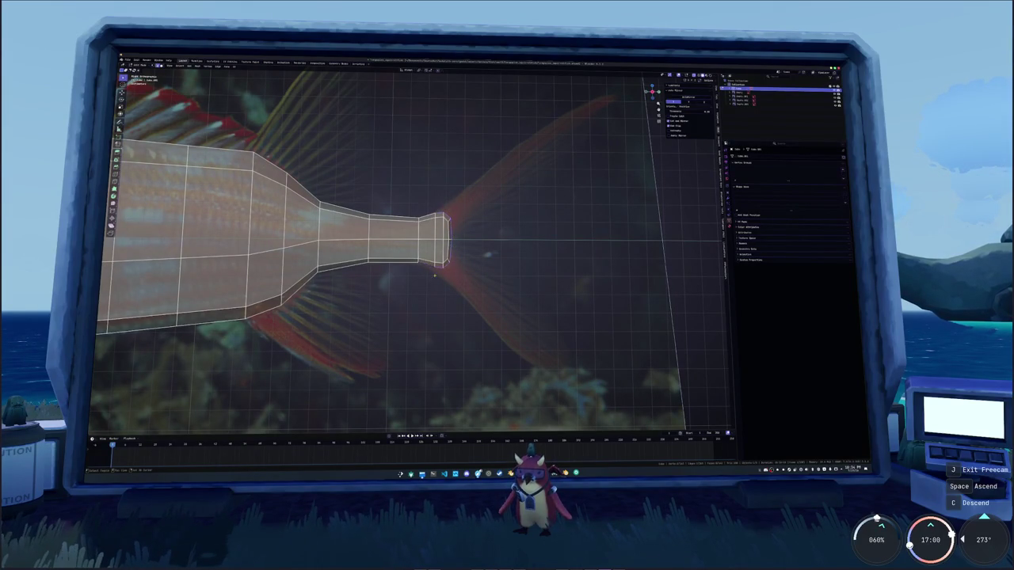
Apply an edge operation to the tail end and flatten its loop into a thin strip
right_click(431, 265)
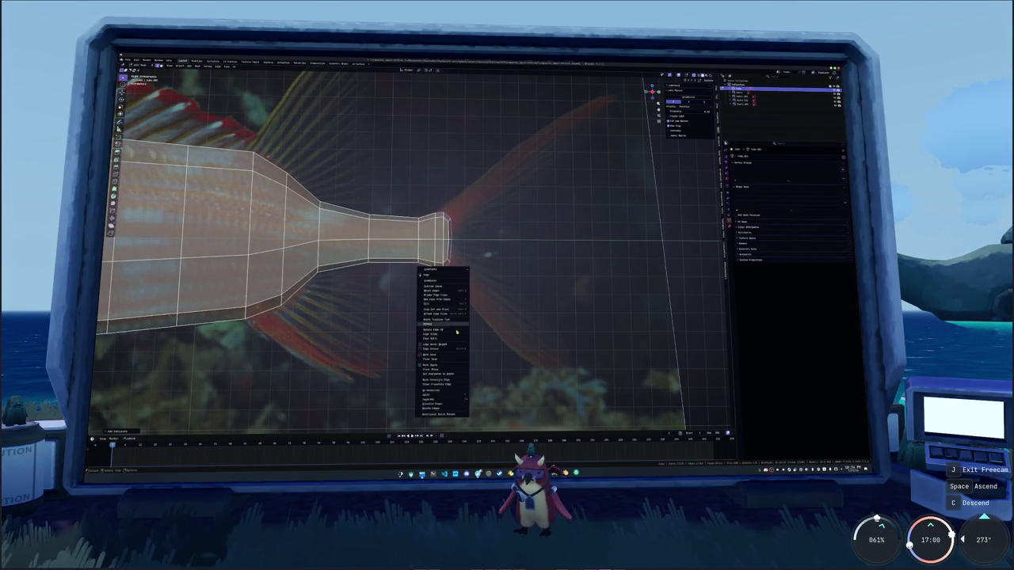
click(447, 404)
key(Tab)
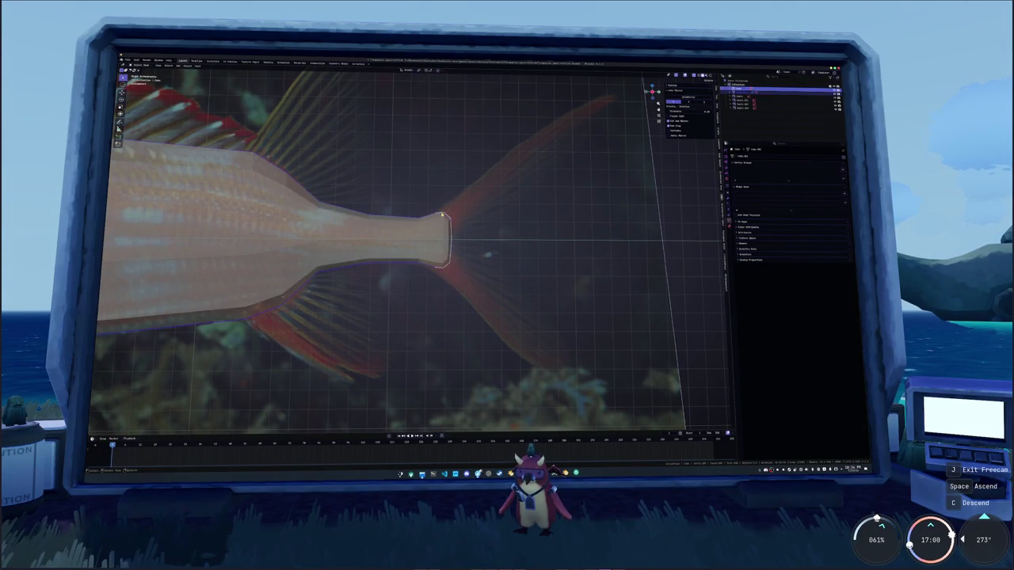
key(Tab)
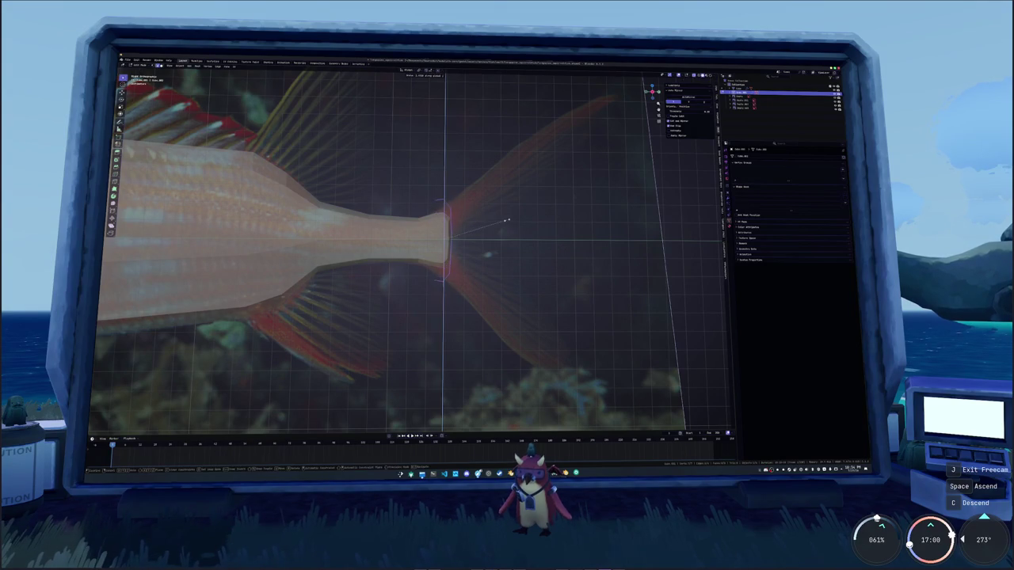
key(s)
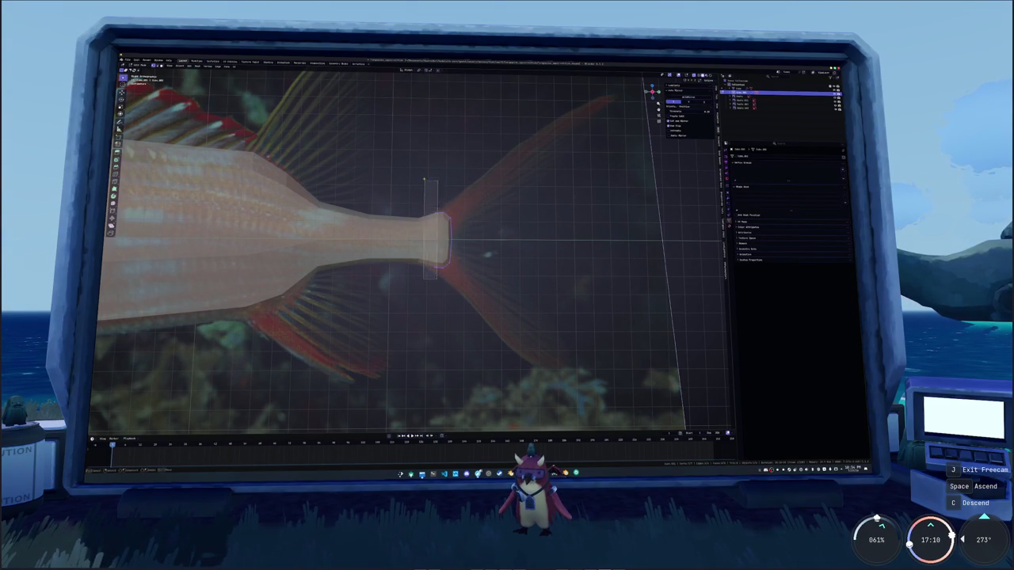
scroll(554, 206, up, 1)
key(z)
key(z)
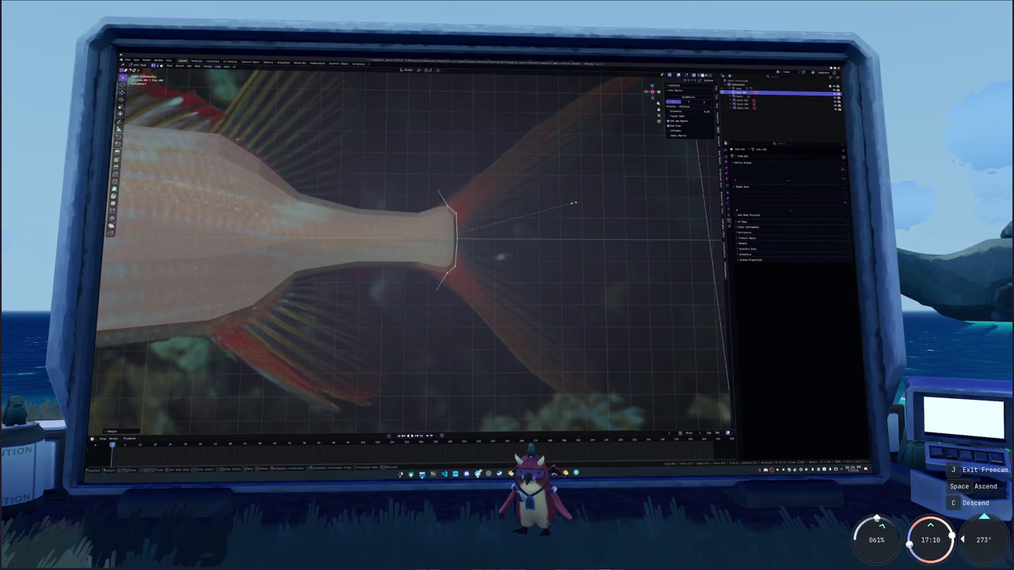
key(y)
click(546, 210)
Extrude the tail end along X and scale the new end loop outward into a fin
key(s)
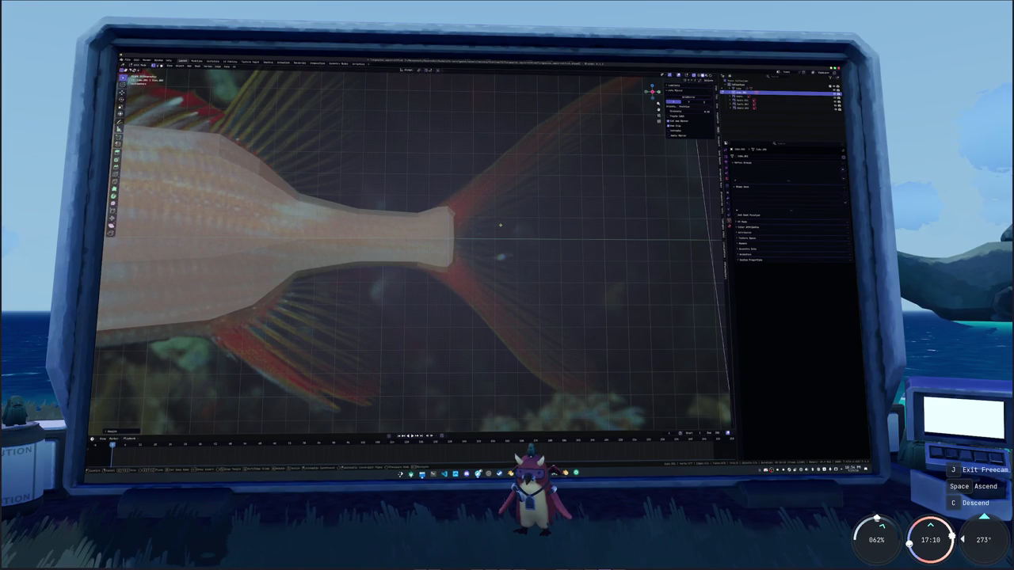
click(480, 230)
key(e)
key(x)
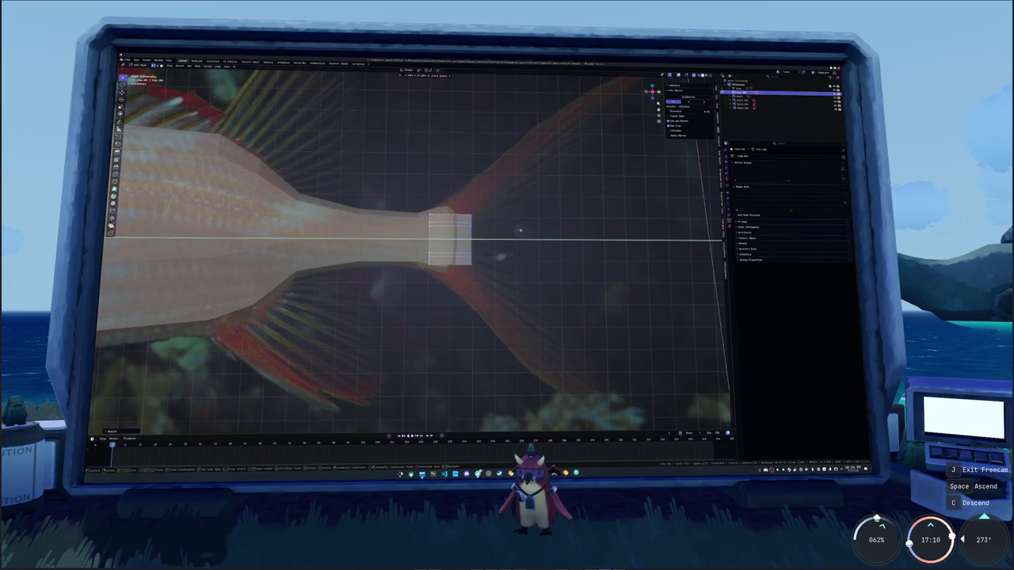
click(556, 230)
key(s)
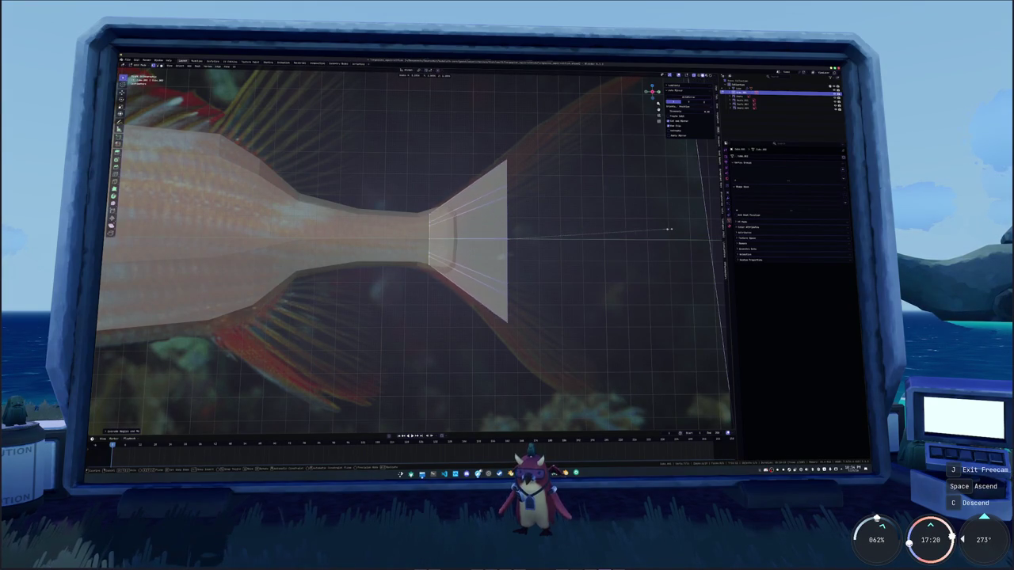
click(690, 227)
mouse_move(514, 251)
shift+middle_down()
mouse_move(464, 258)
mouse_move(450, 228)
shift+middle_up()
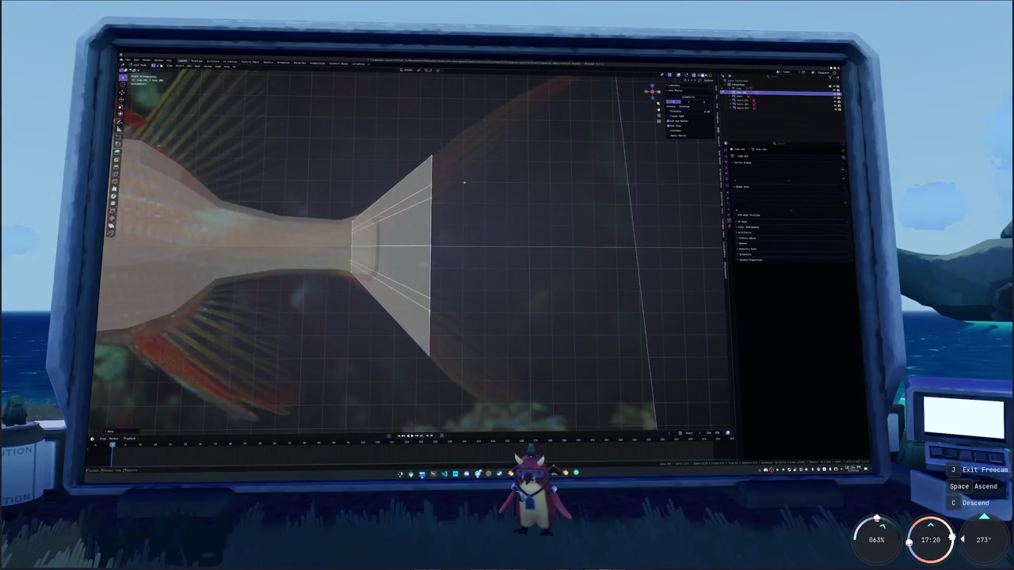
Extrude the upper tail edge into a lobe tapering to a point, then extrude the lower edge
drag(450, 255, 408, 136)
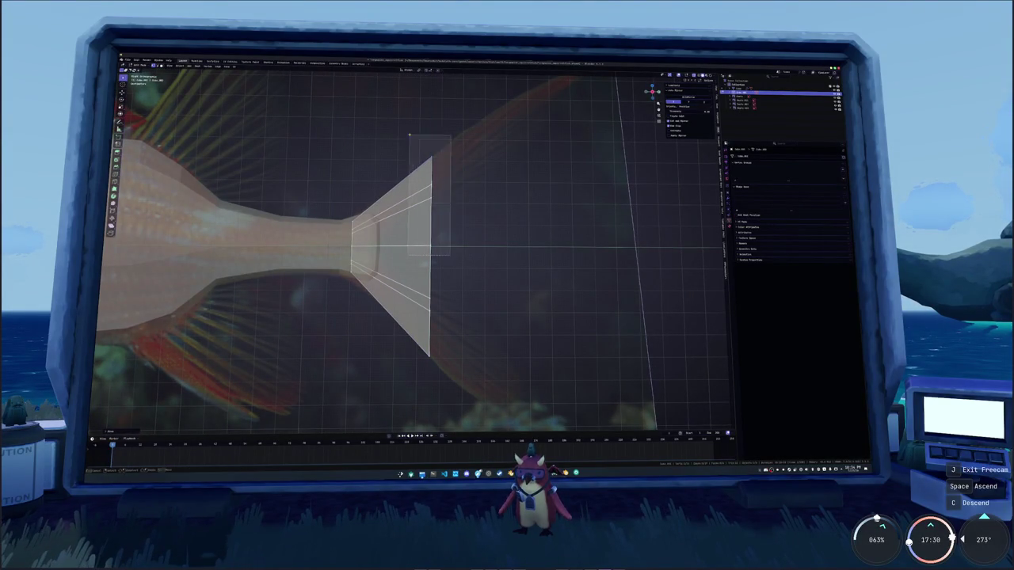
shift+middle_drag(409, 136, 332, 187)
key(e)
click(517, 119)
key(s)
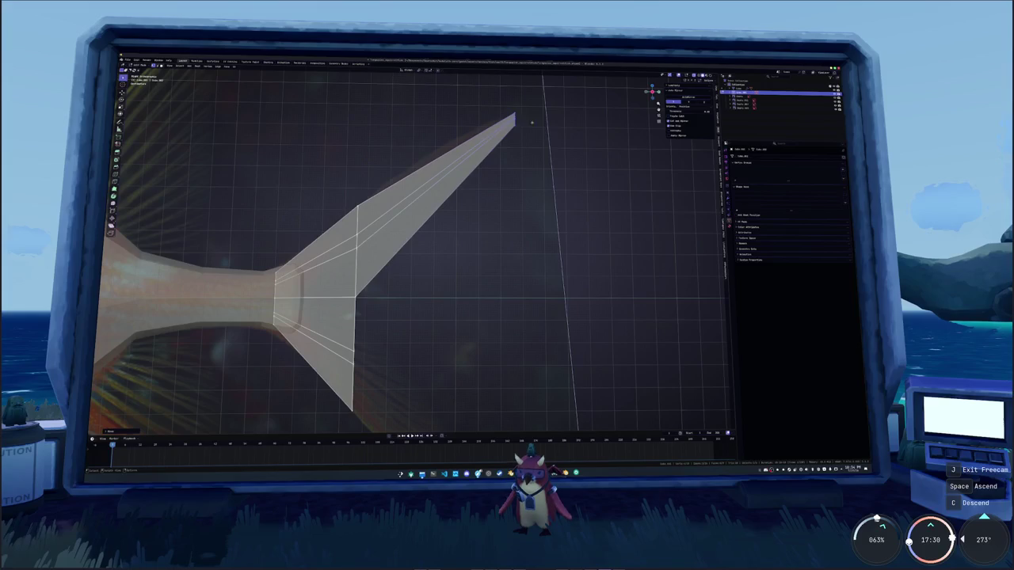
mouse_move(526, 122)
middle_down()
mouse_move(436, 161)
mouse_move(333, 143)
middle_up()
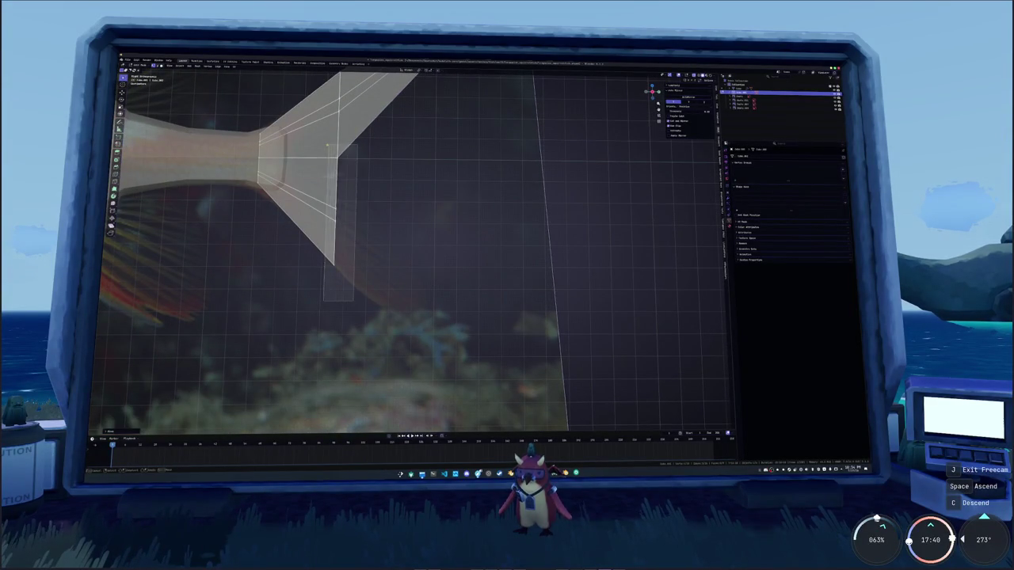
key(e)
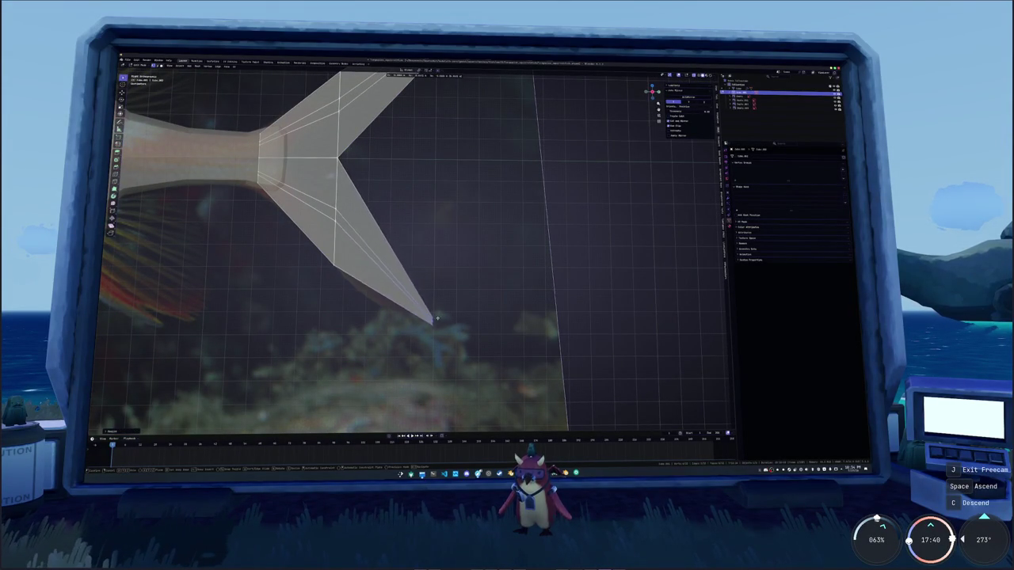
Fix the lower lobe's tip, then add two loop cuts across it and move each vertically
click(434, 321)
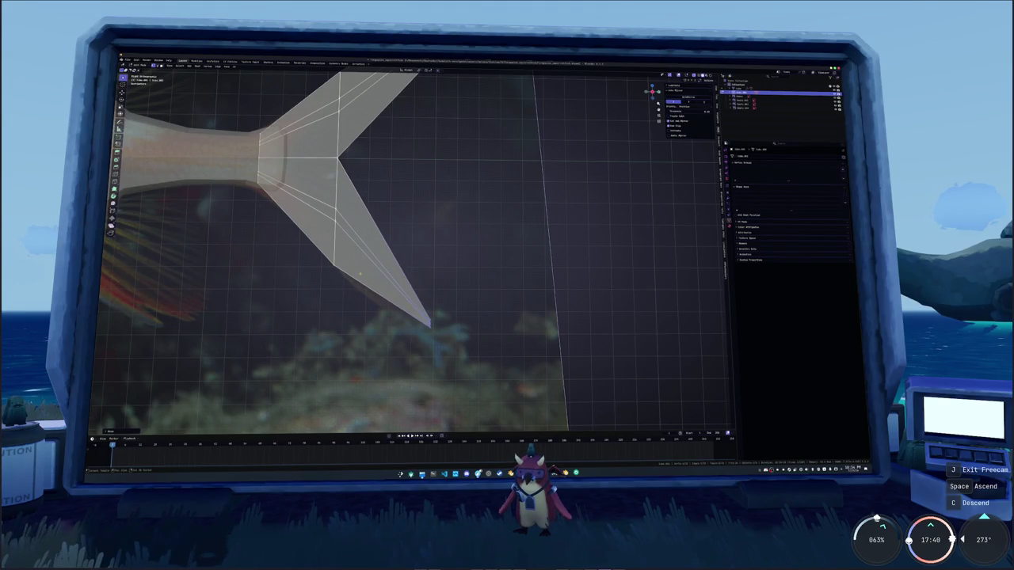
shift+middle_drag(361, 275, 409, 265)
key(ctrl+r)
click(431, 256)
key(g)
key(z)
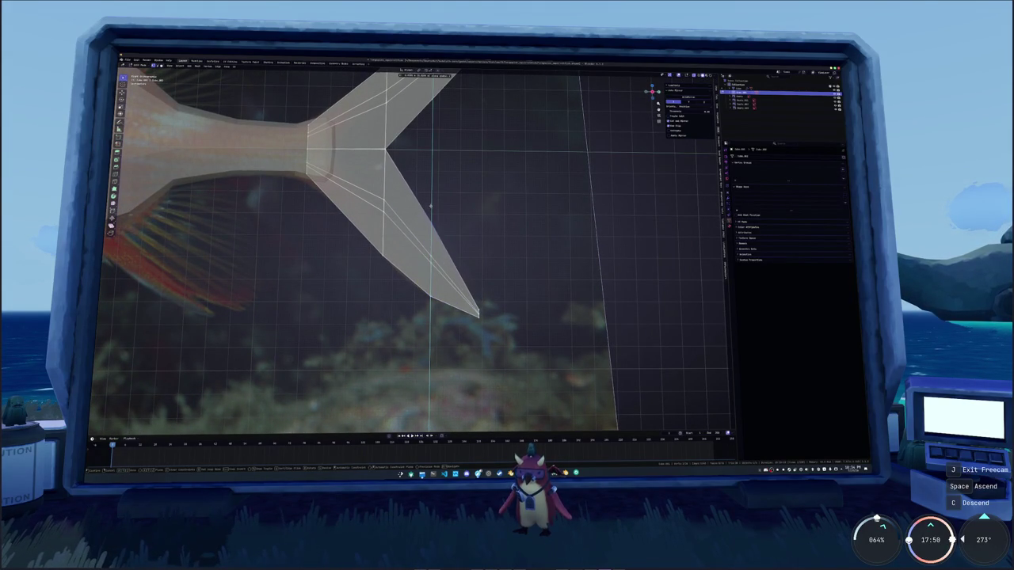
click(465, 276)
key(ctrl+r)
click(458, 266)
key(g)
key(z)
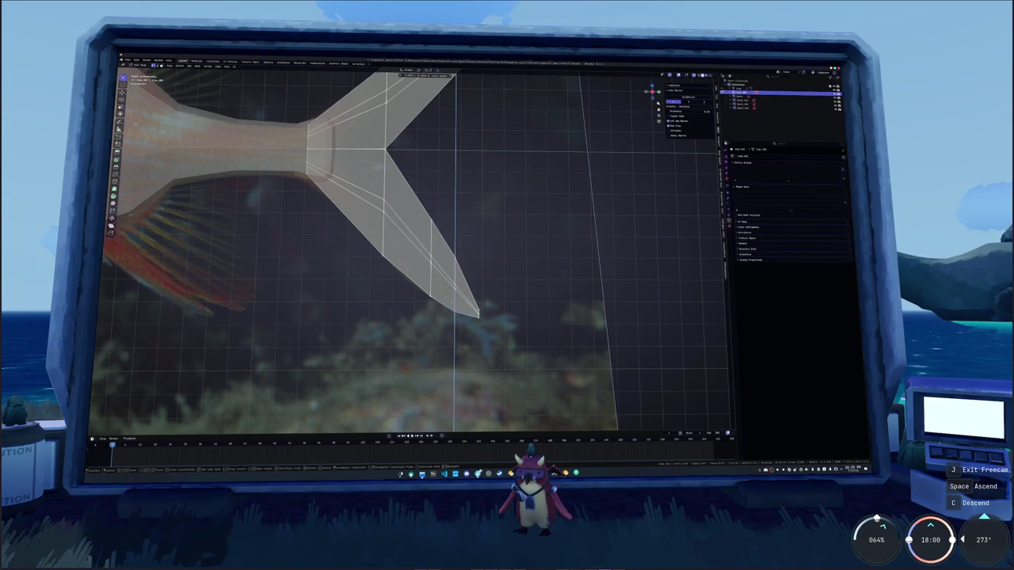
click(452, 302)
Join vertices at the tail notch with J and cut another edge across the lobe near its tip
scroll(450, 277, up, 1)
scroll(446, 239, up, 1)
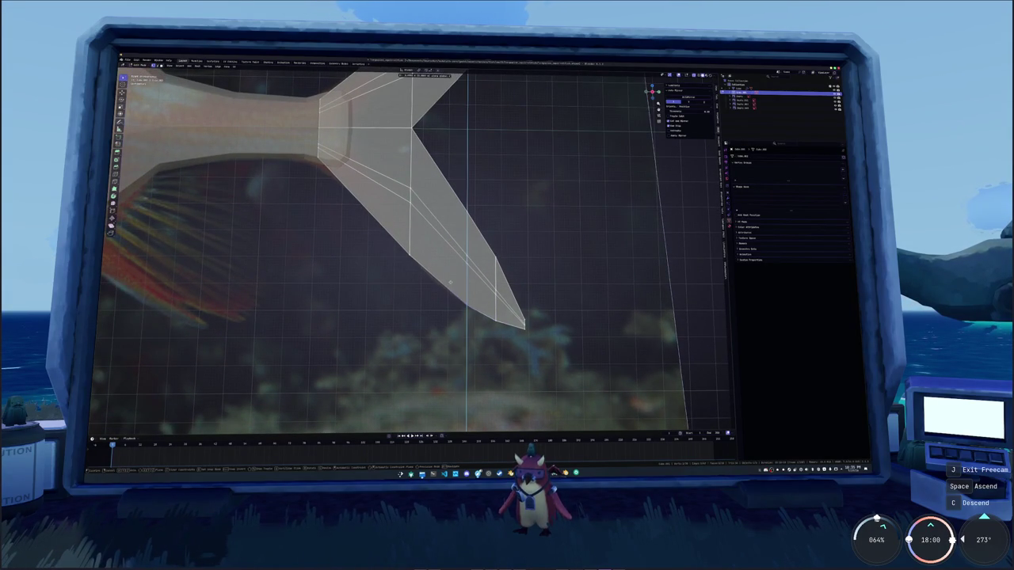
shift+middle_drag(452, 281, 445, 234)
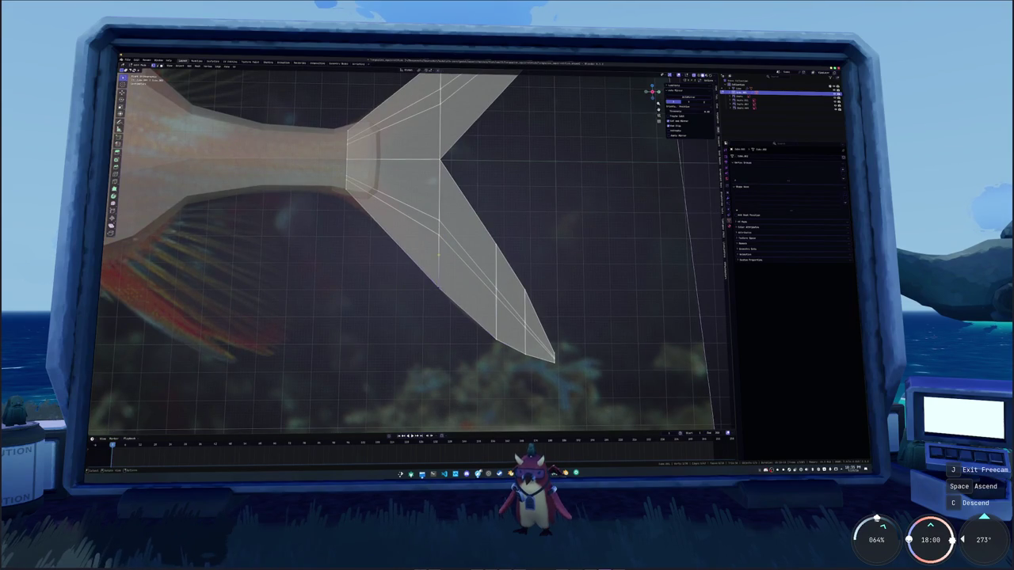
click(444, 199)
key(j)
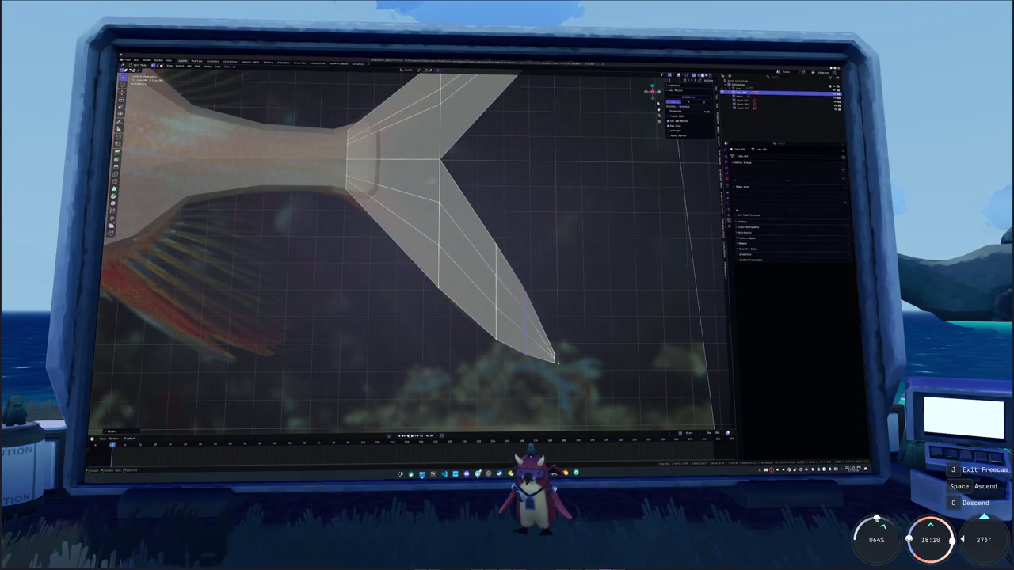
click(557, 365)
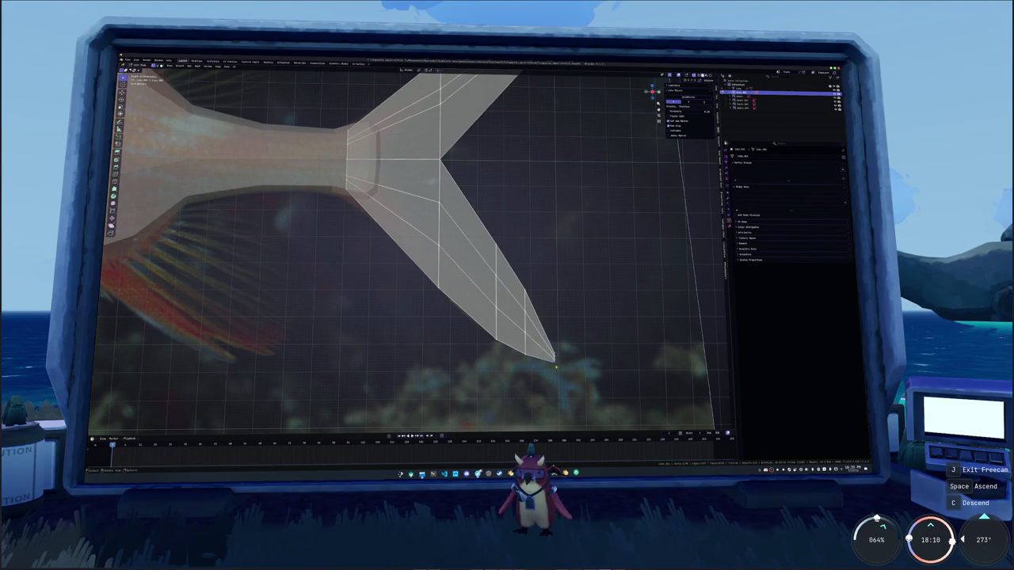
mouse_move(563, 365)
middle_down()
mouse_move(583, 298)
mouse_move(546, 270)
mouse_move(414, 339)
mouse_move(460, 309)
middle_up()
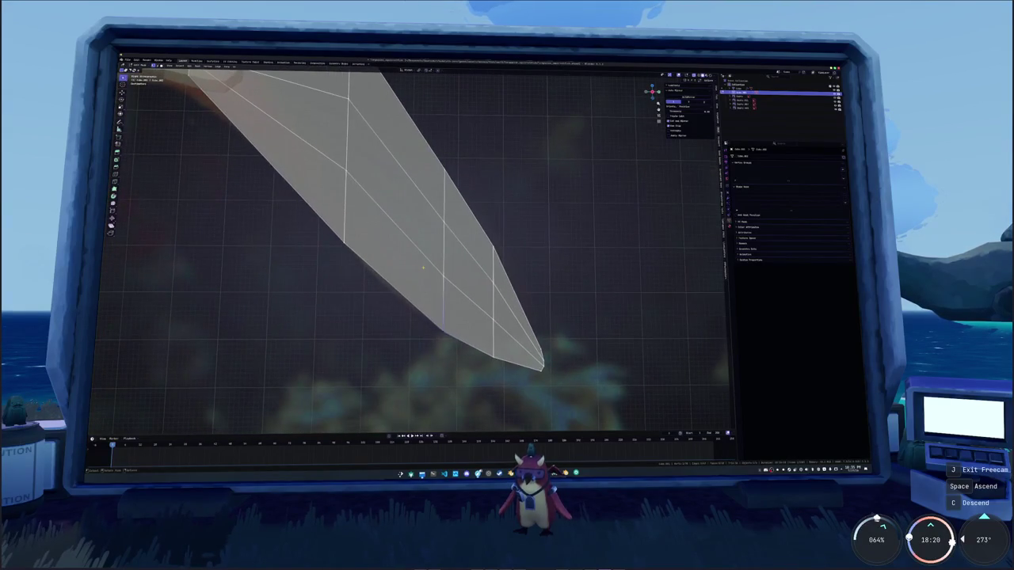
Move the selected lobe geometry vertically to narrow the tail lobe
key(g)
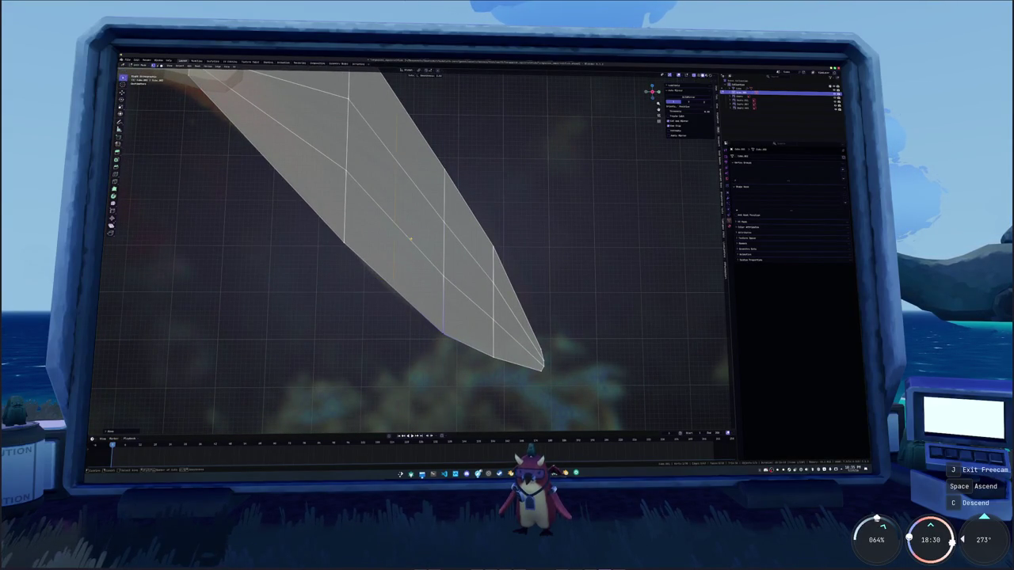
key(z)
click(376, 277)
middle_drag(376, 276, 445, 264)
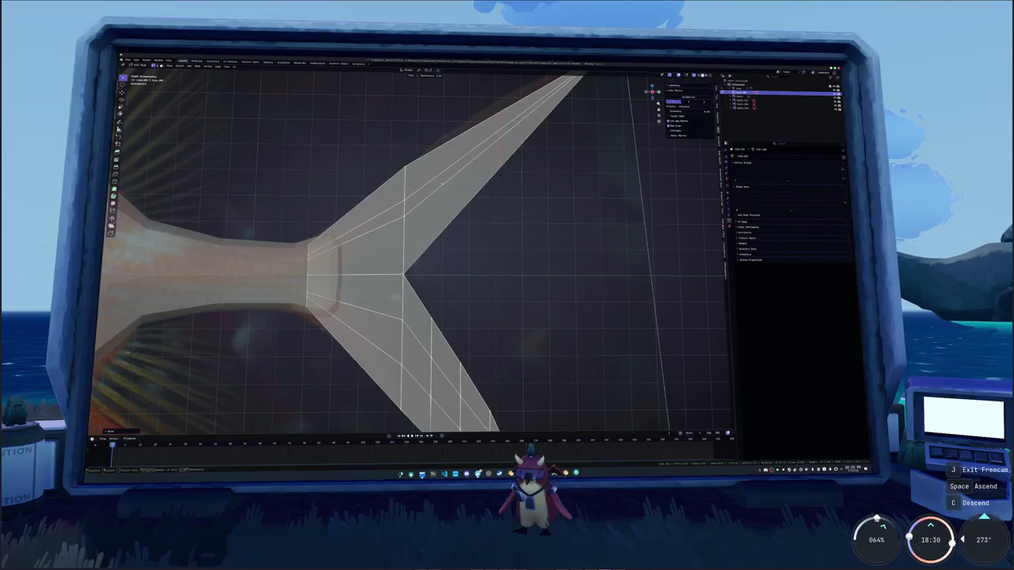
shift+middle_drag(441, 184, 432, 248)
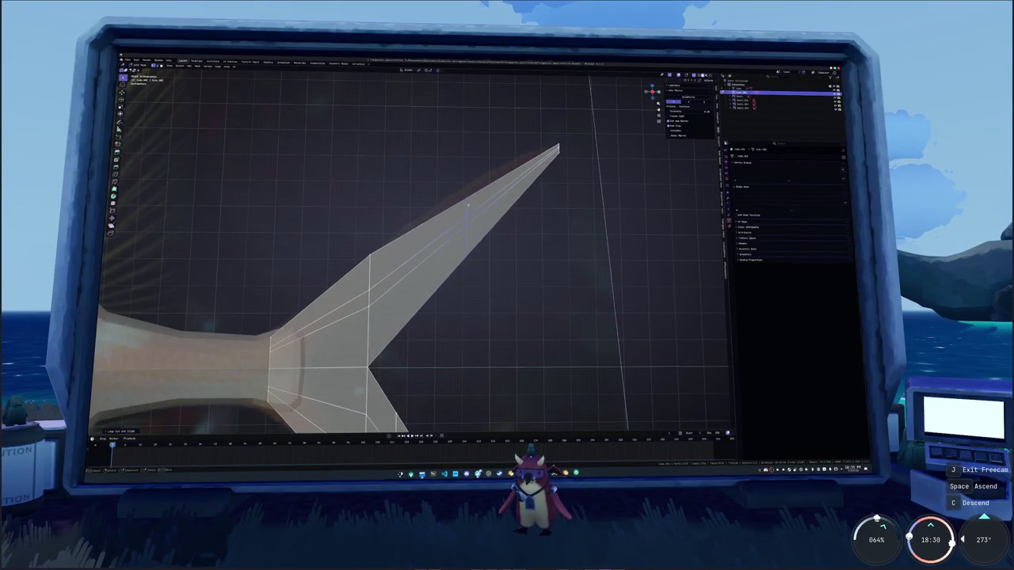
scroll(468, 207, up, 3)
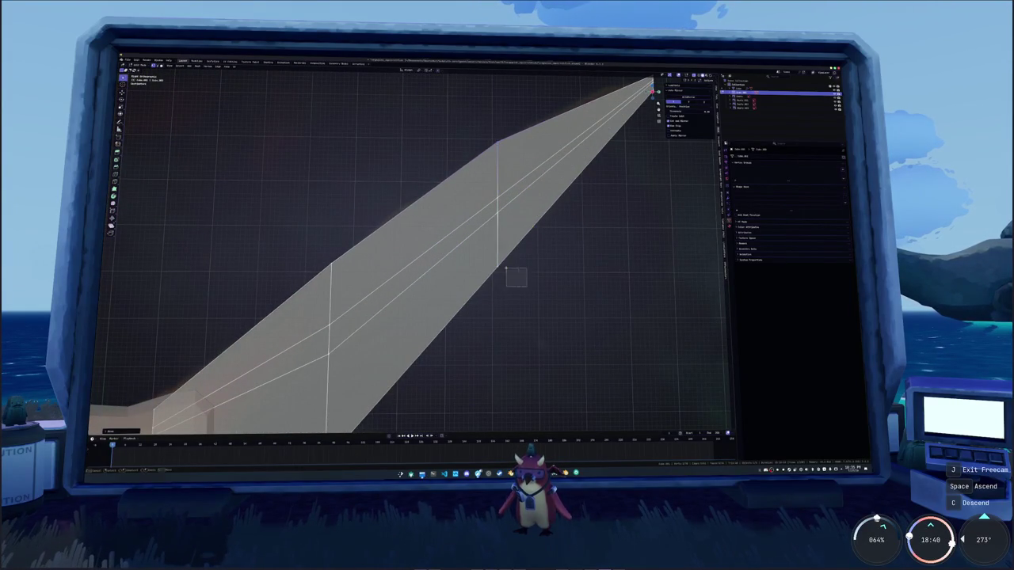
key(g)
key(z)
click(760, 109)
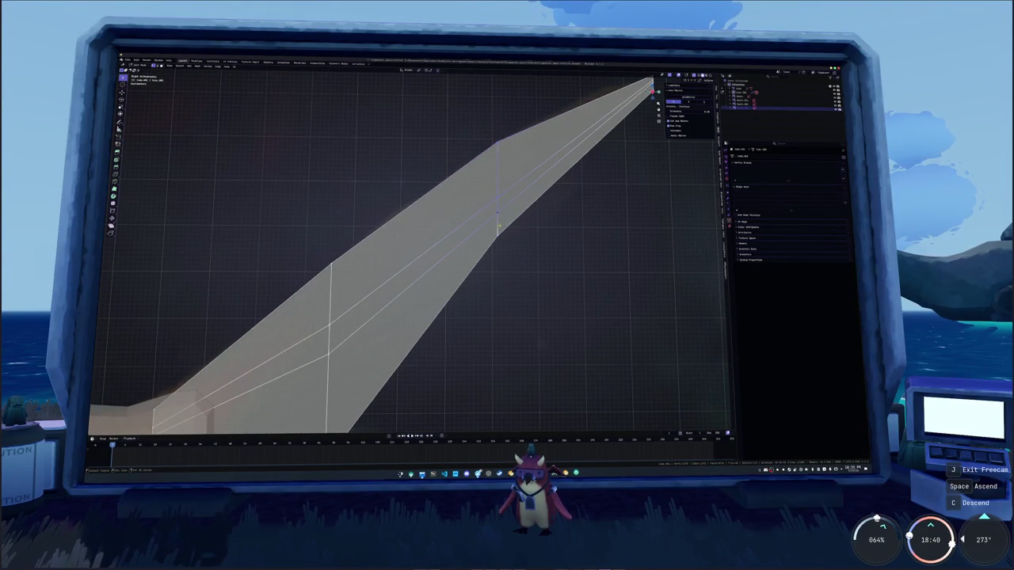
Adjust the upper lobe's vertex heights along Z to follow the reference photo
click(502, 243)
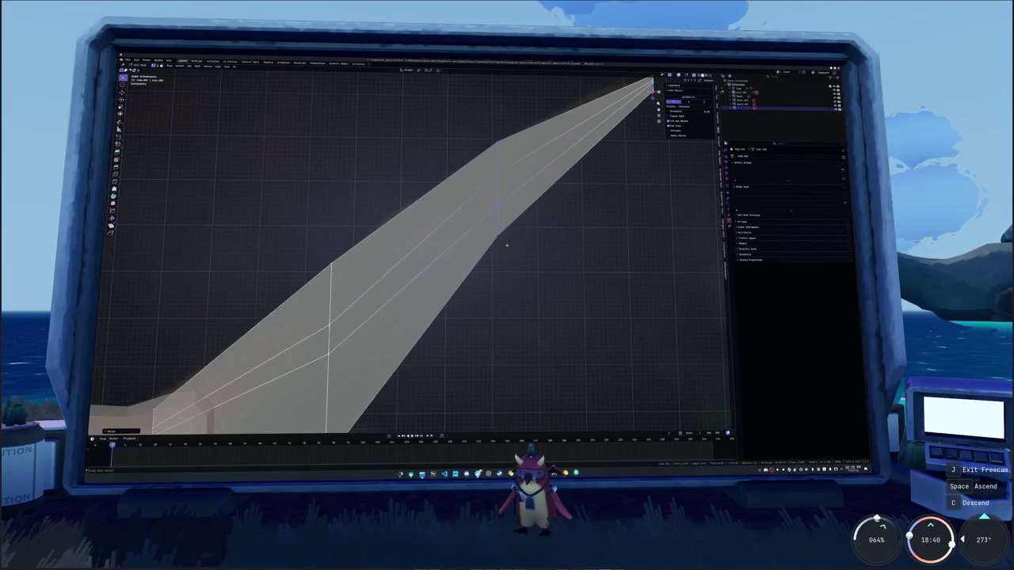
key(g)
key(z)
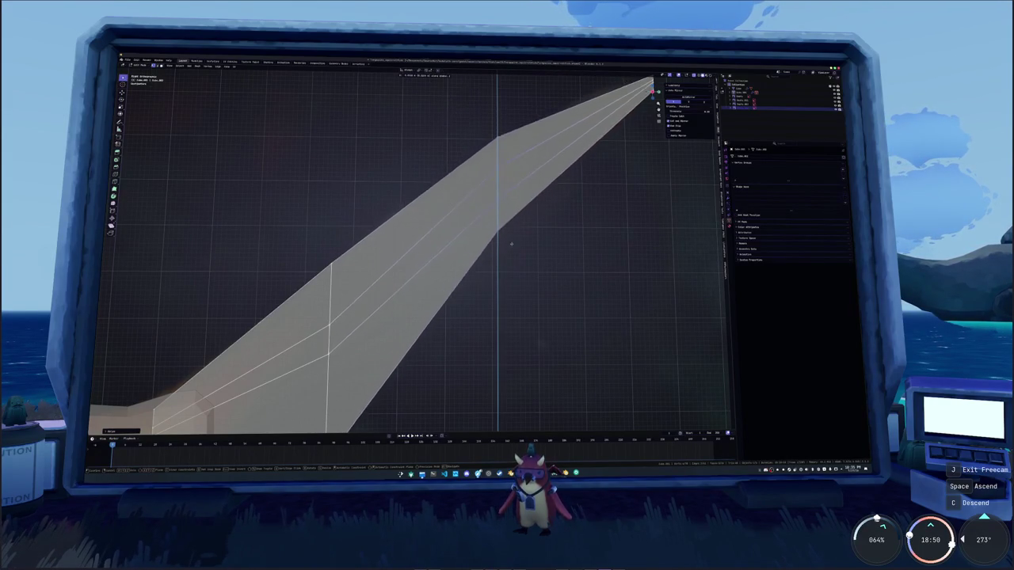
click(520, 252)
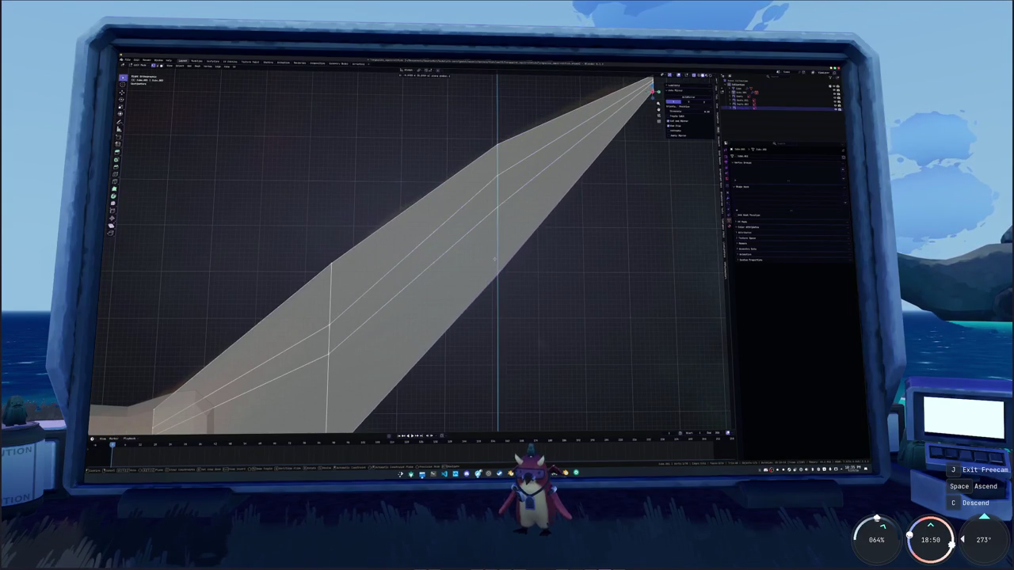
middle_drag(493, 266, 440, 190)
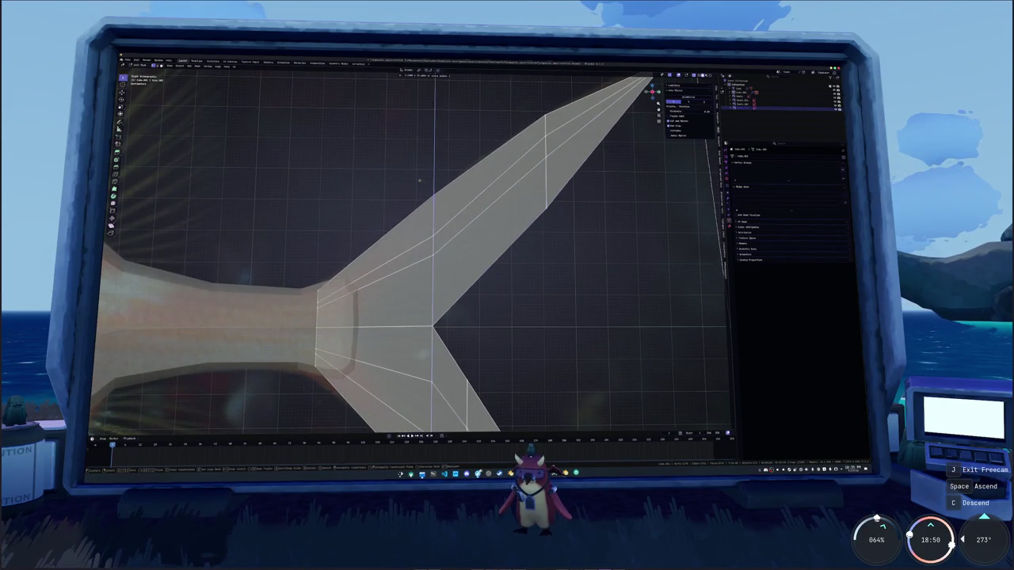
scroll(441, 190, down, 3)
key(g)
key(z)
click(453, 175)
mouse_move(453, 174)
middle_down()
mouse_move(507, 181)
mouse_move(482, 259)
middle_up()
scroll(526, 183, up, 3)
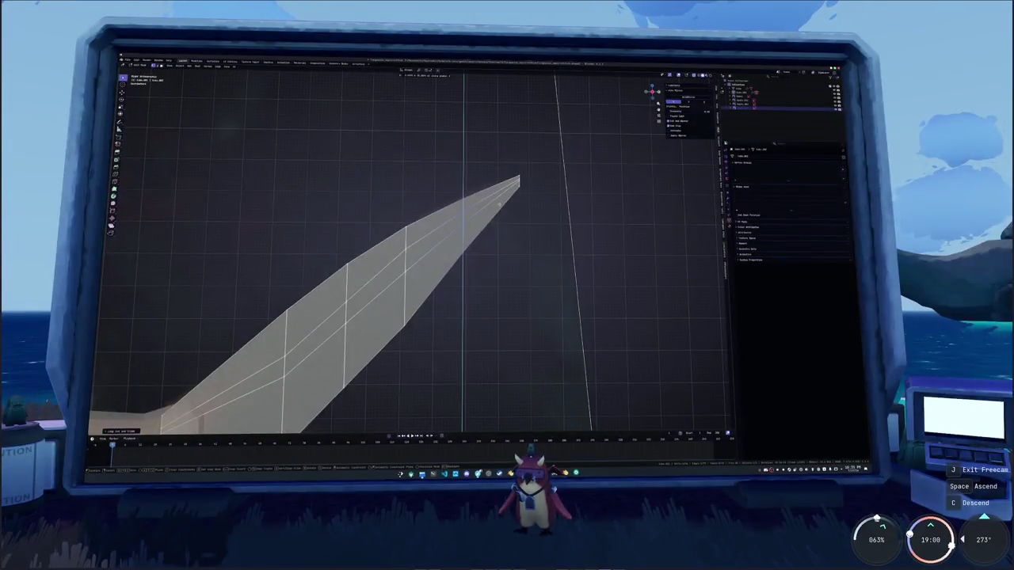
Reposition the upper lobe's tip vertex and edges vertically to shape its outline
click(516, 177)
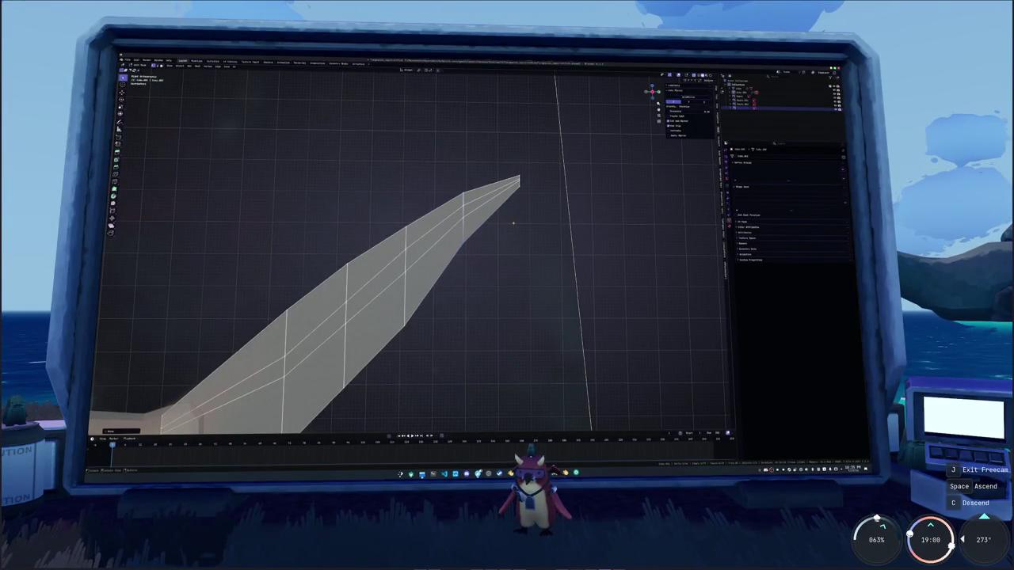
key(g)
key(z)
click(508, 163)
key(g)
key(z)
click(449, 179)
key(g)
key(z)
click(462, 236)
key(g)
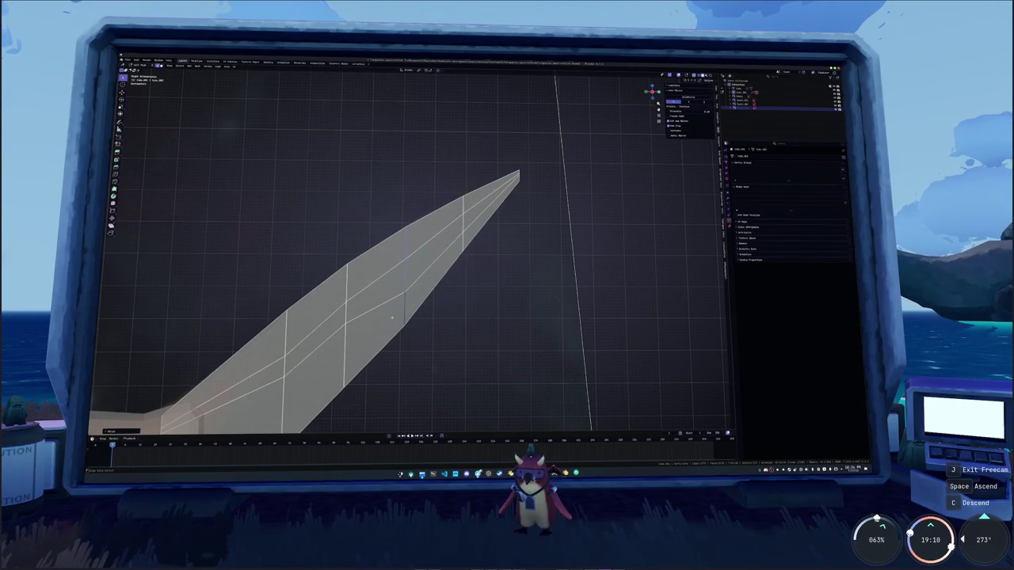
Reposition the lobe tip vertex and zoom out to check the whole forked tail
shift+middle_drag(359, 329, 471, 223)
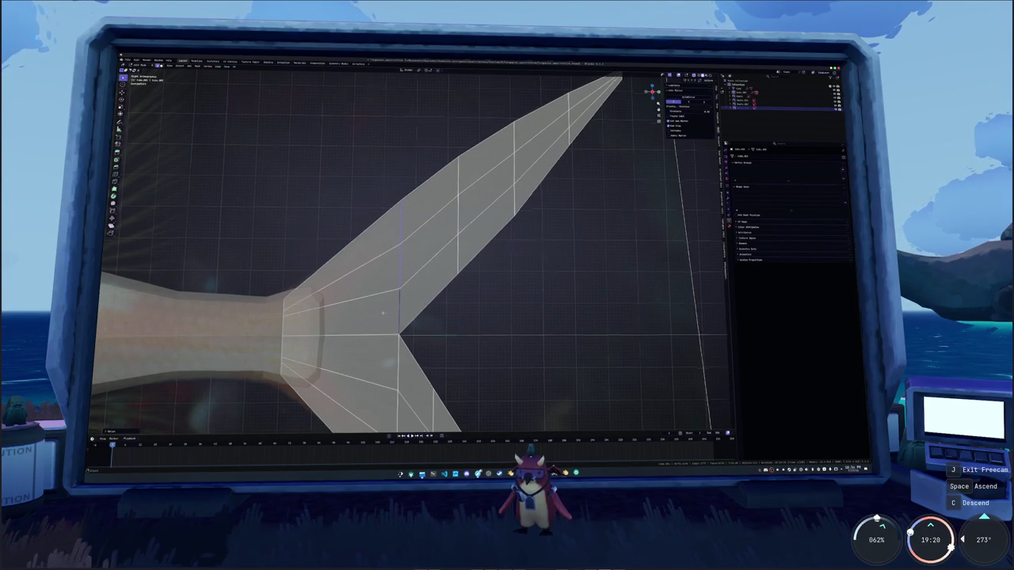
shift+middle_drag(379, 317, 458, 215)
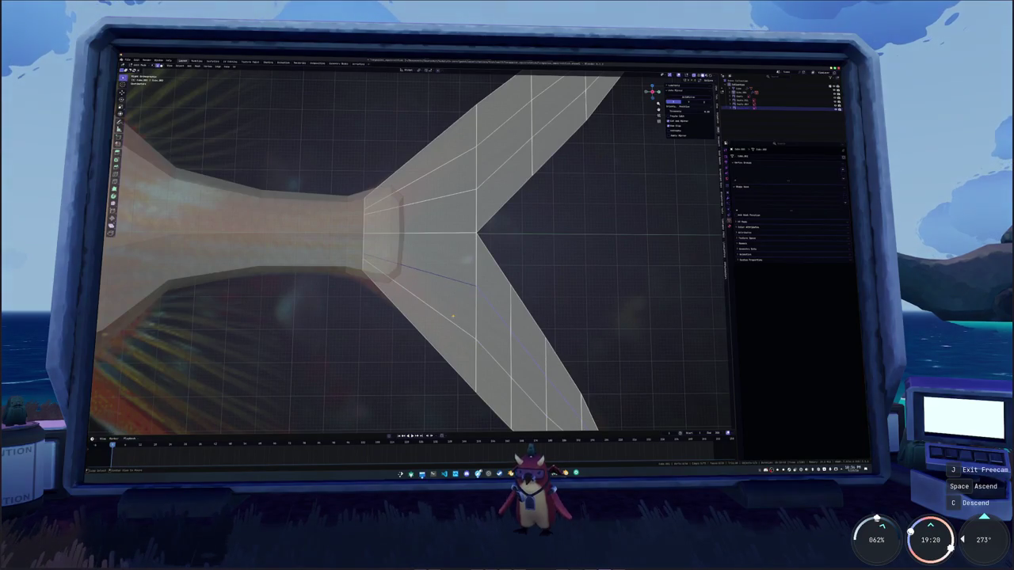
mouse_move(443, 295)
middle_down()
mouse_move(401, 322)
mouse_move(545, 174)
mouse_move(564, 204)
middle_up()
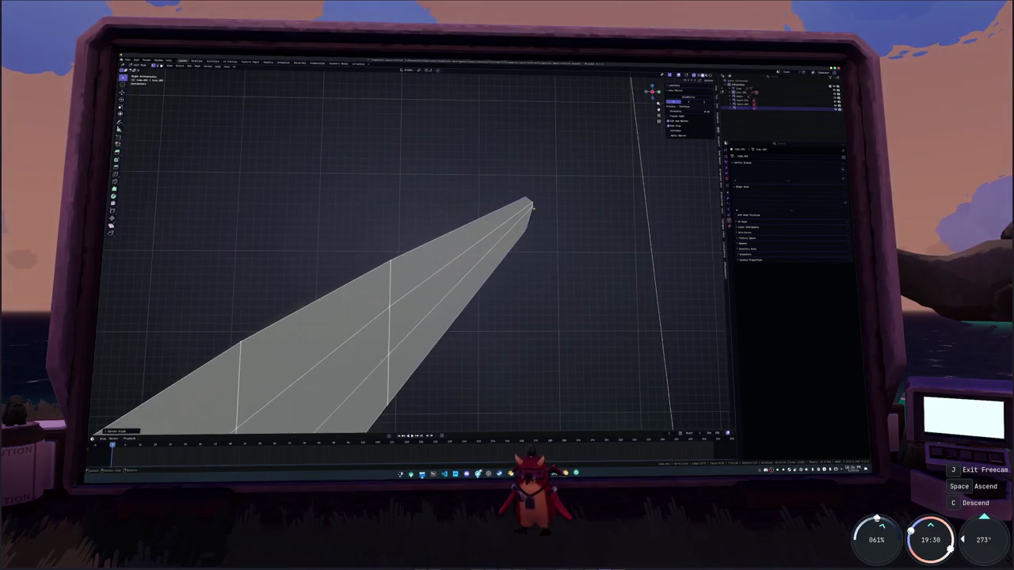
key(g)
click(535, 214)
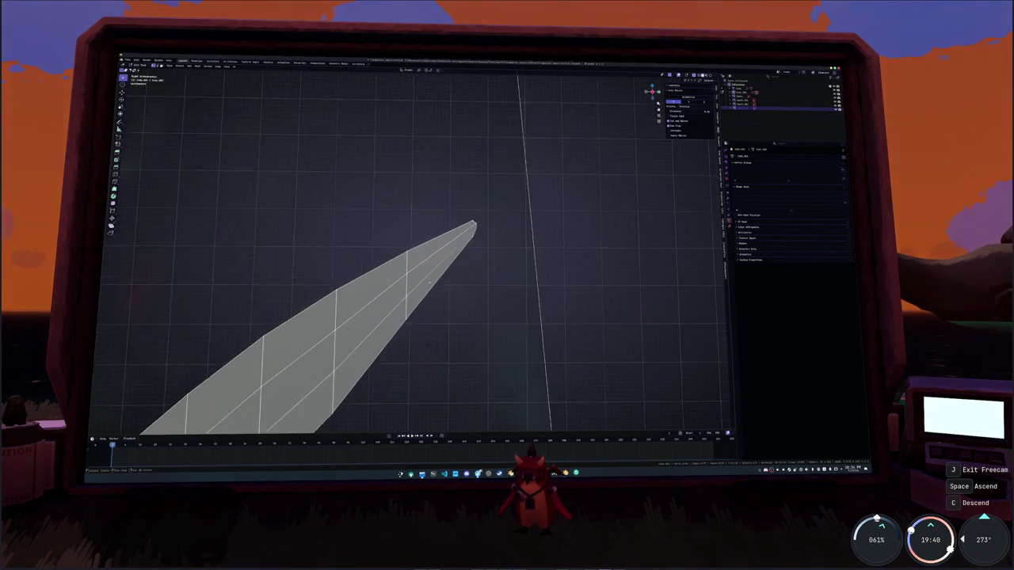
middle_drag(535, 209, 476, 261)
shift+middle_drag(109, 272, 161, 248)
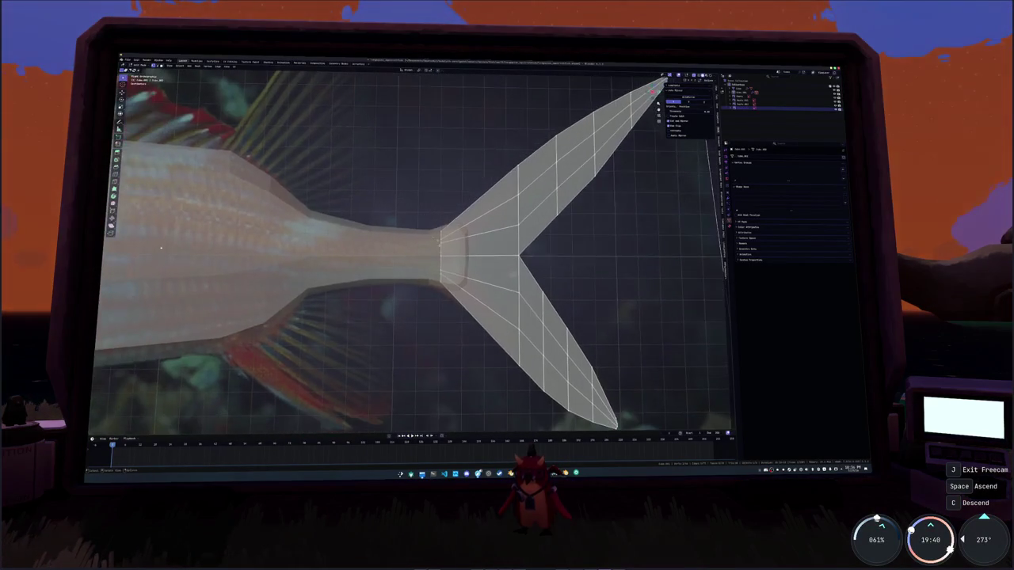
Scale the tail-root edge loop along the Y axis
key(s)
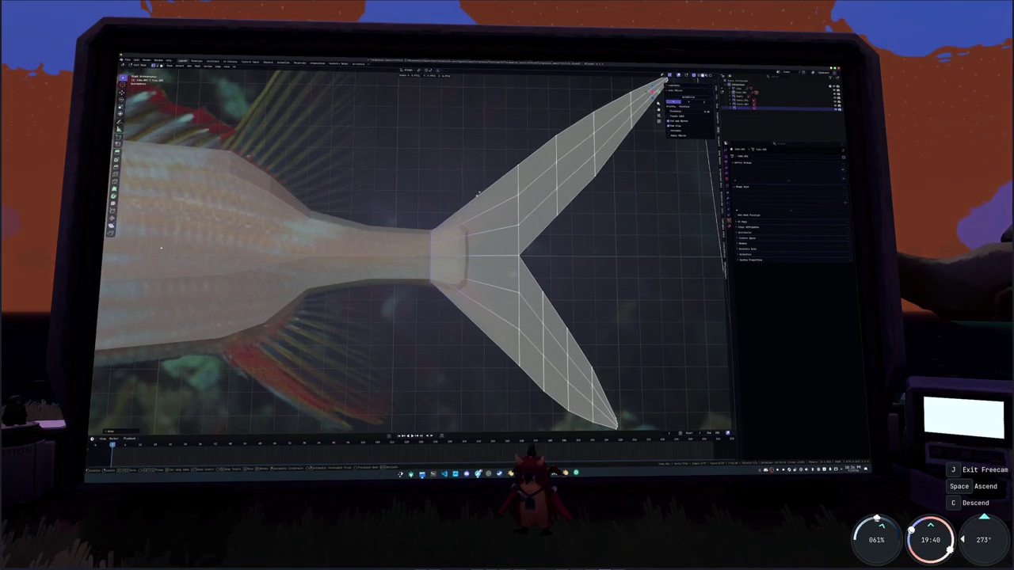
key(y)
click(465, 197)
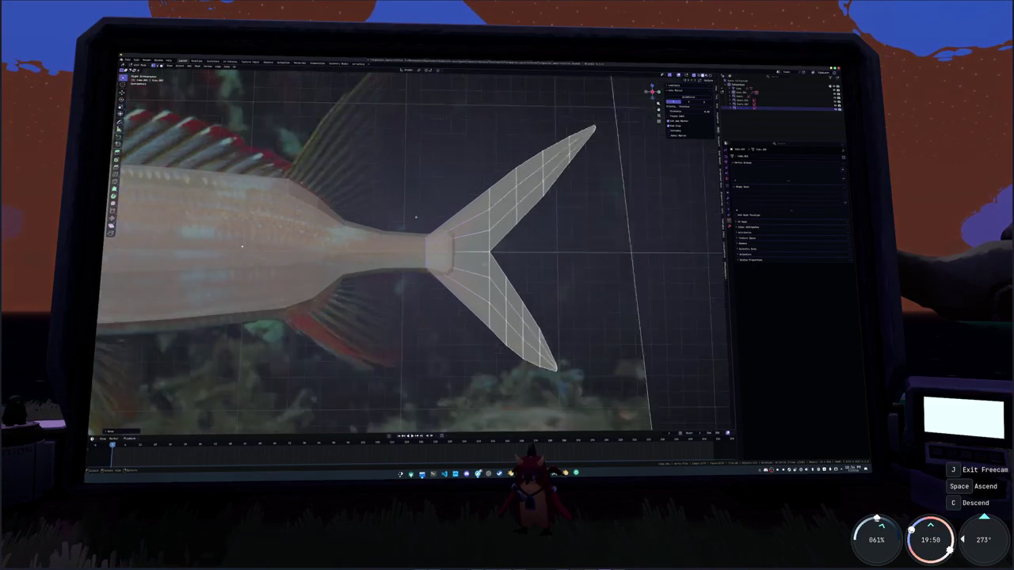
scroll(301, 239, down, 2)
scroll(271, 247, down, 3)
Apply Shade Smooth to the fish body mesh
key(Tab)
click(339, 270)
key(Tab)
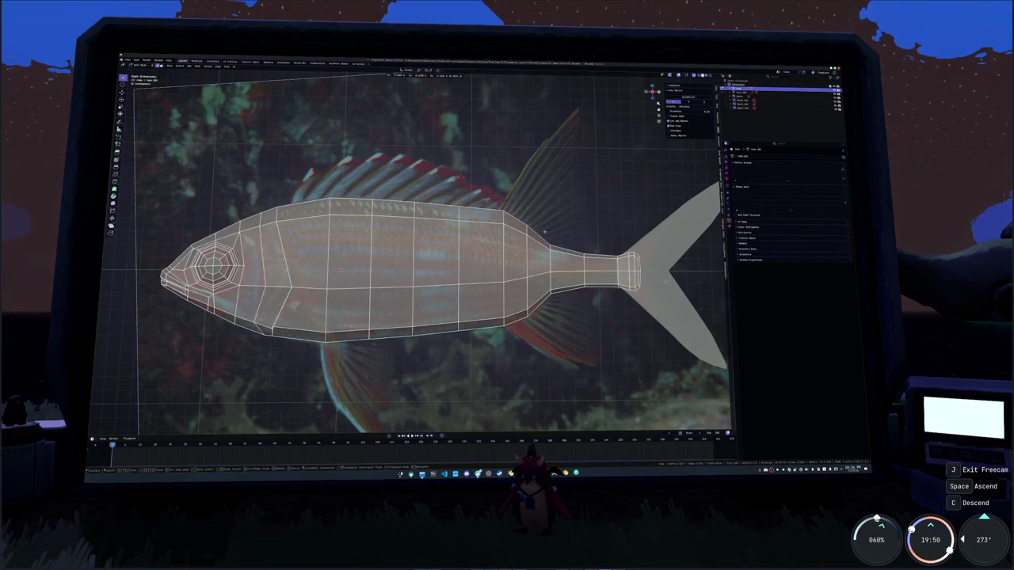
right_click(523, 126)
click(587, 241)
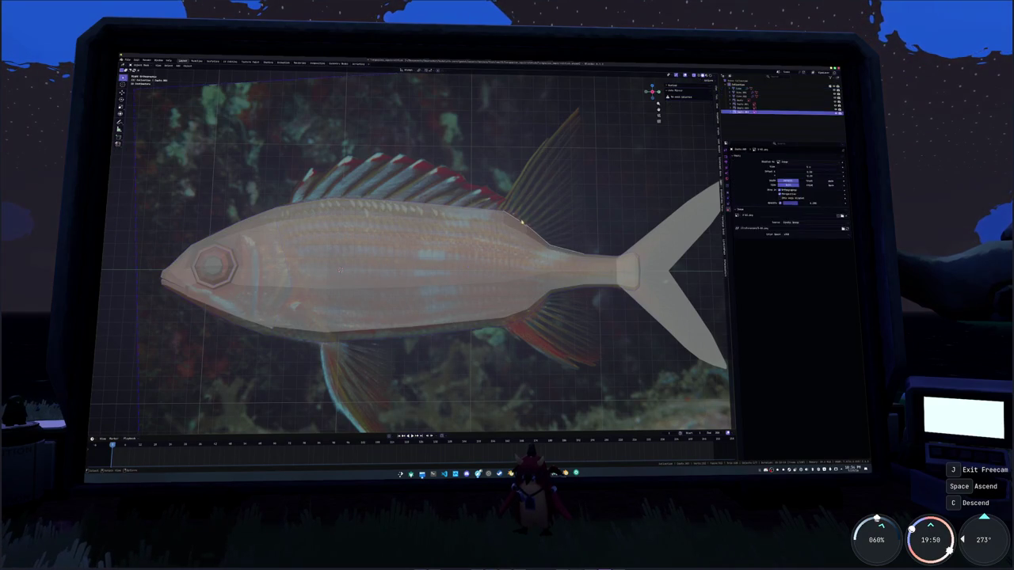
Select the dorsal fin plane and move its geometry over the rear dorsal fin
click(780, 97)
key(Tab)
key(g)
click(340, 270)
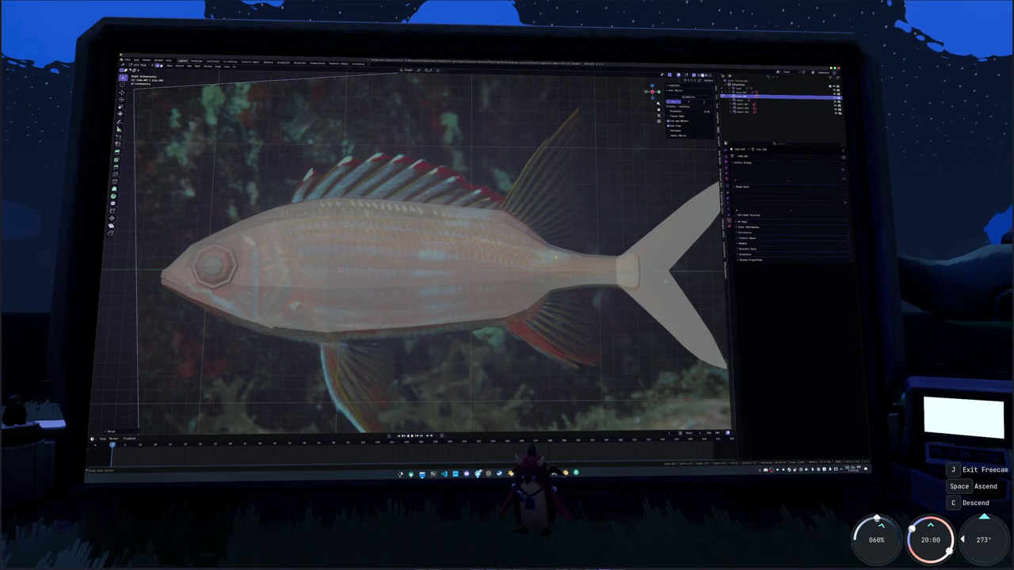
key(g)
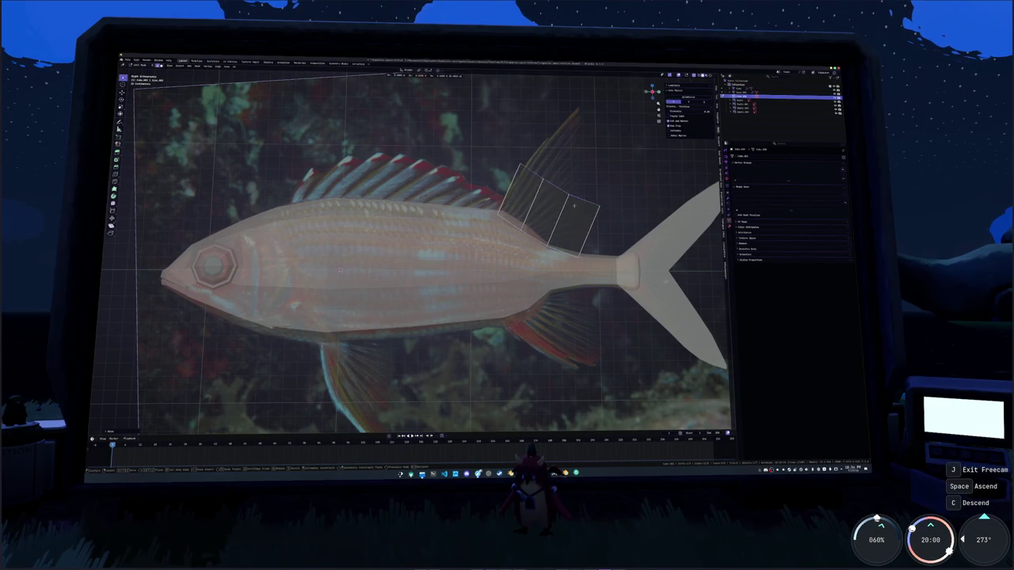
Place the fin plane above the rear body and pull its corners onto the reference outline
click(561, 180)
mouse_move(561, 181)
middle_down()
mouse_move(491, 210)
mouse_move(507, 142)
middle_up()
drag(485, 136, 507, 146)
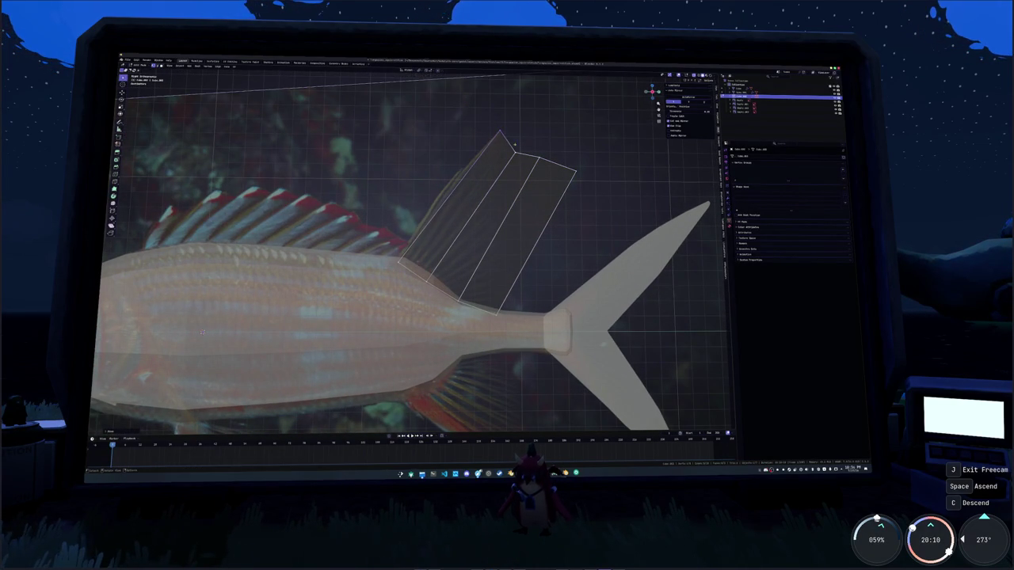
click(504, 168)
mouse_move(541, 171)
mouse_down()
mouse_move(572, 208)
mouse_move(521, 271)
mouse_move(509, 309)
mouse_up()
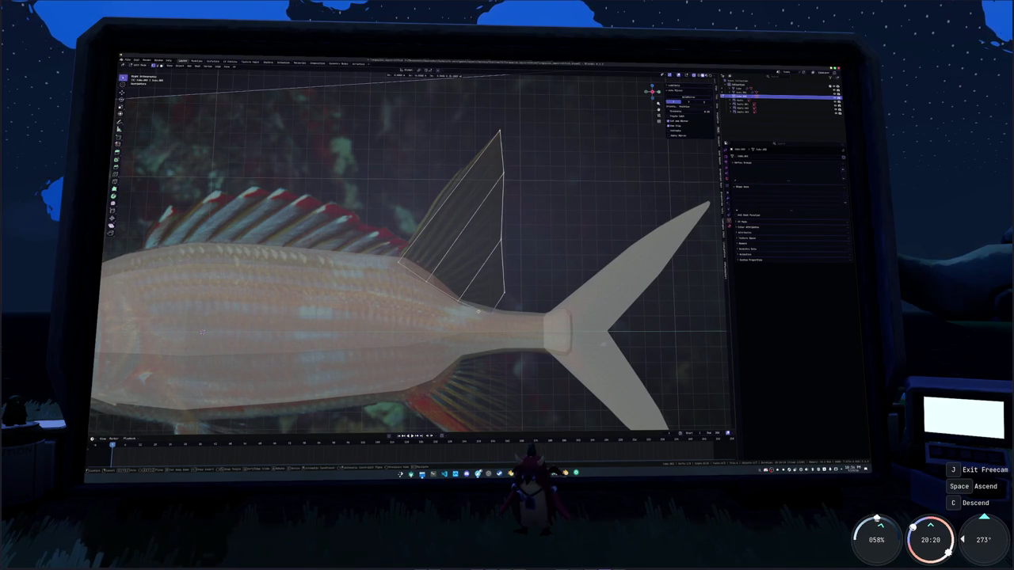
click(459, 266)
click(455, 293)
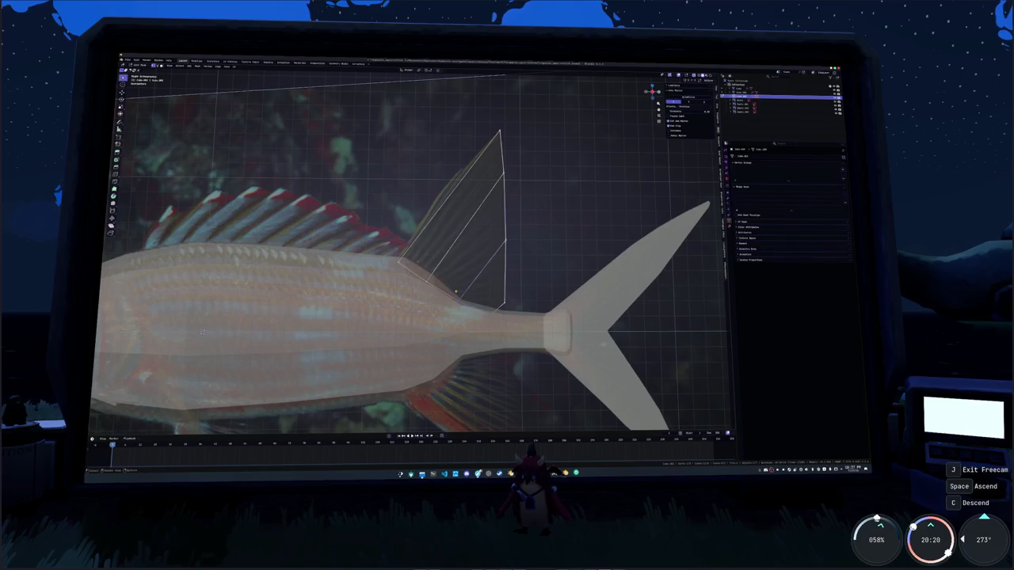
scroll(452, 293, up, 1)
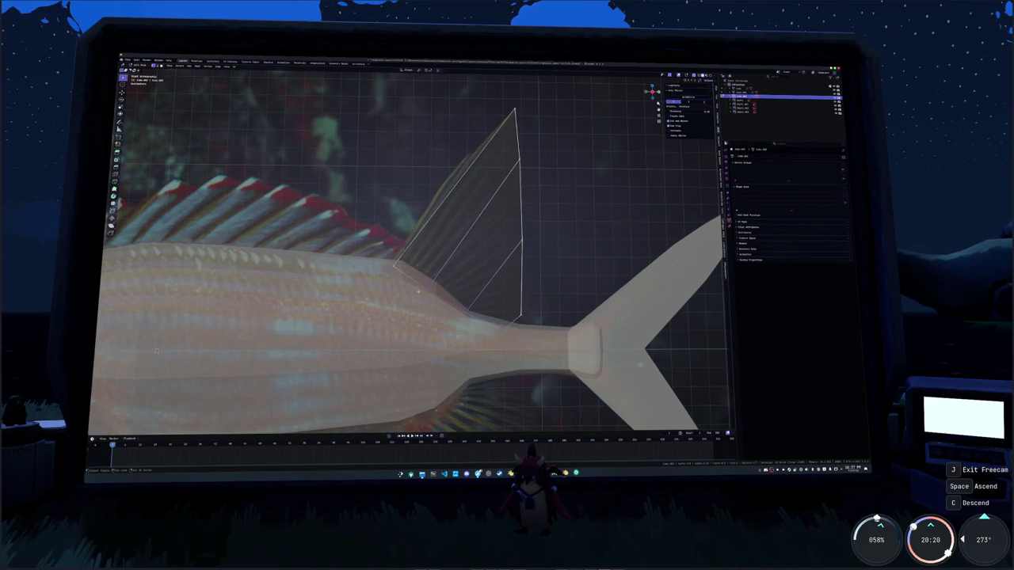
Add Ctrl+R loop cuts across the fin and along its base
key(ctrl+r)
click(469, 224)
click(469, 223)
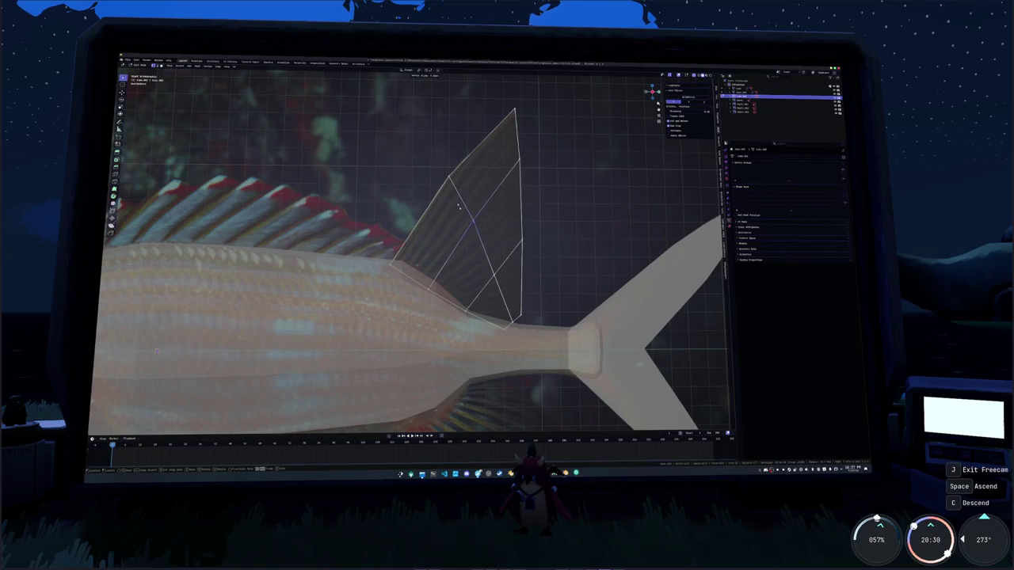
middle_drag(461, 211, 468, 205)
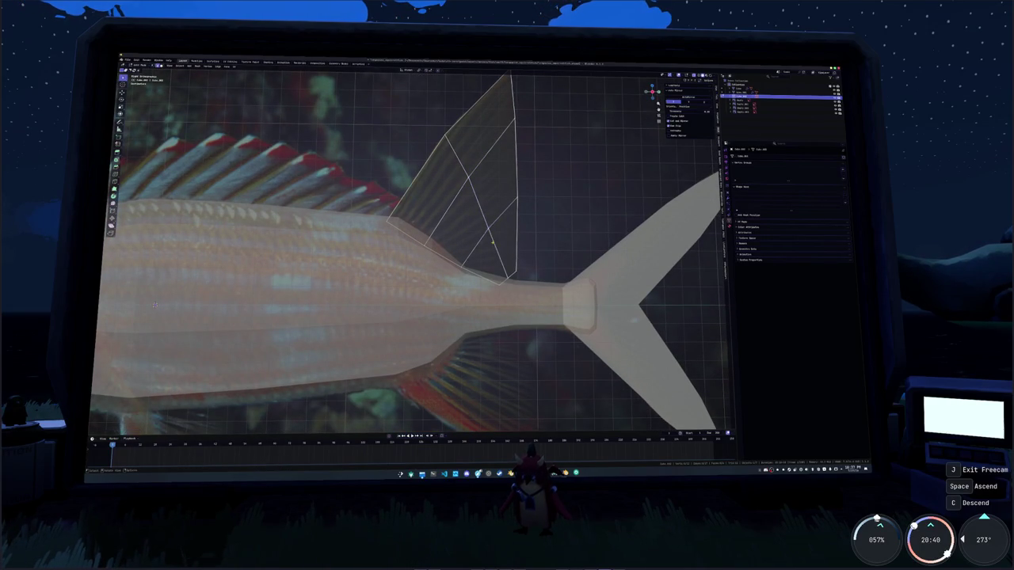
click(492, 241)
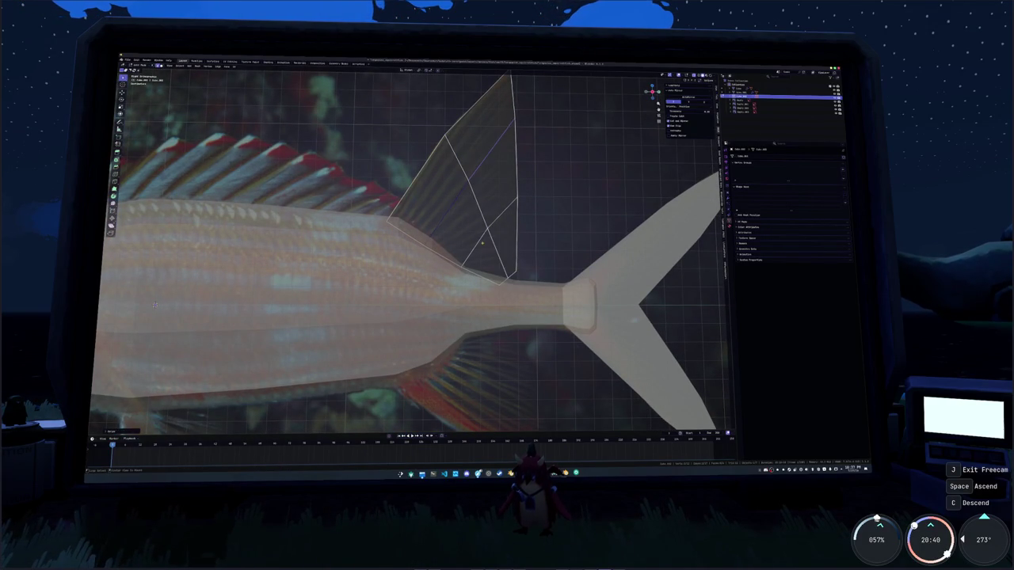
key(ctrl+r)
click(448, 255)
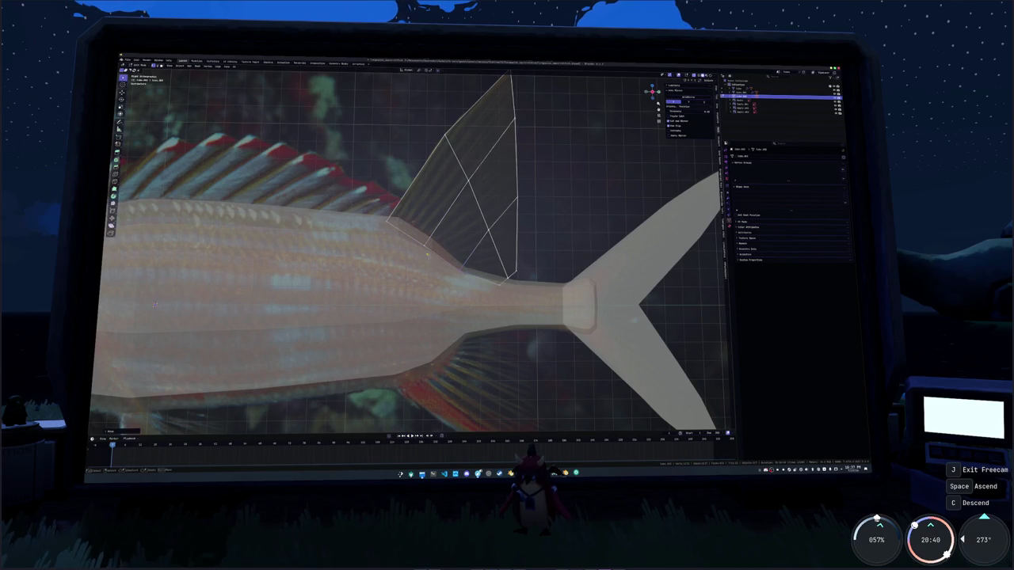
key(g)
click(154, 305)
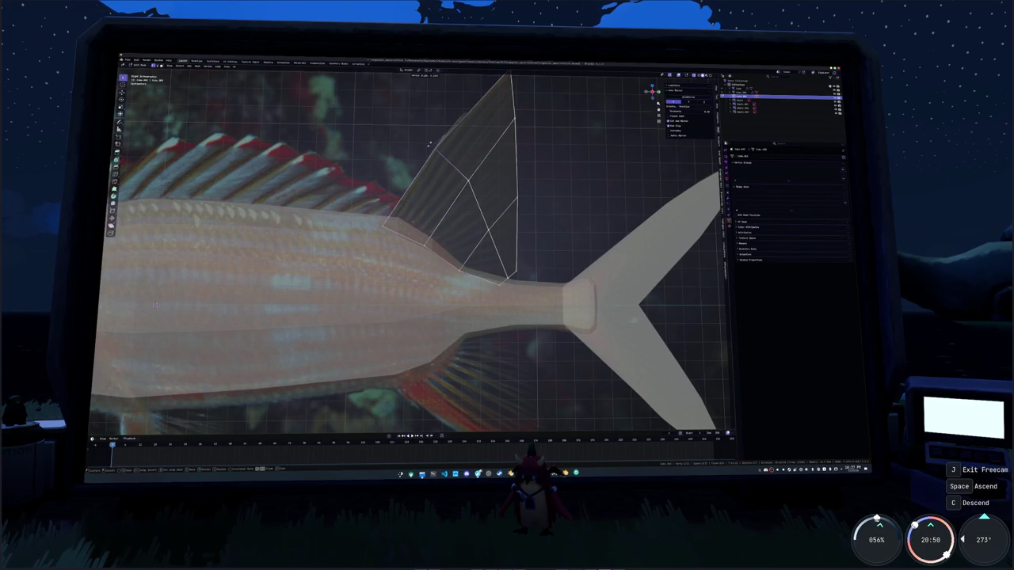
Move the new fin vertices onto the outline, then hide the fin and select the fish body
middle_drag(445, 129, 440, 189)
click(500, 304)
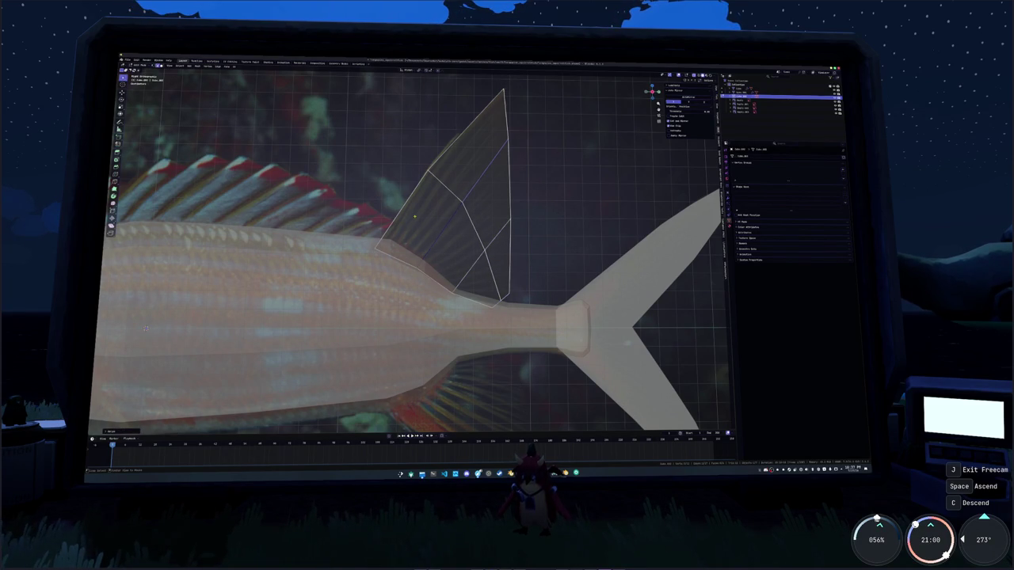
click(409, 209)
key(g)
shift+middle_drag(411, 147, 396, 48)
key(h)
click(167, 215)
key(Tab)
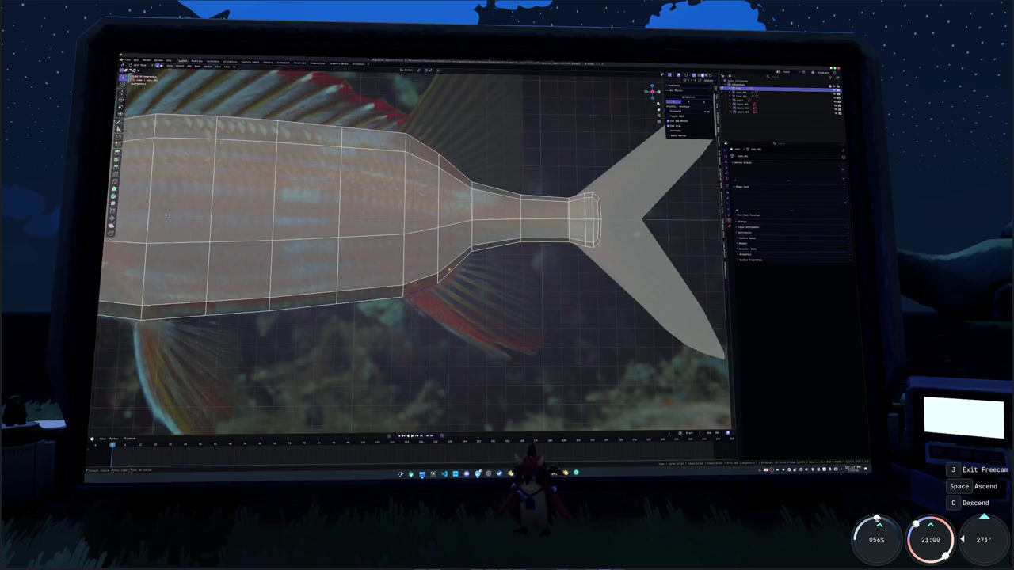
Select the anal fin plane, reveal its hidden geometry, and position its lower edge
right_click(482, 247)
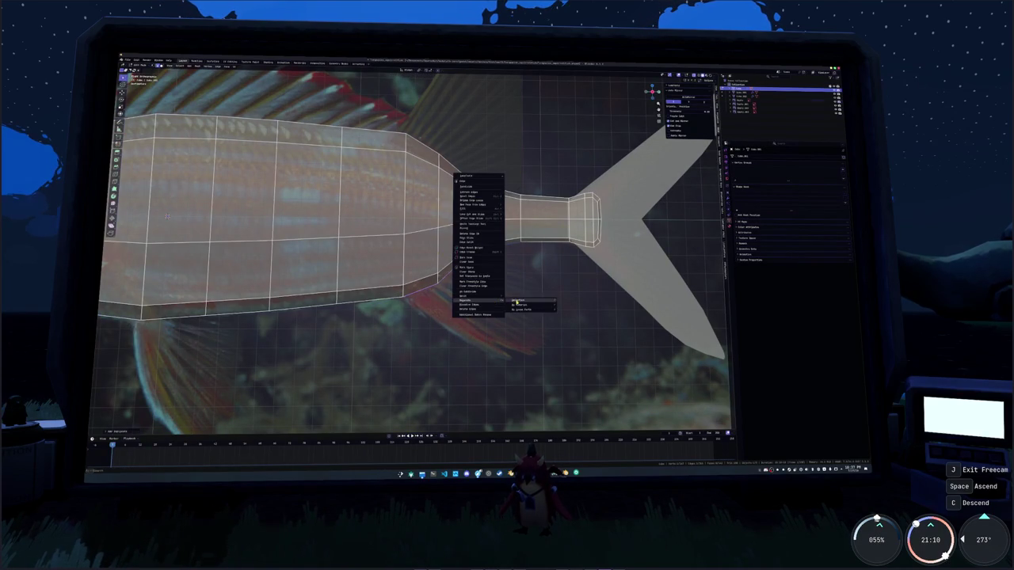
click(483, 302)
click(445, 269)
key(Tab)
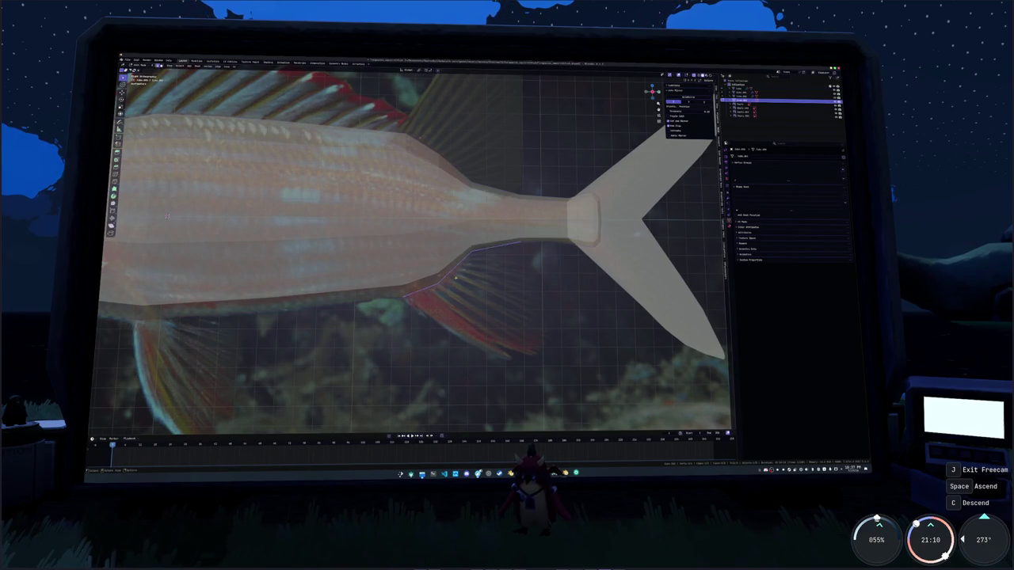
key(alt+h)
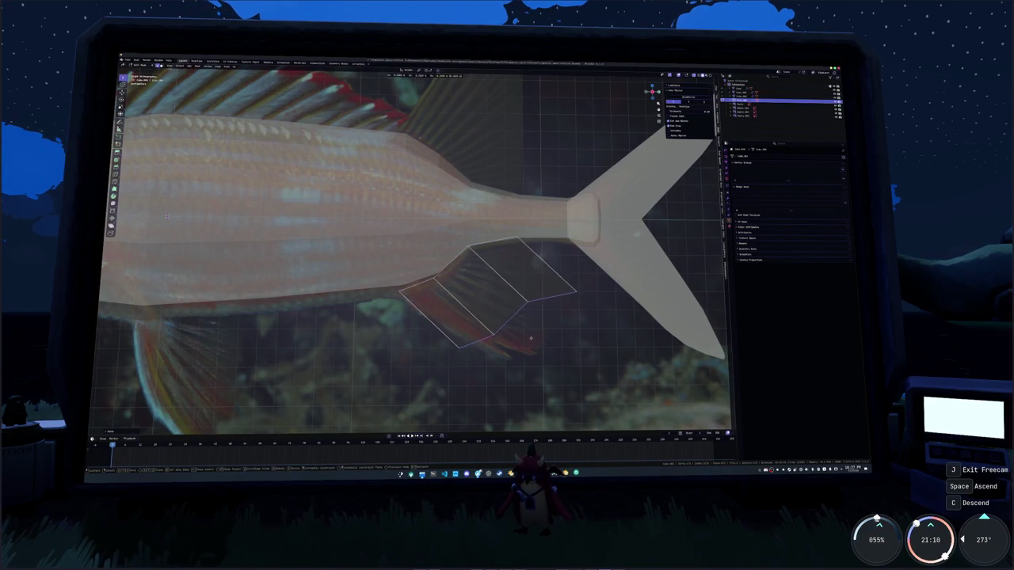
key(g)
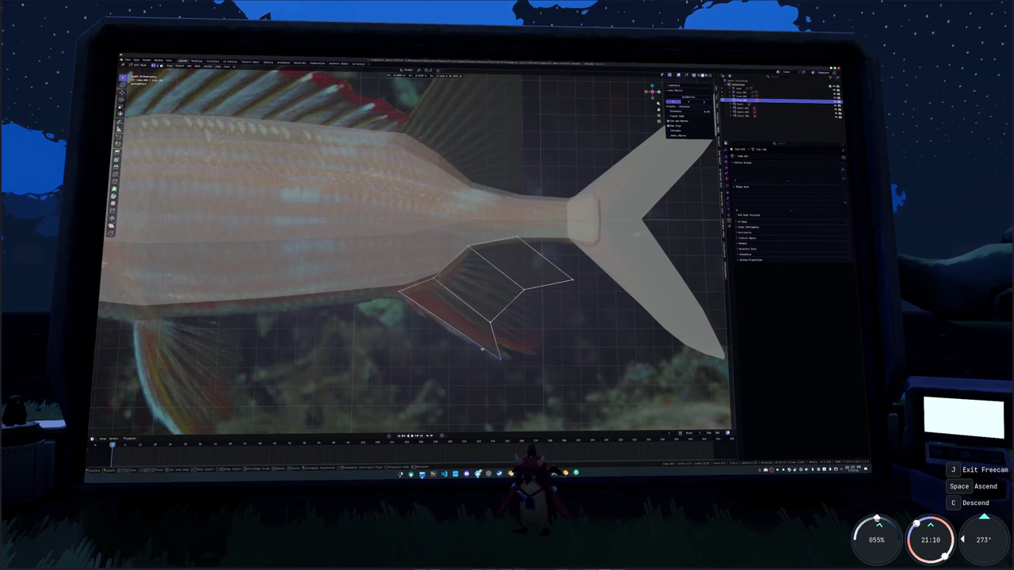
click(498, 328)
Move the fin's inner and right vertices onto the reference anal fin outline
click(523, 291)
key(g)
click(524, 318)
key(g)
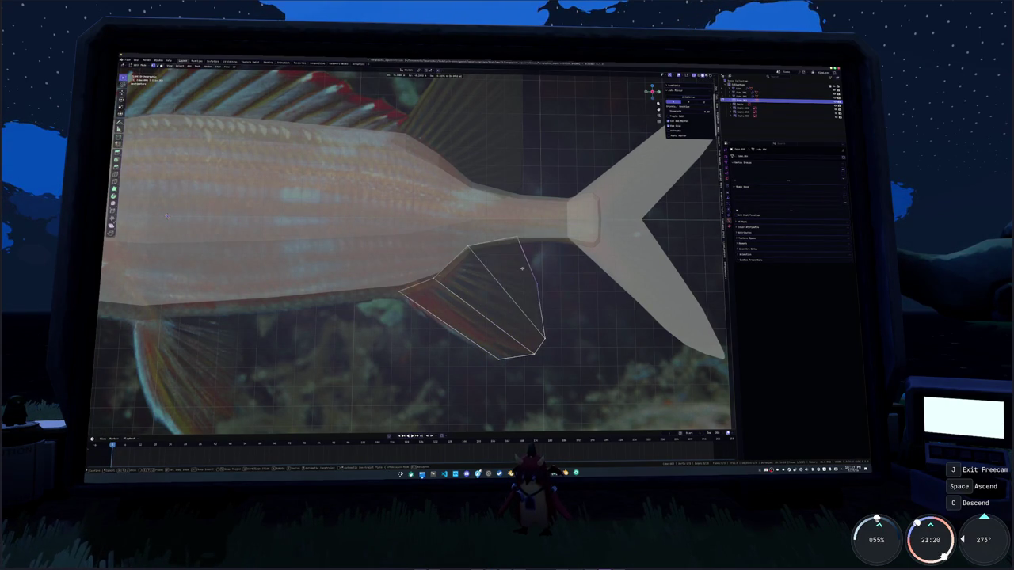
click(521, 260)
scroll(545, 260, up, 2)
middle_drag(521, 282, 444, 269)
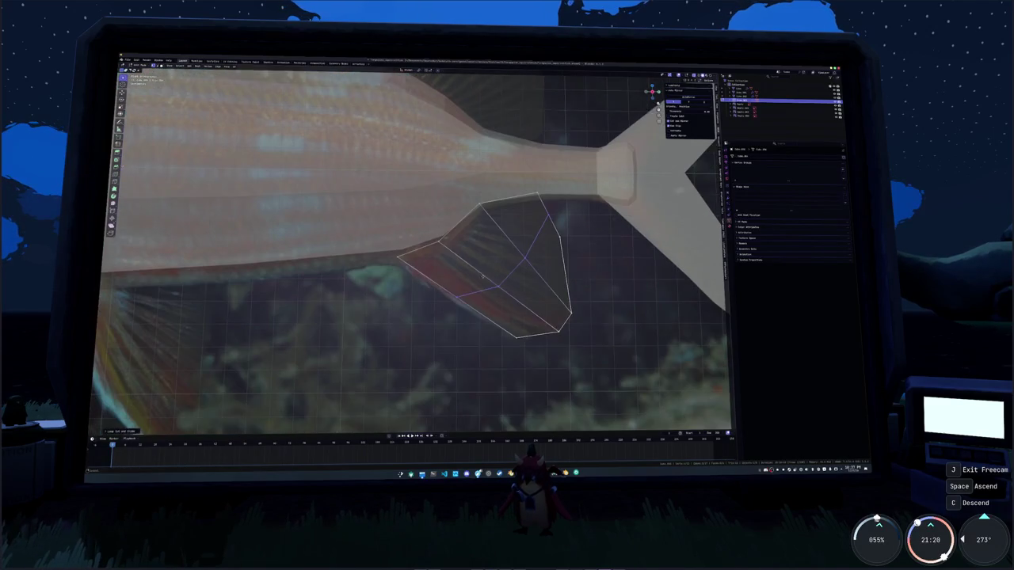
key(g)
click(437, 263)
key(g)
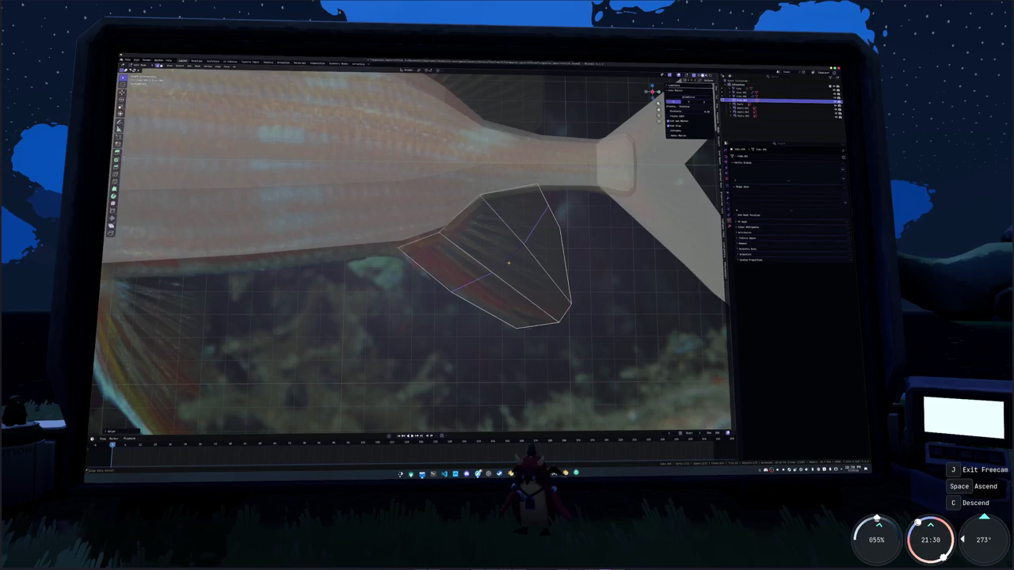
Connect vertices across the fin face with J and adjust vertices with move and scale
key(Tab)
shift+middle_drag(516, 272, 433, 299)
key(Tab)
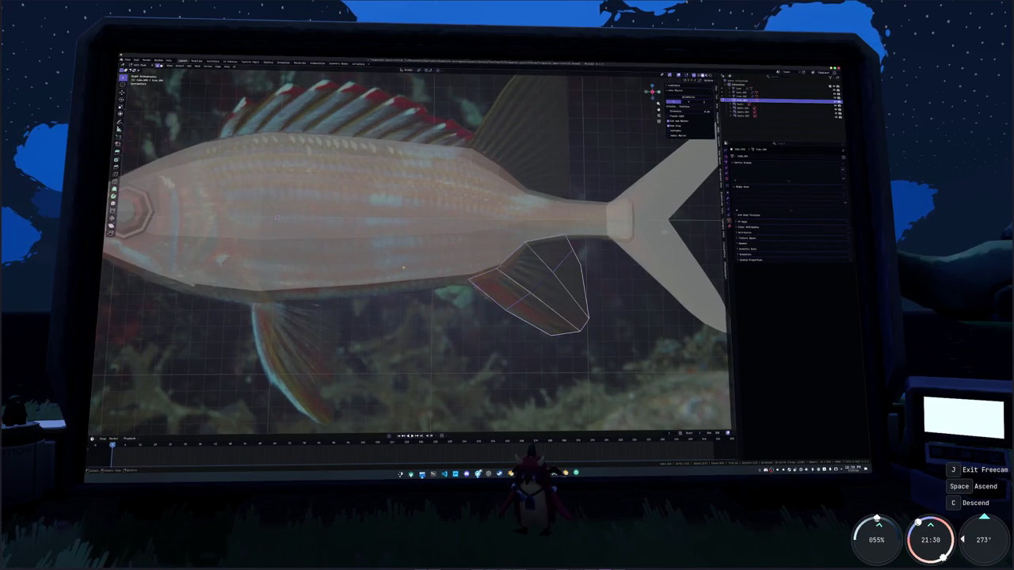
key(j)
key(g)
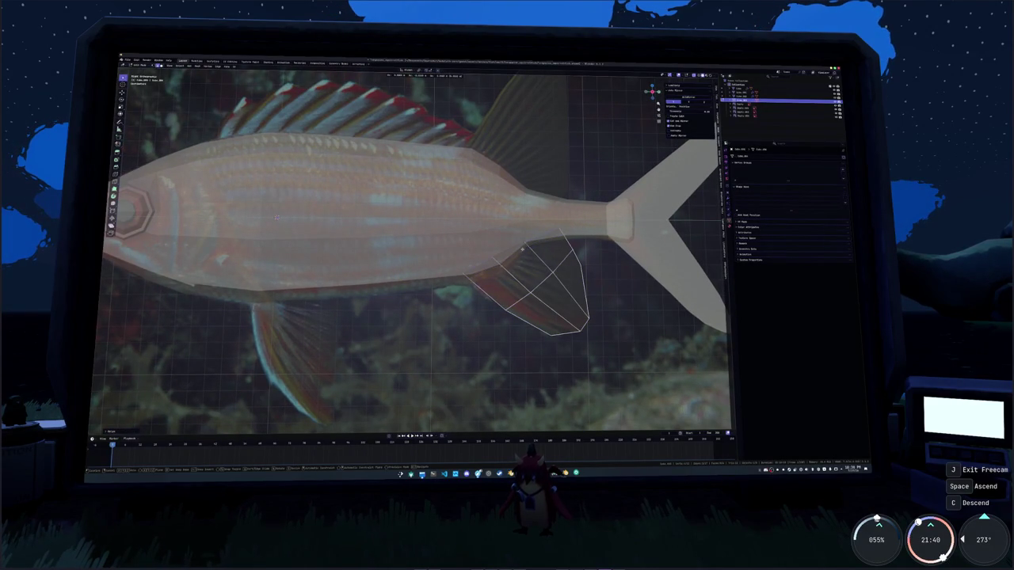
key(z)
click(587, 238)
key(g)
key(s)
click(586, 271)
Fine-tune the fin's lower vertices, leave Edit Mode, and select the fish body
middle_drag(584, 270, 535, 264)
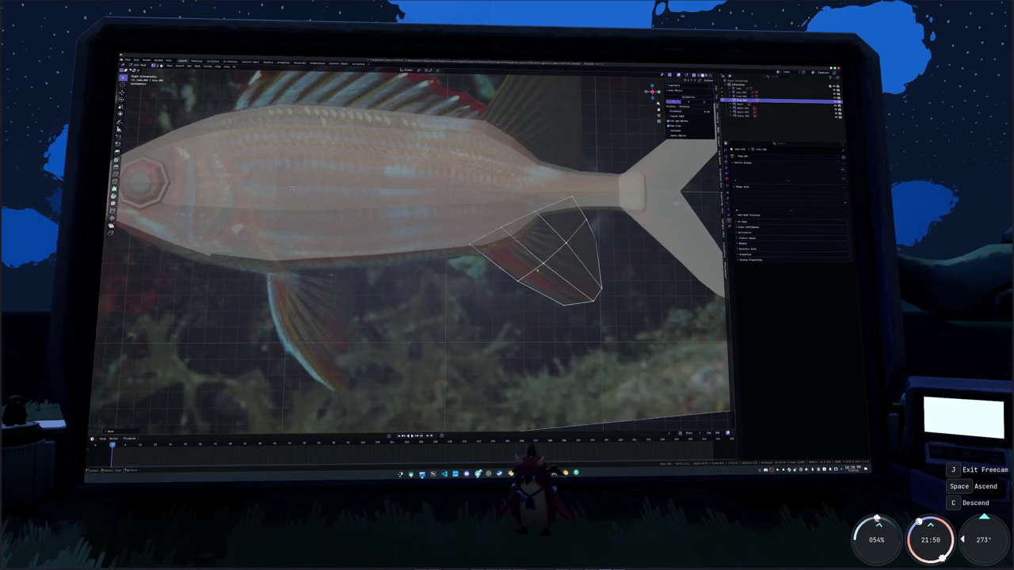
key(g)
click(561, 303)
key(g)
click(589, 305)
key(Tab)
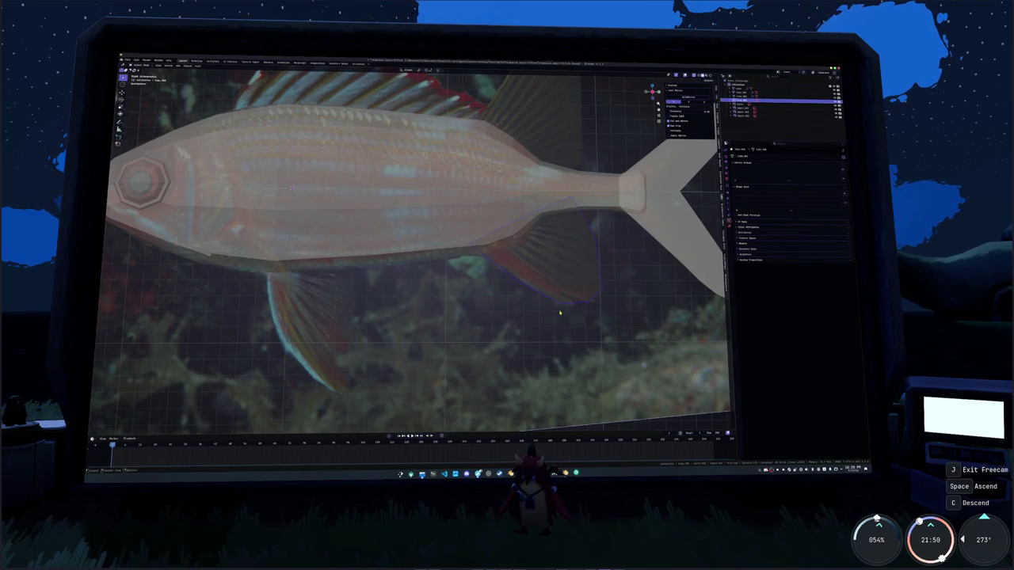
middle_drag(381, 265, 419, 252)
click(338, 255)
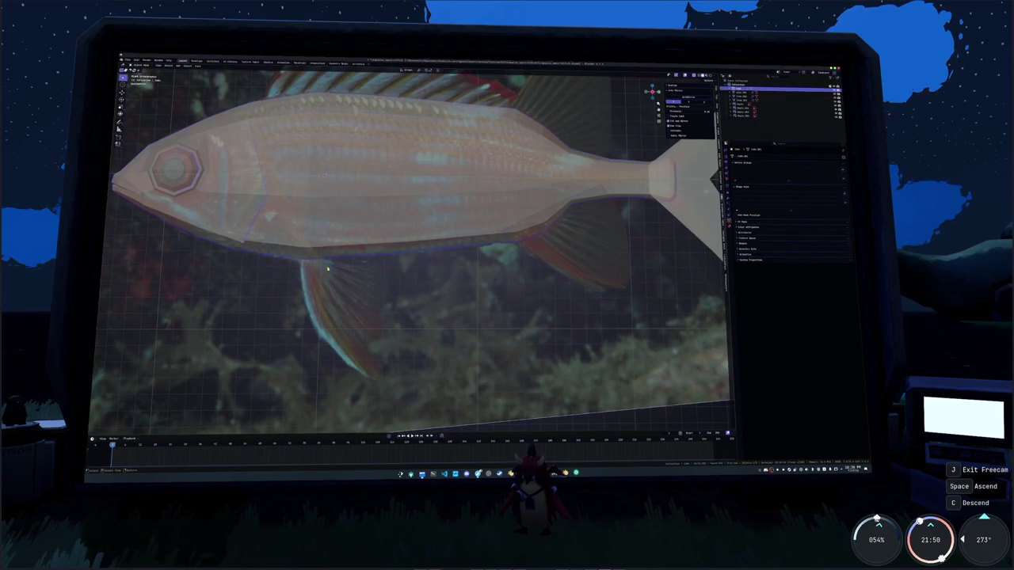
Select the belly edge of the fish body where the pelvic fin will start
key(Tab)
middle_drag(316, 248, 412, 249)
right_click(414, 249)
click(414, 249)
key(Tab)
click(393, 228)
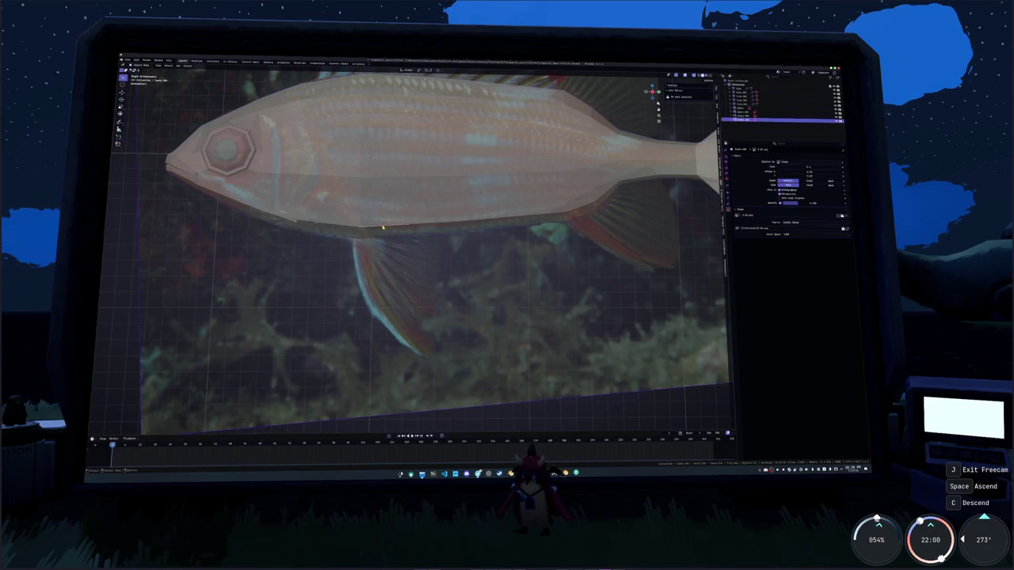
scroll(390, 209, up, 2)
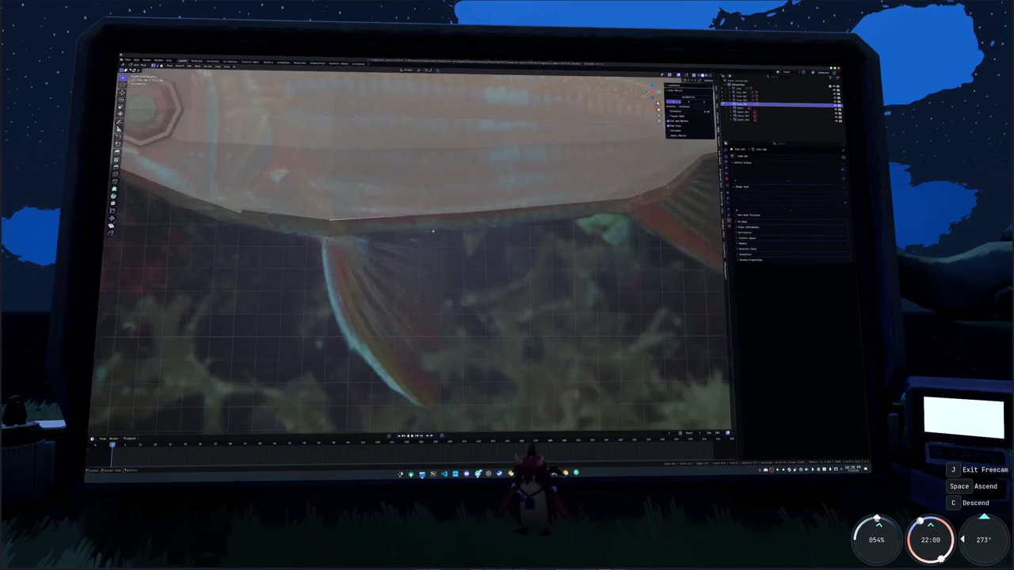
scroll(412, 217, up, 1)
scroll(460, 234, up, 2)
click(466, 238)
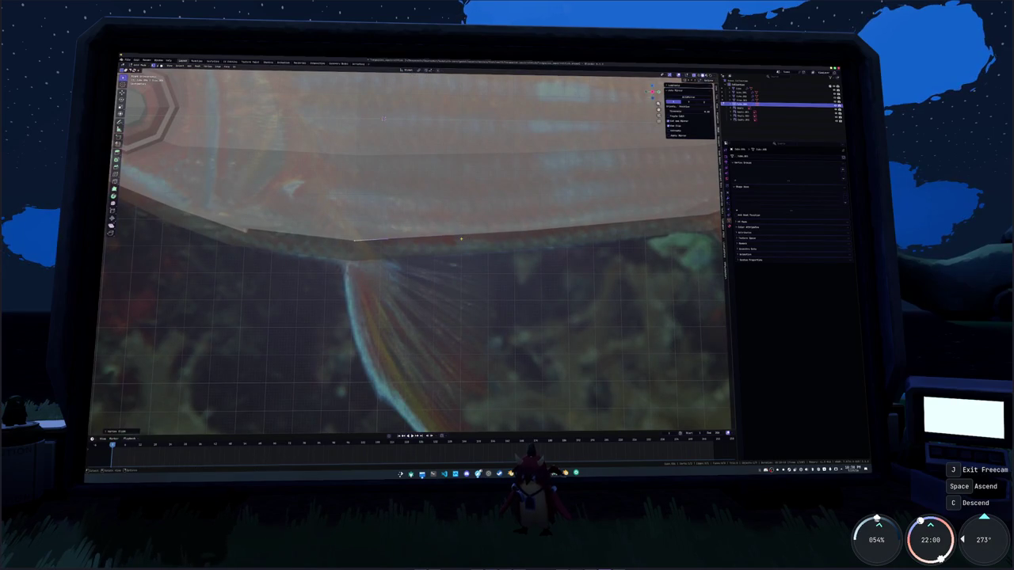
Extrude the first pelvic fin vertices from the belly edge and fill them into a face
scroll(410, 258, down, 3)
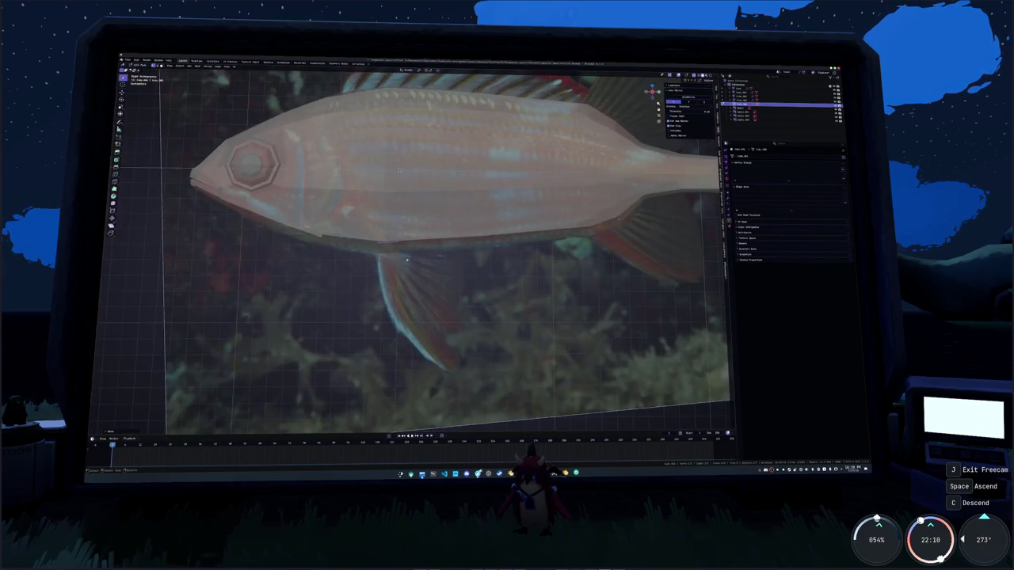
key(e)
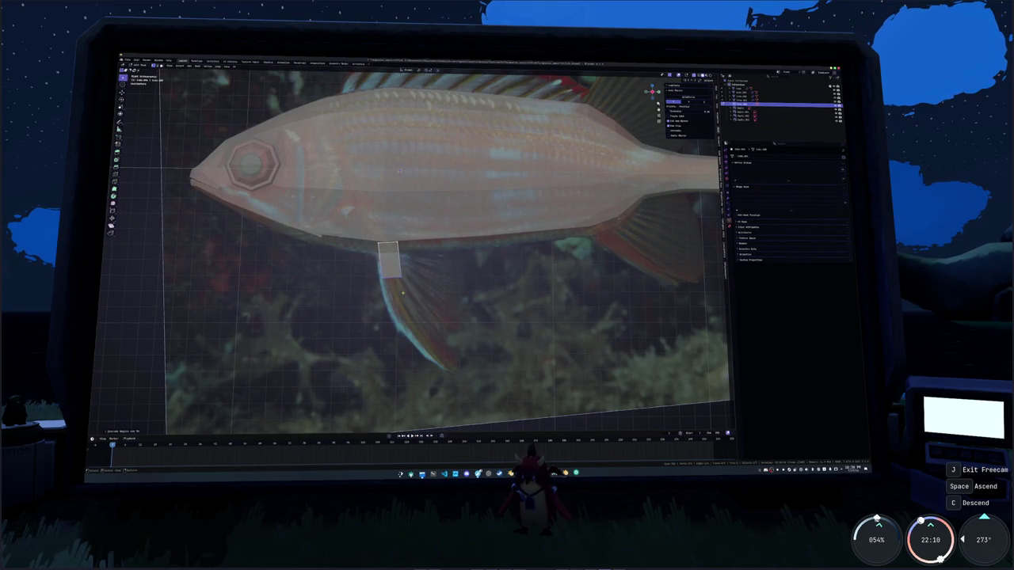
click(369, 268)
click(368, 271)
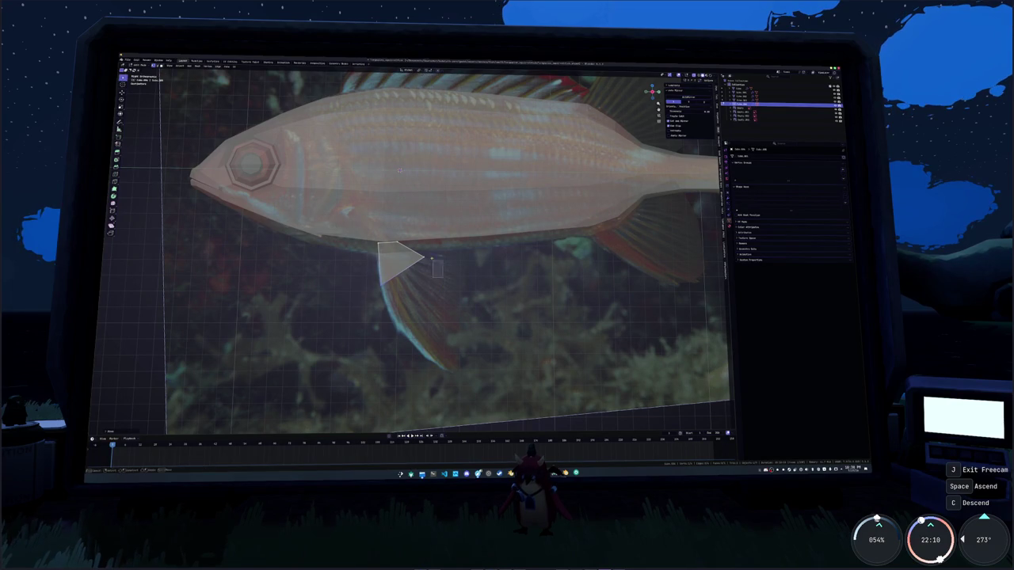
key(e)
click(454, 250)
key(e)
click(388, 325)
key(f)
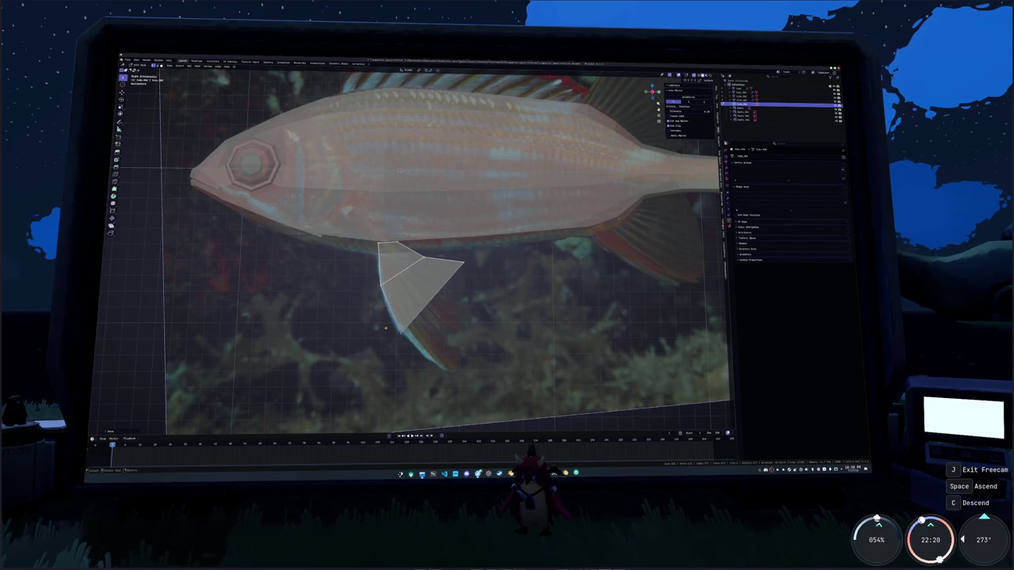
Extrude the pelvic fin down to its tip and add a cut edge across it
middle_drag(400, 170, 443, 222)
key(e)
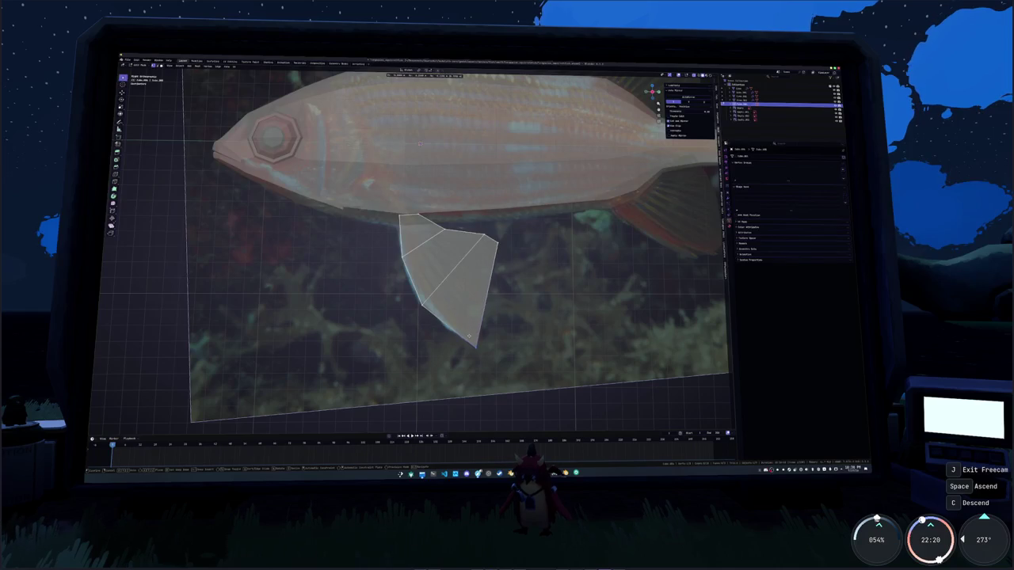
click(478, 344)
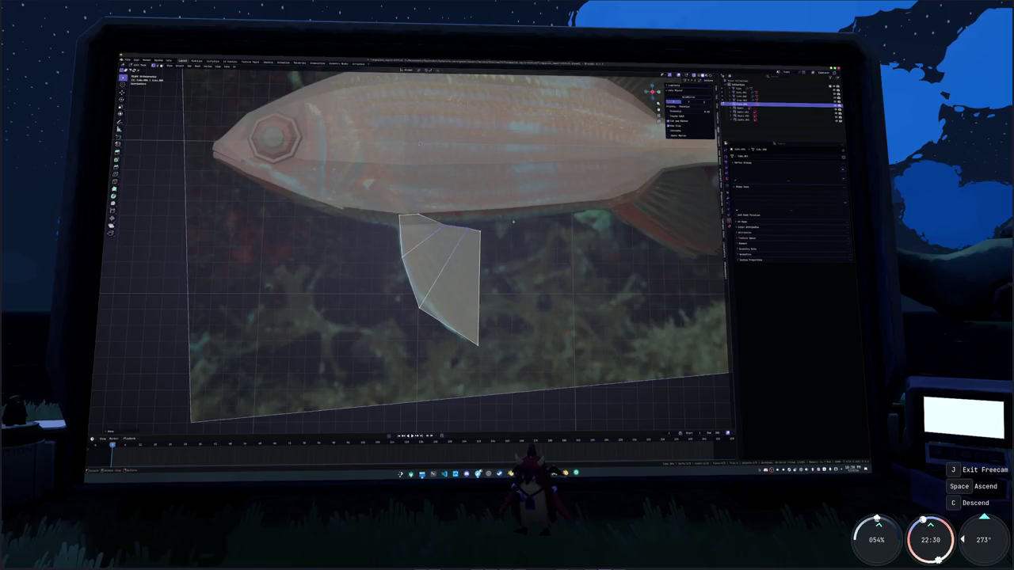
middle_drag(463, 217, 476, 253)
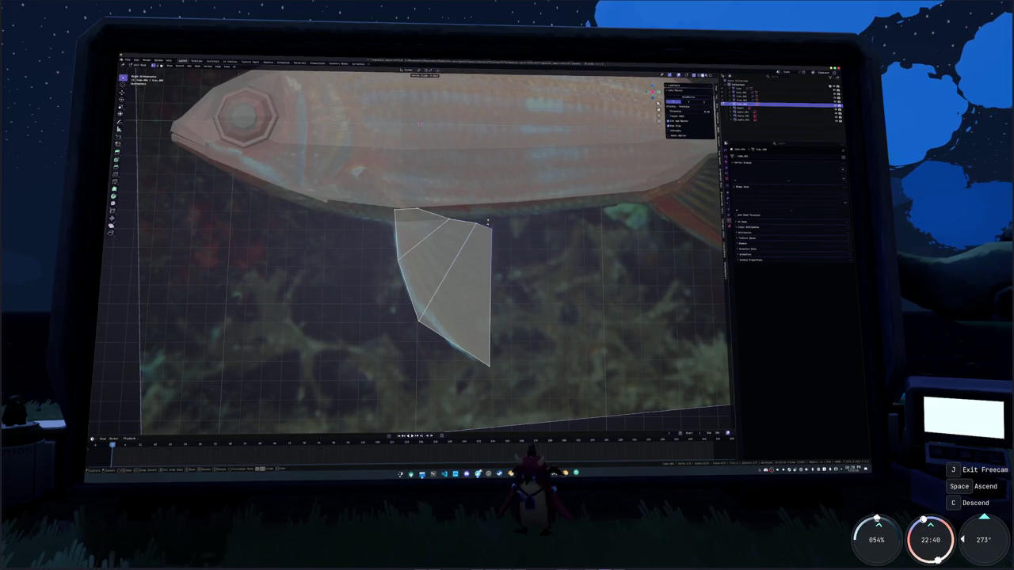
key(shift+v)
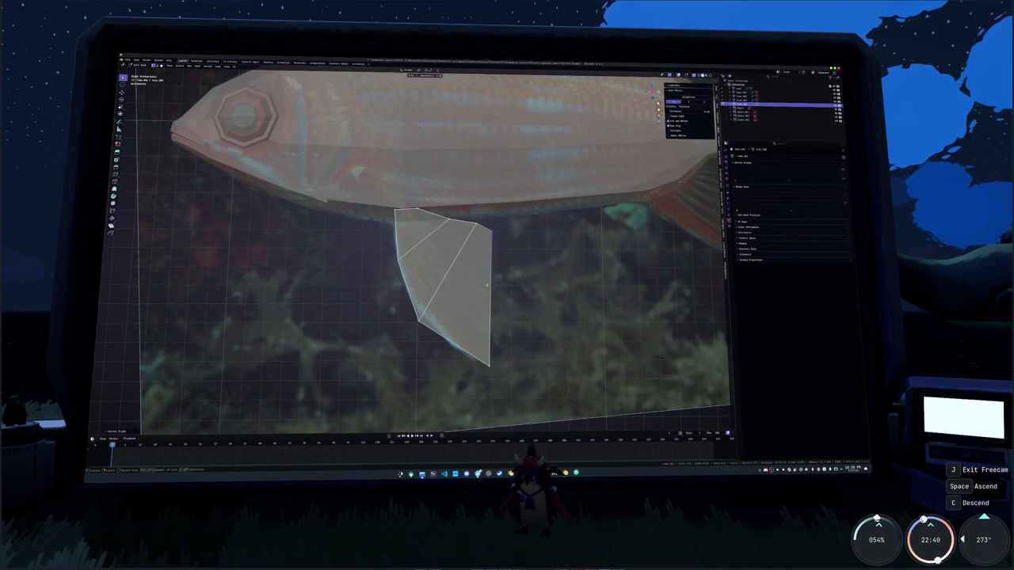
key(Return)
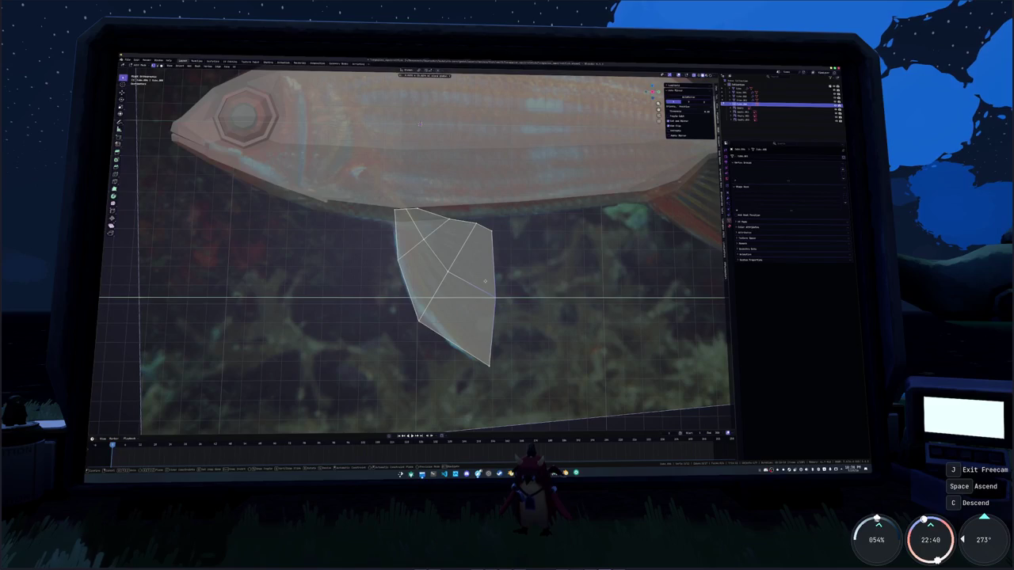
Move a fin vertex onto the reference outline, then check the fin from front, side and below
key(g)
click(407, 260)
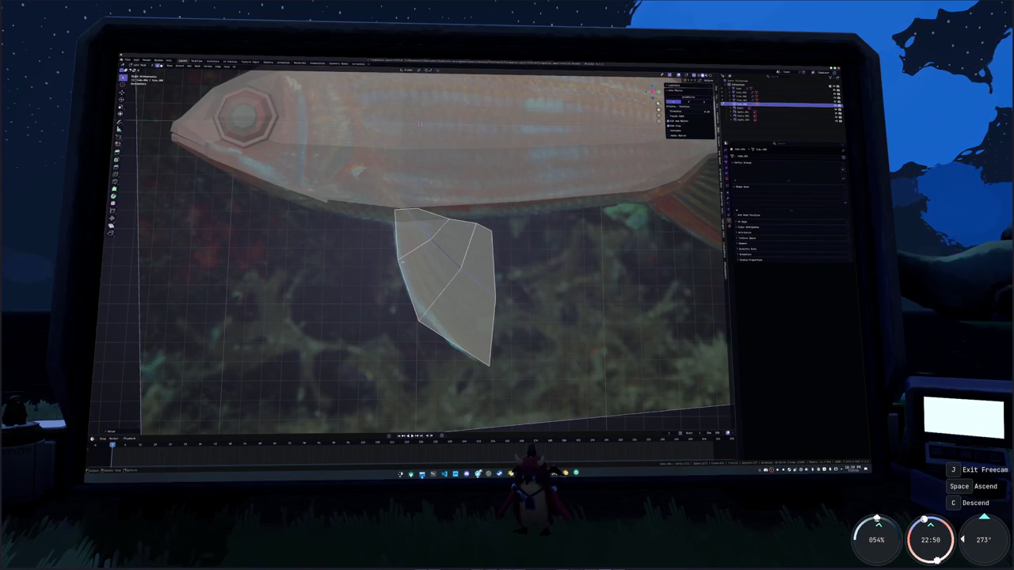
scroll(443, 262, down, 5)
key(Tab)
key(KP_1)
mouse_move(425, 258)
middle_down()
mouse_move(494, 248)
mouse_move(496, 224)
middle_up()
key(KP_3)
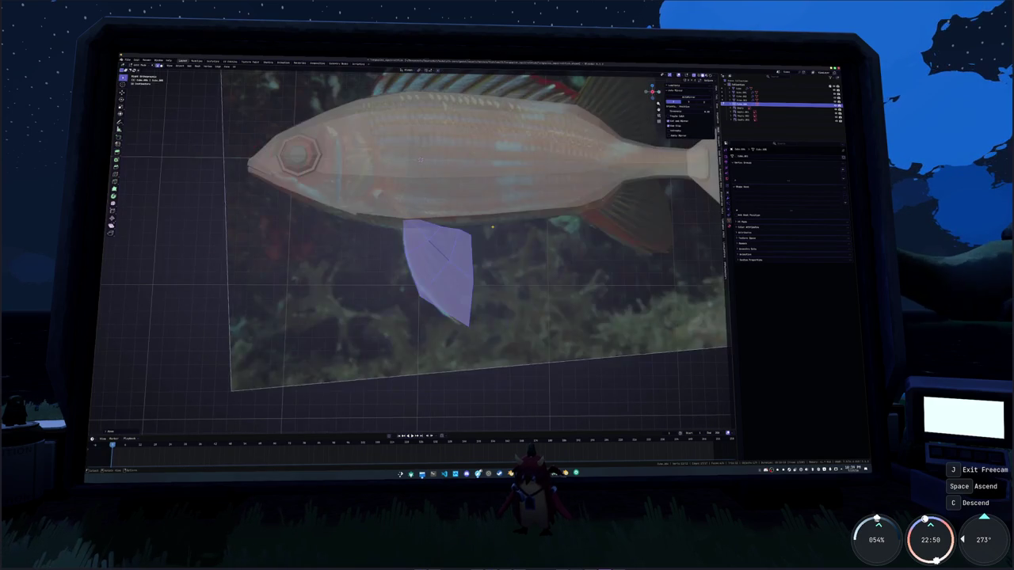
key(KP_5)
mouse_move(418, 168)
middle_down()
mouse_move(447, 234)
mouse_move(409, 170)
middle_up()
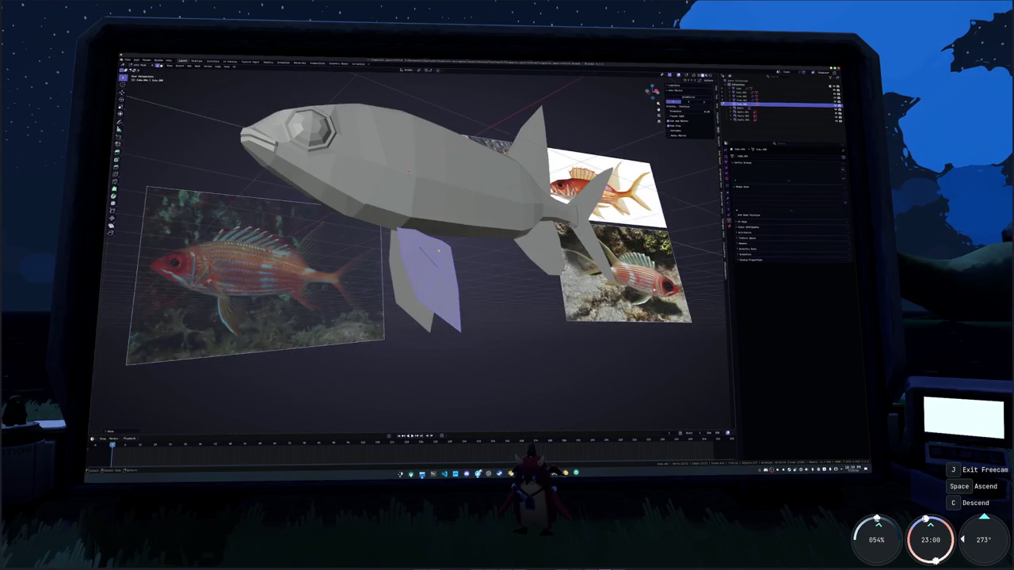
Switch to side view with X-ray on and enter Edit Mode on the fish body
key(KP_3)
key(alt+z)
scroll(355, 229, down, 1)
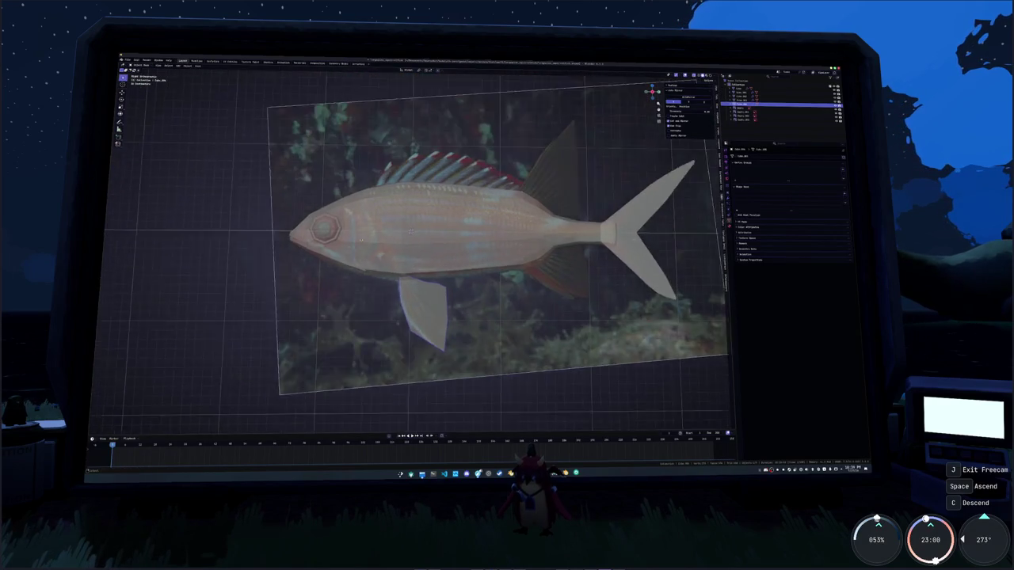
click(409, 231)
key(Tab)
scroll(399, 251, up, 2)
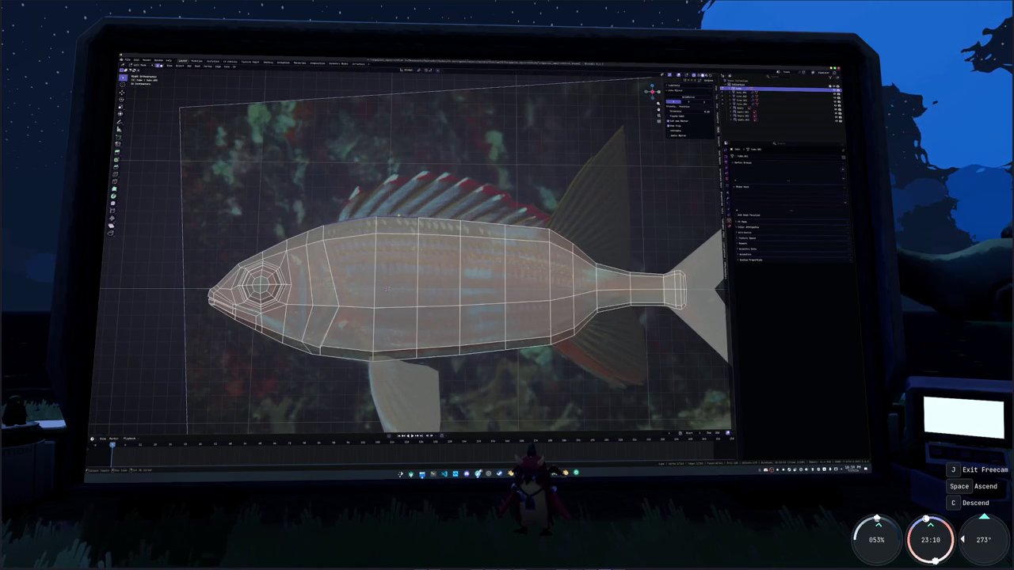
Separate the back edges as a new object and pull them straight up along Z into a strip
middle_drag(388, 289, 468, 234)
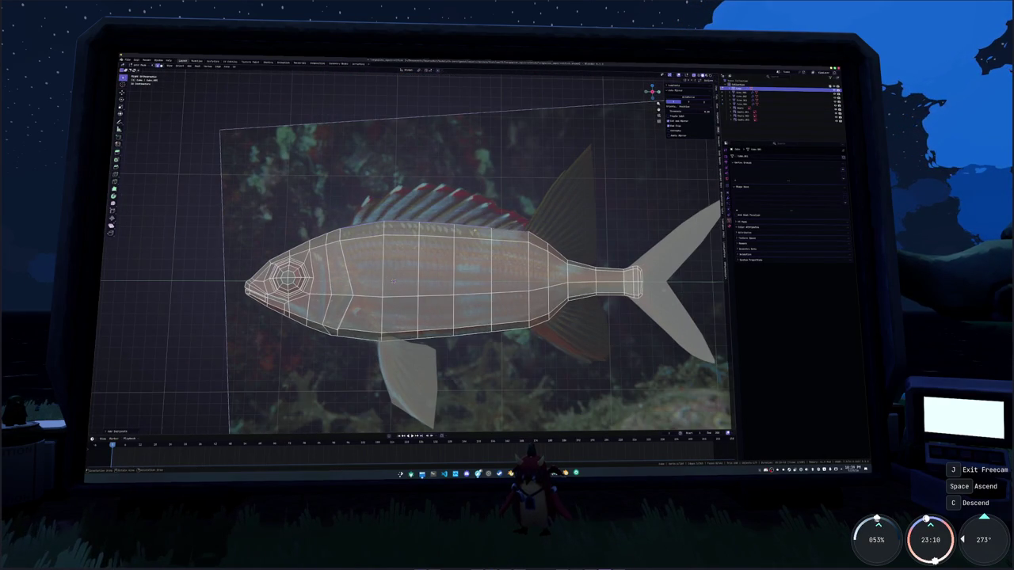
right_click(474, 231)
click(500, 233)
key(Tab)
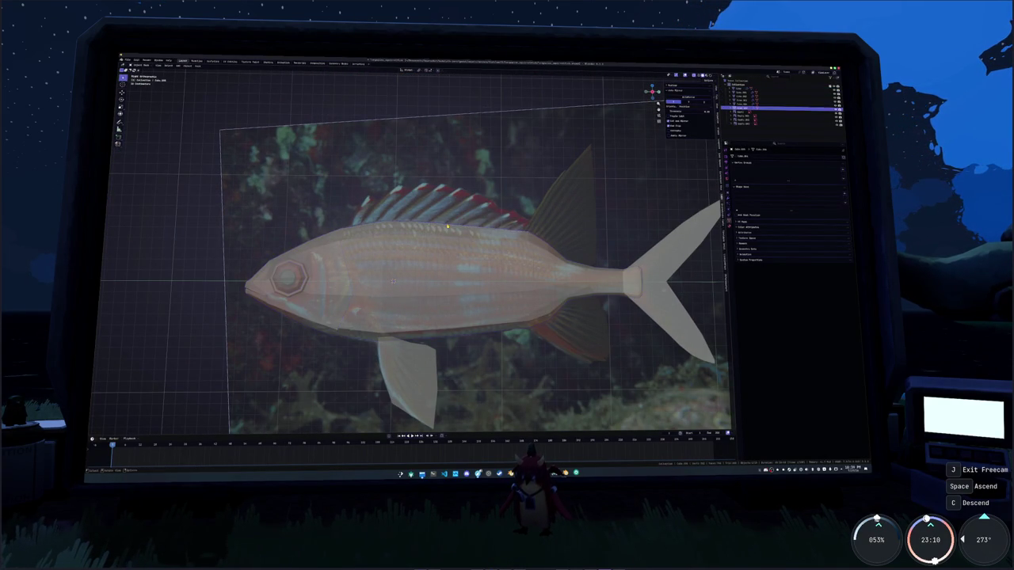
key(g)
key(z)
key(Return)
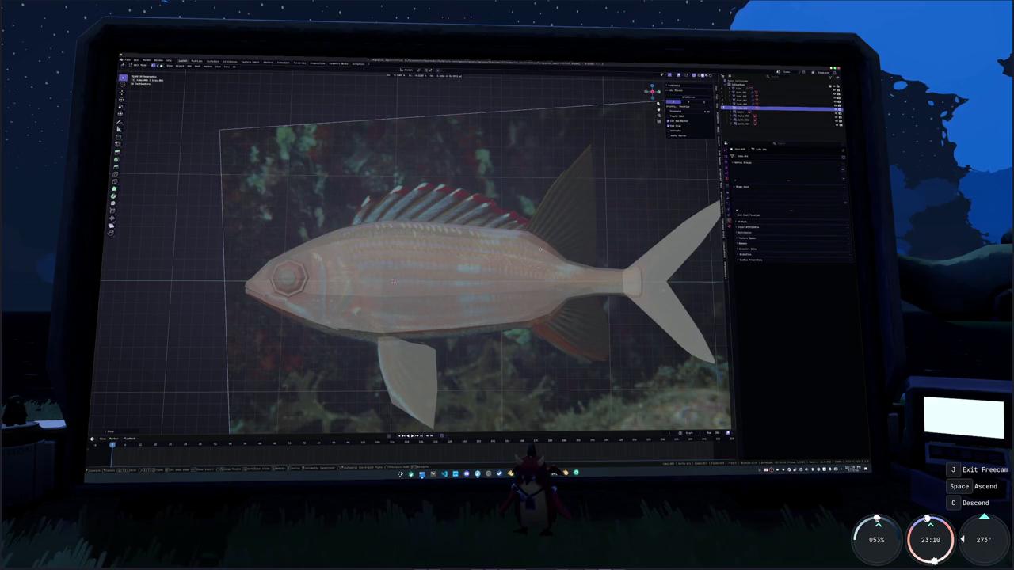
Finish extruding the dorsal strip and set its position along the back
key(e)
key(g)
click(516, 202)
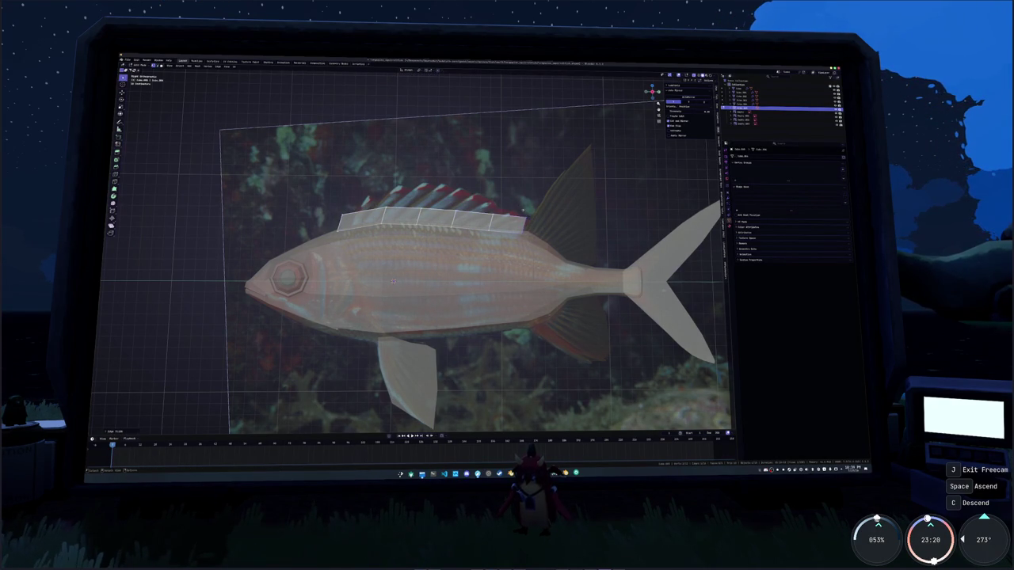
scroll(519, 204, up, 2)
scroll(481, 218, up, 1)
Raise the dorsal strip's top vertices to trace the spiny fin outline, highest toward the middle
click(480, 217)
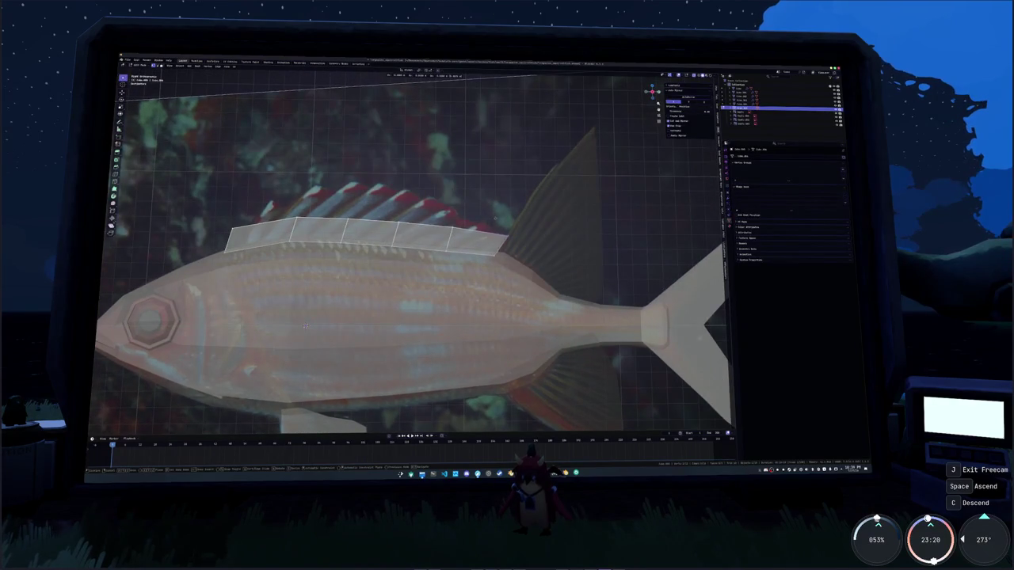
key(g)
click(305, 326)
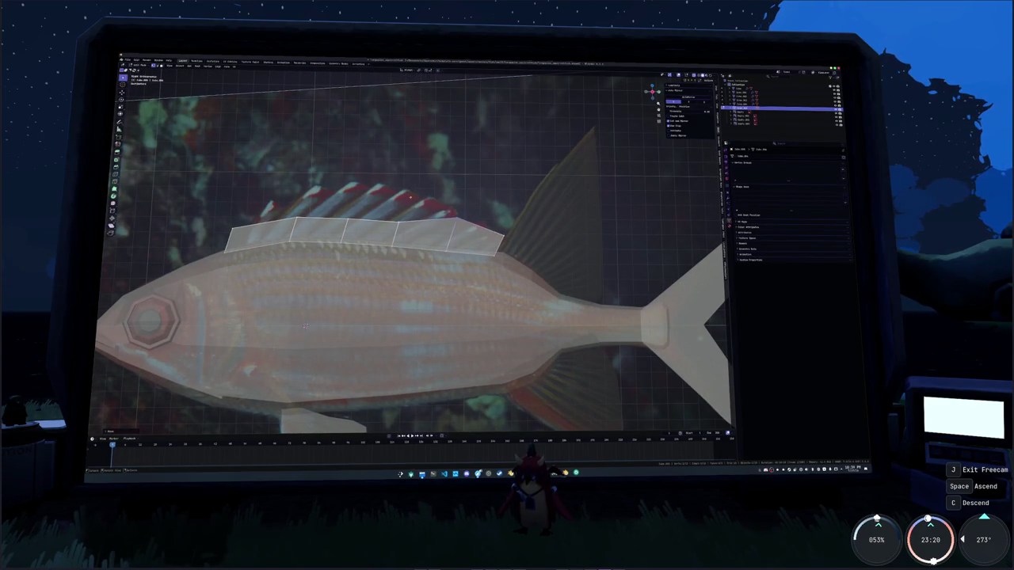
key(g)
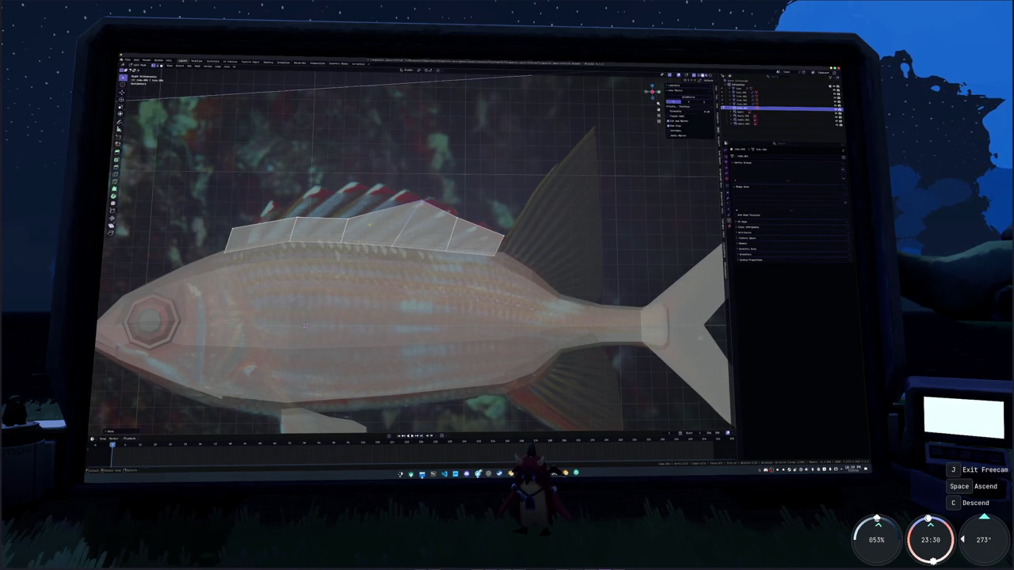
click(347, 174)
middle_drag(347, 175, 311, 203)
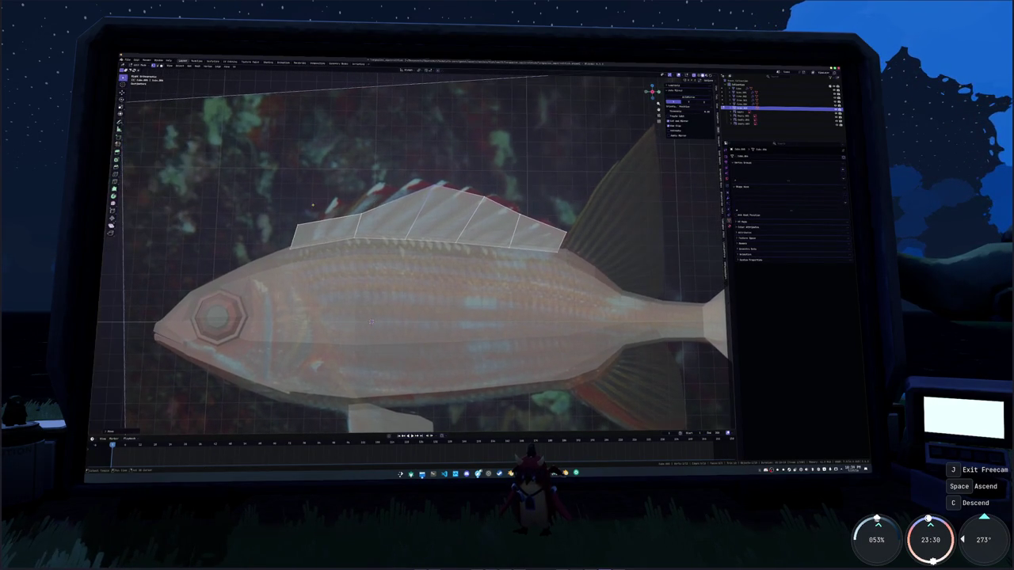
key(g)
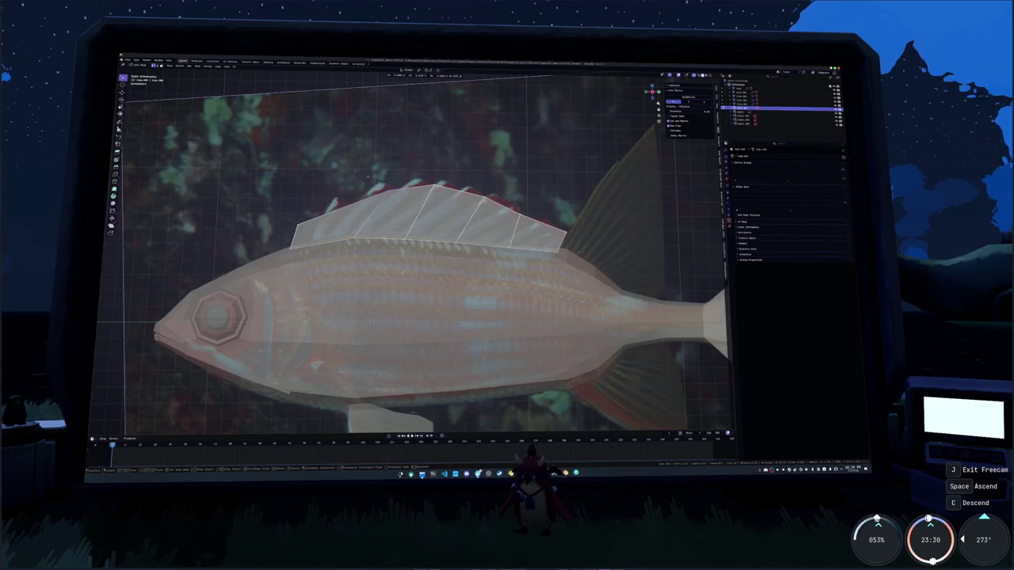
click(370, 173)
key(g)
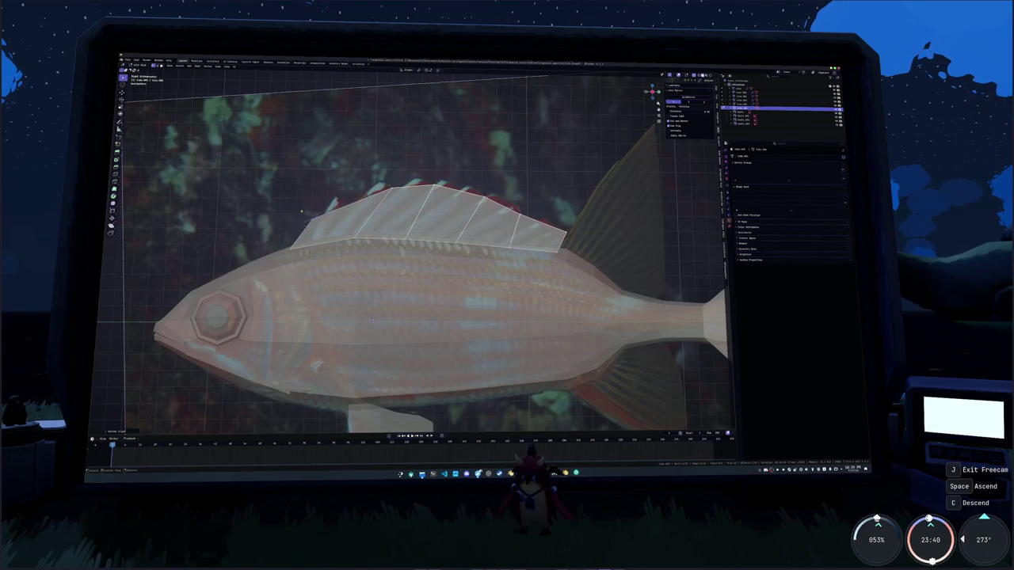
key(g)
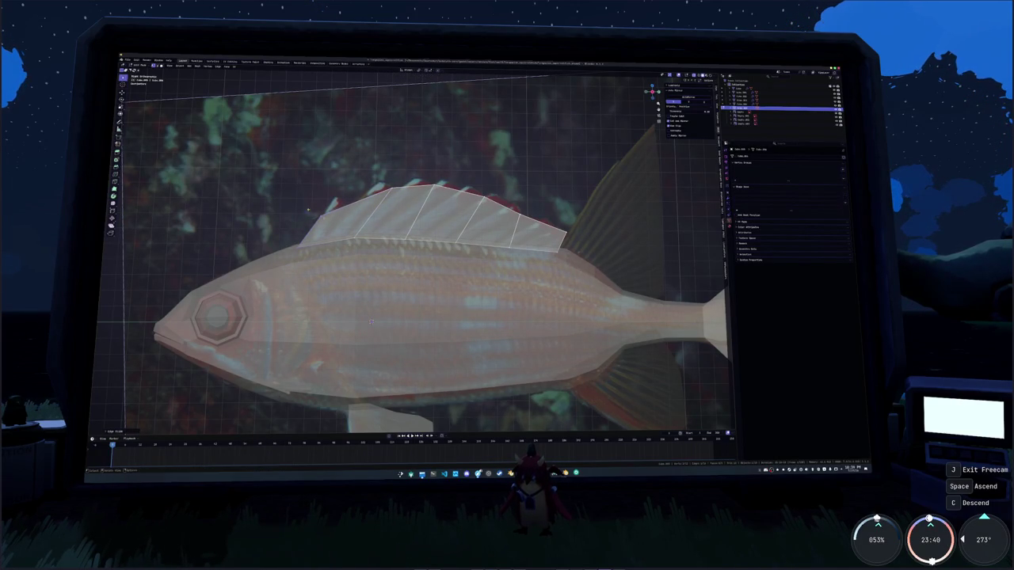
middle_drag(309, 204, 307, 216)
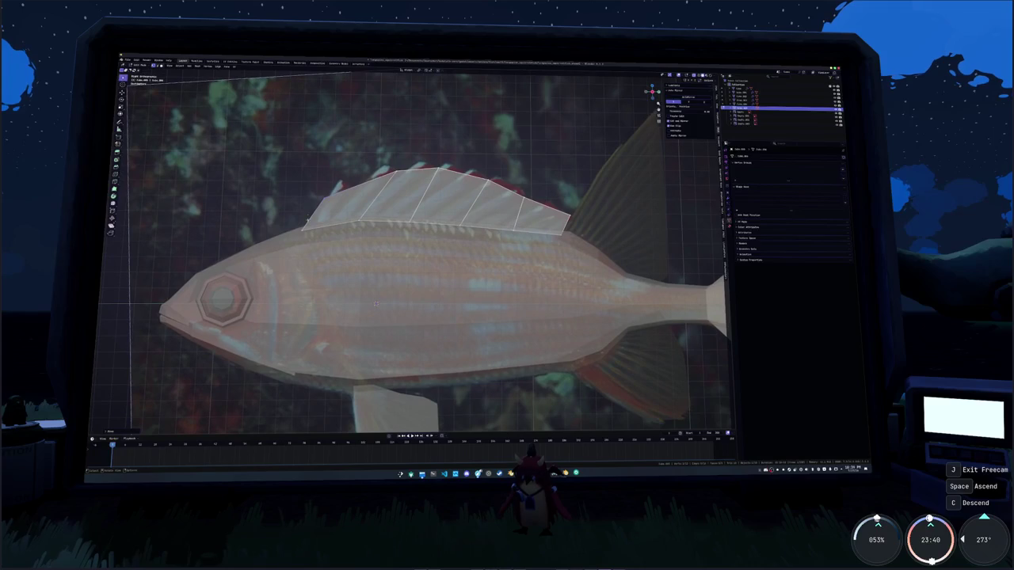
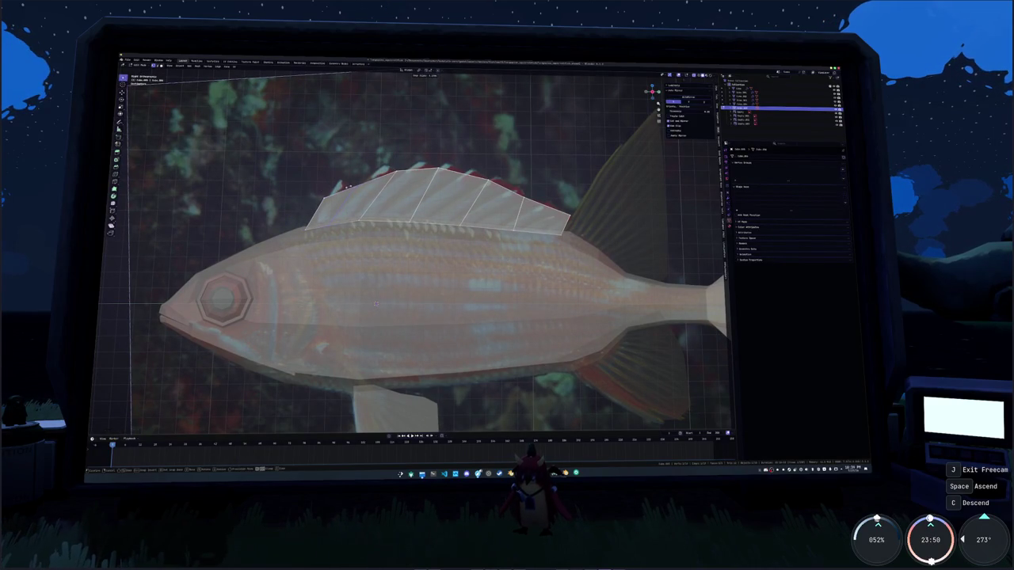
Reposition the dorsal fin's front point and add a loop cut across its front section
scroll(356, 193, up, 3)
middle_drag(342, 179, 380, 190)
key(g)
click(362, 186)
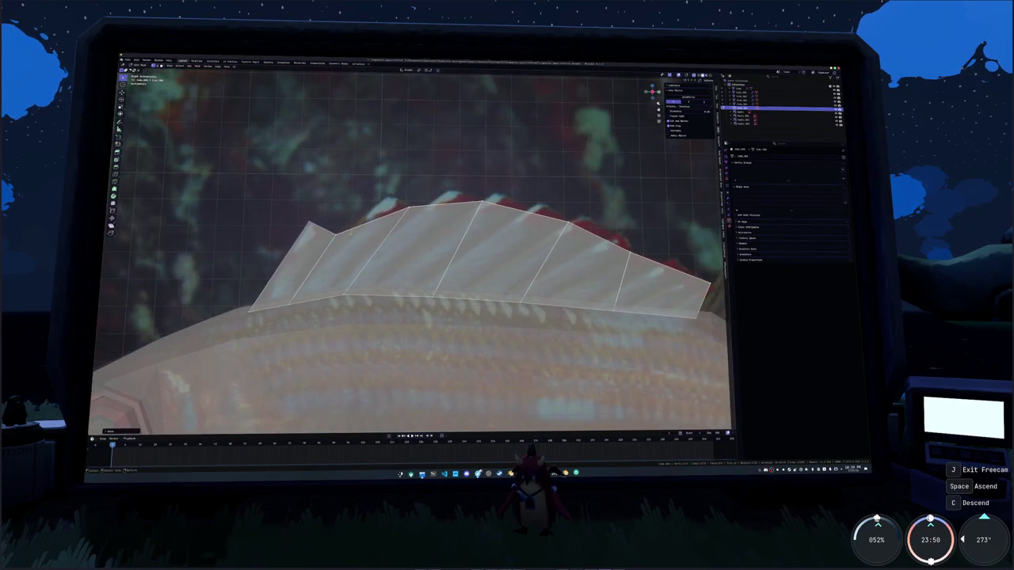
key(ctrl+r)
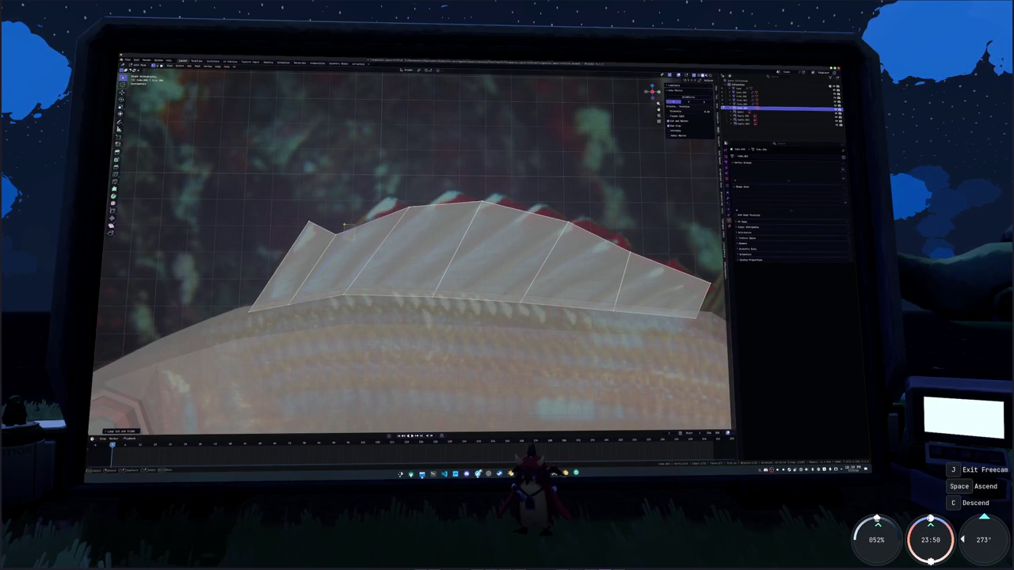
click(346, 225)
click(381, 197)
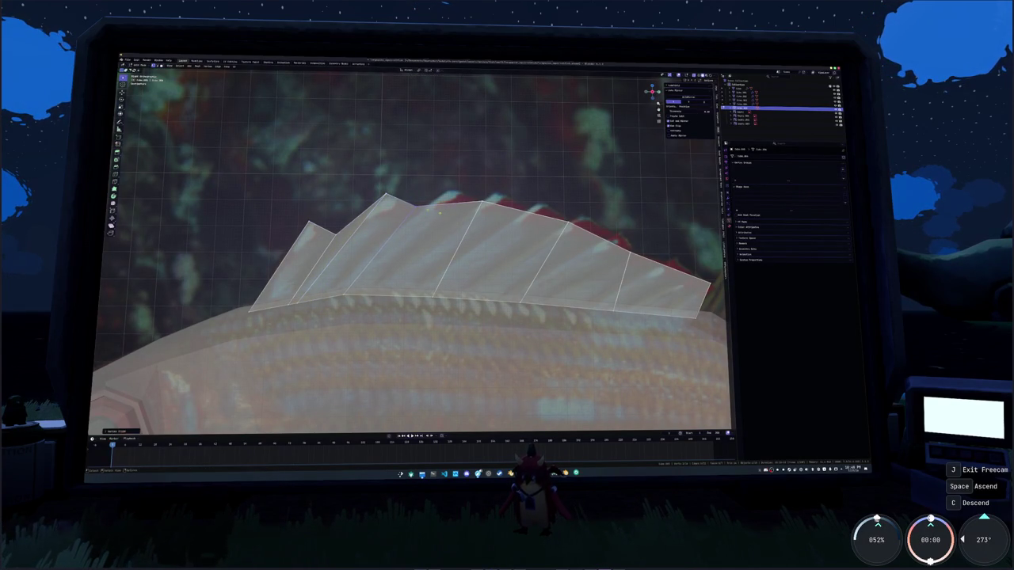
Raise the first two top vertices of the dorsal fin into sharp peaks
middle_drag(408, 198, 392, 220)
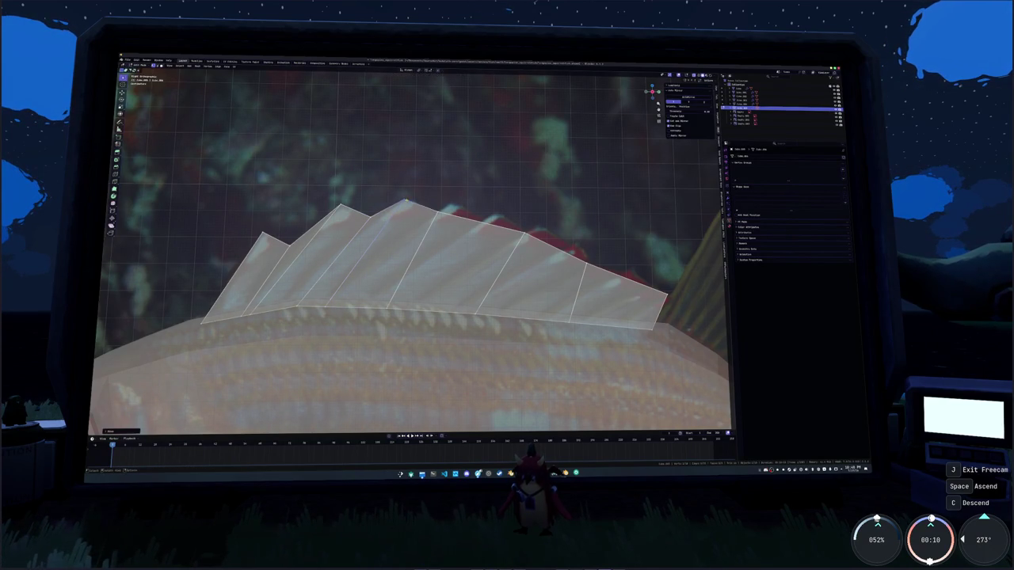
middle_drag(396, 210, 393, 295)
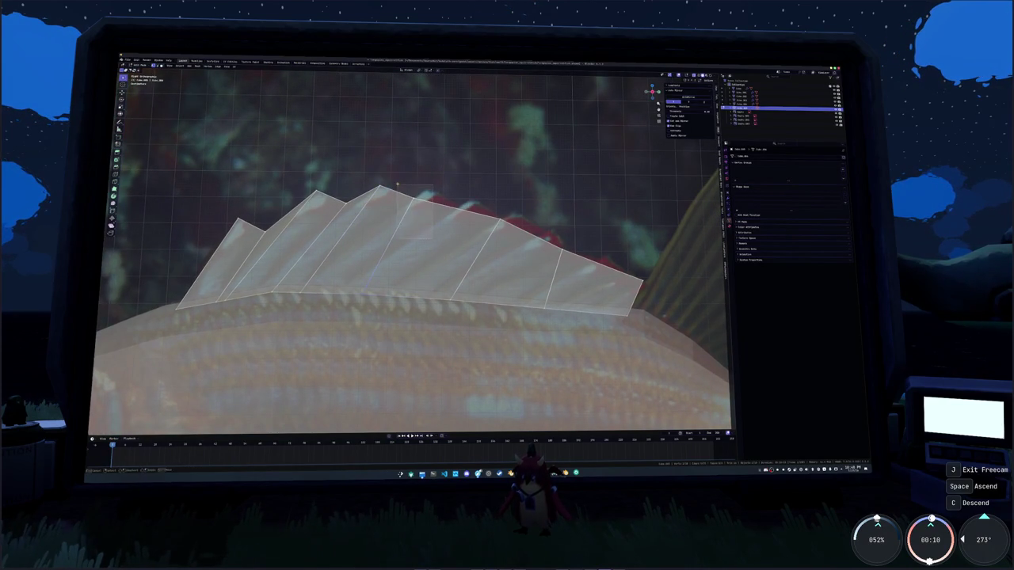
key(g)
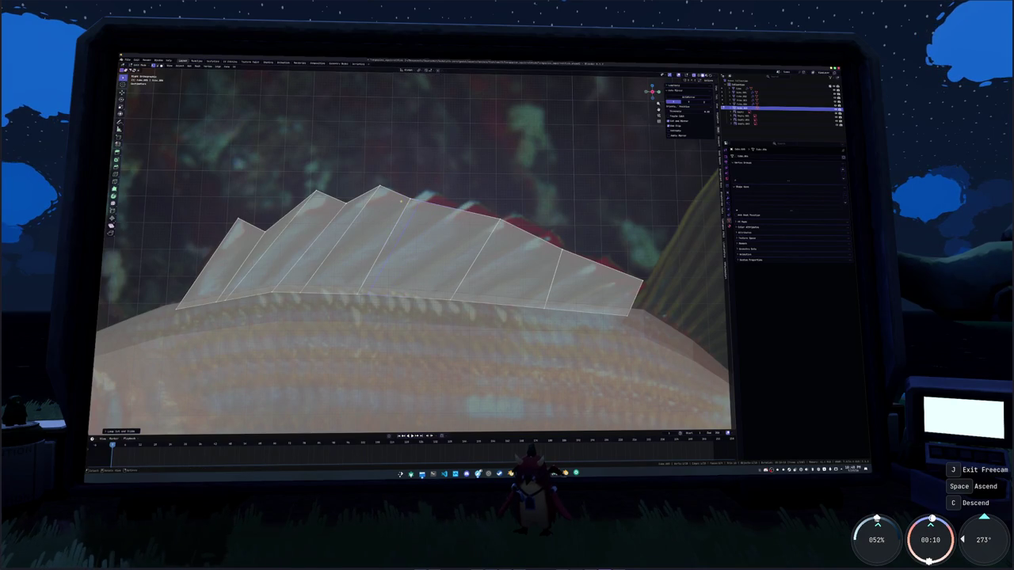
key(g)
click(428, 190)
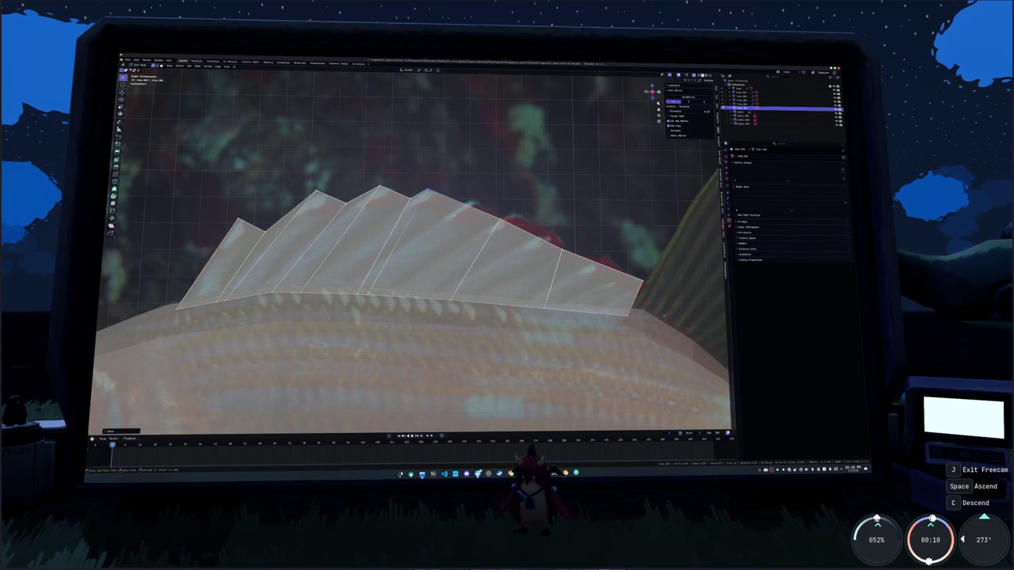
key(g)
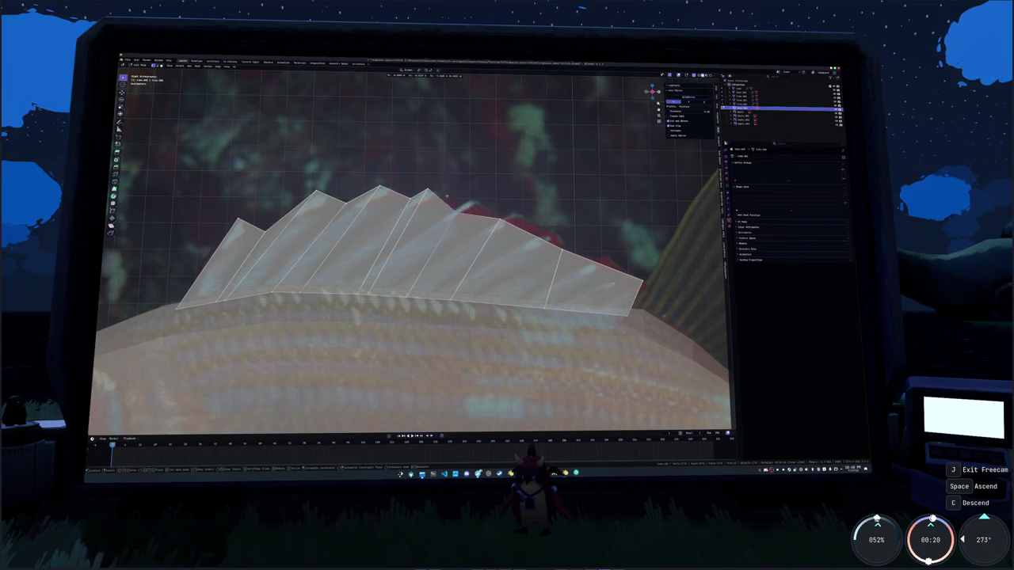
click(450, 188)
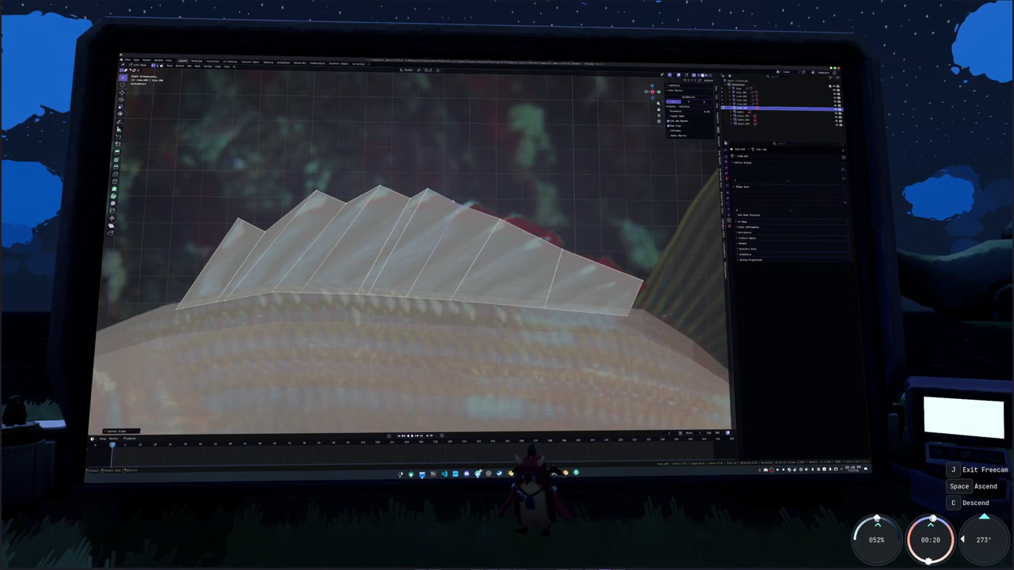
middle_drag(450, 188, 462, 219)
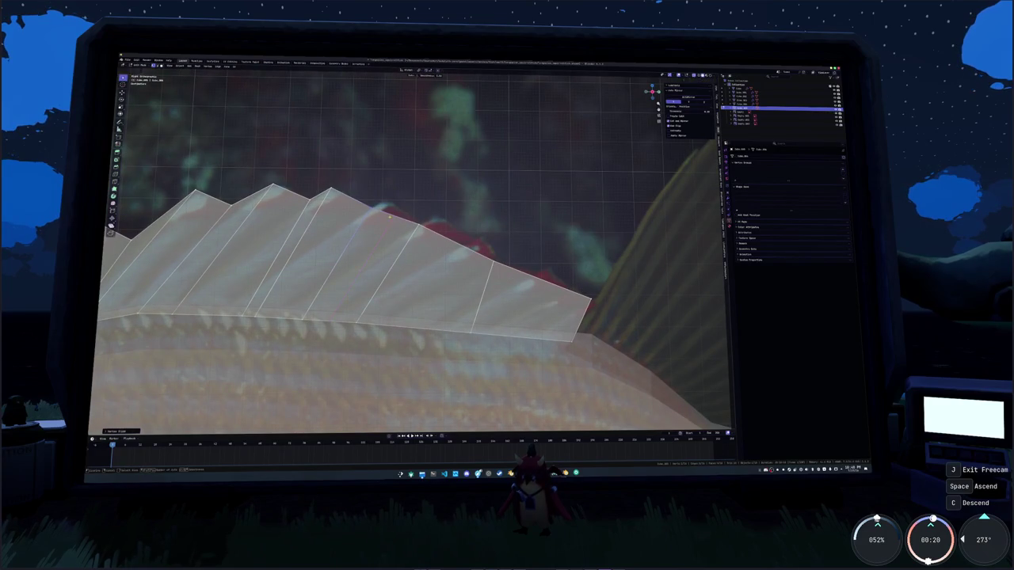
Pull three more top fin vertices upward to finish the row of spiky peaks
key(g)
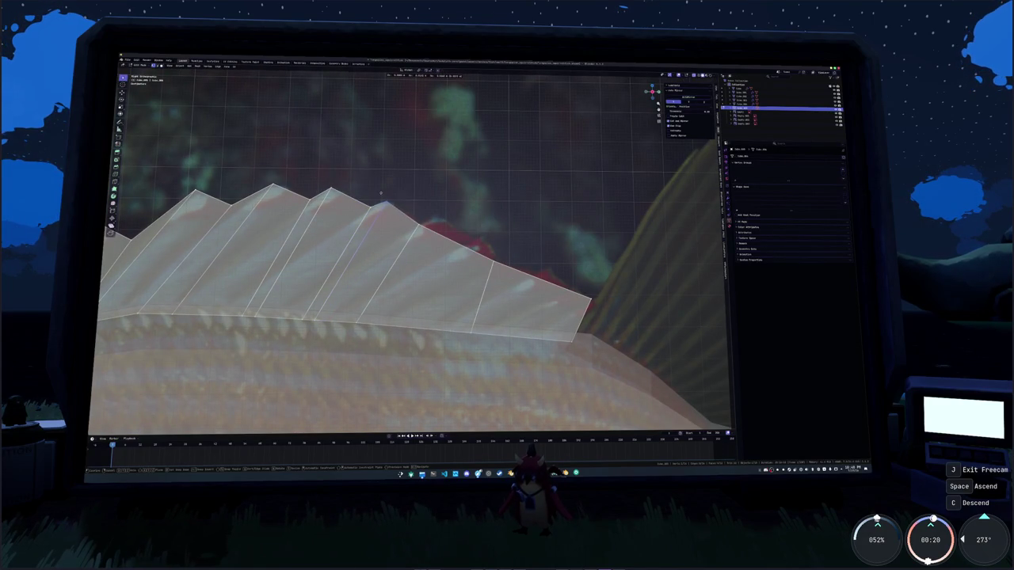
middle_drag(380, 192, 400, 200)
click(384, 207)
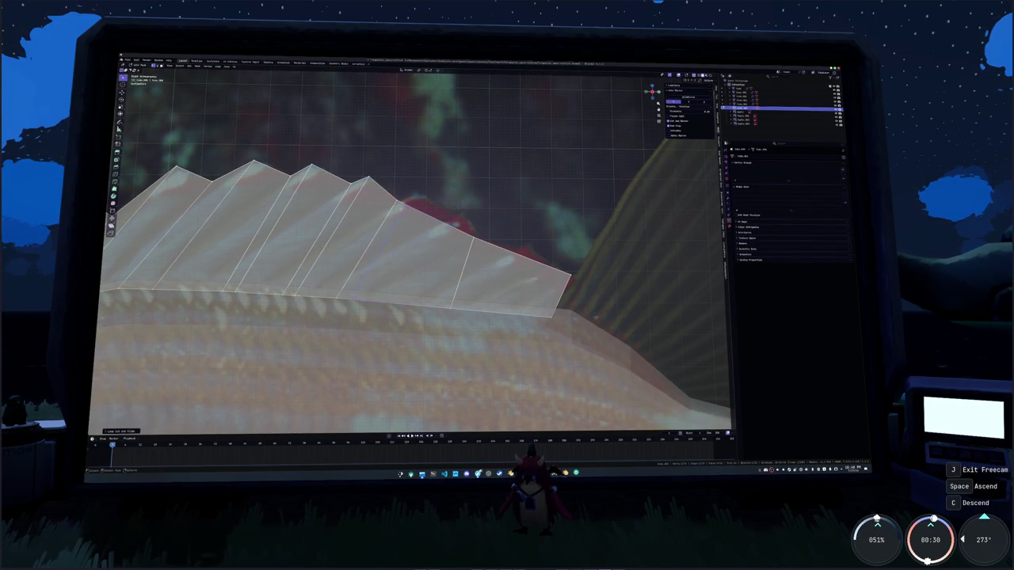
key(g)
click(412, 181)
middle_drag(412, 181, 425, 194)
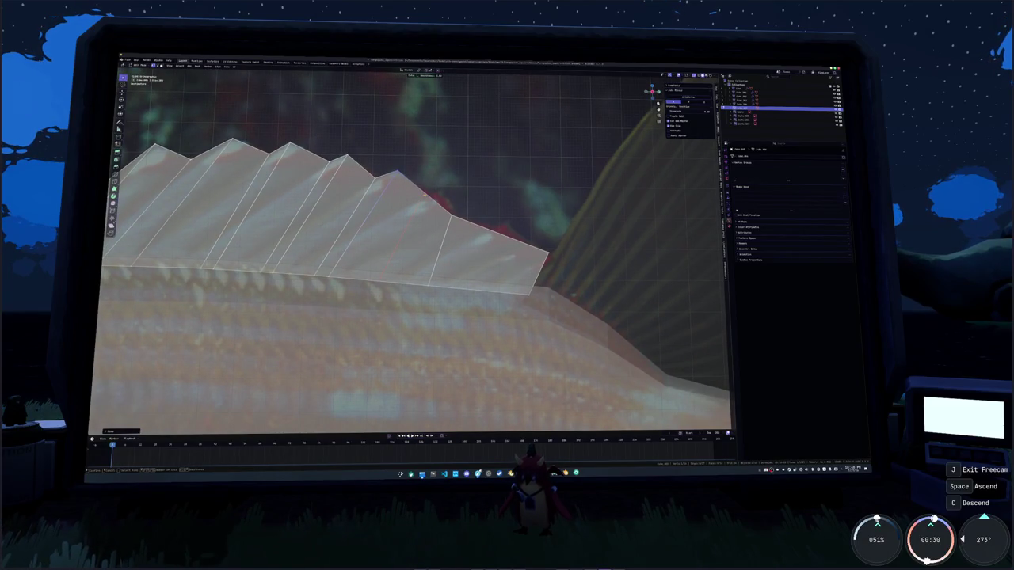
key(g)
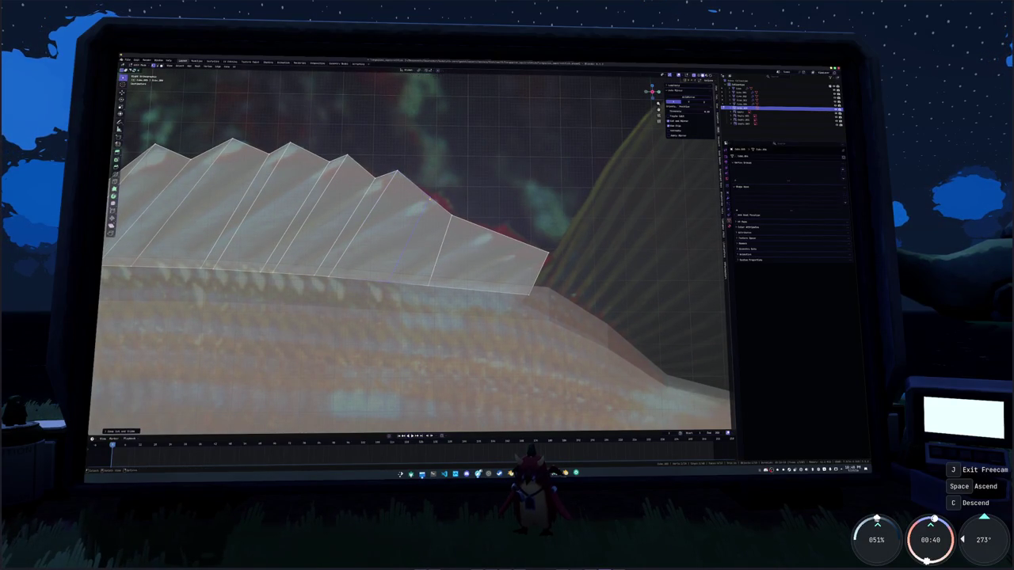
click(432, 204)
mouse_move(432, 204)
middle_down()
mouse_move(444, 198)
mouse_move(483, 252)
mouse_move(459, 335)
middle_up()
scroll(483, 252, down, 3)
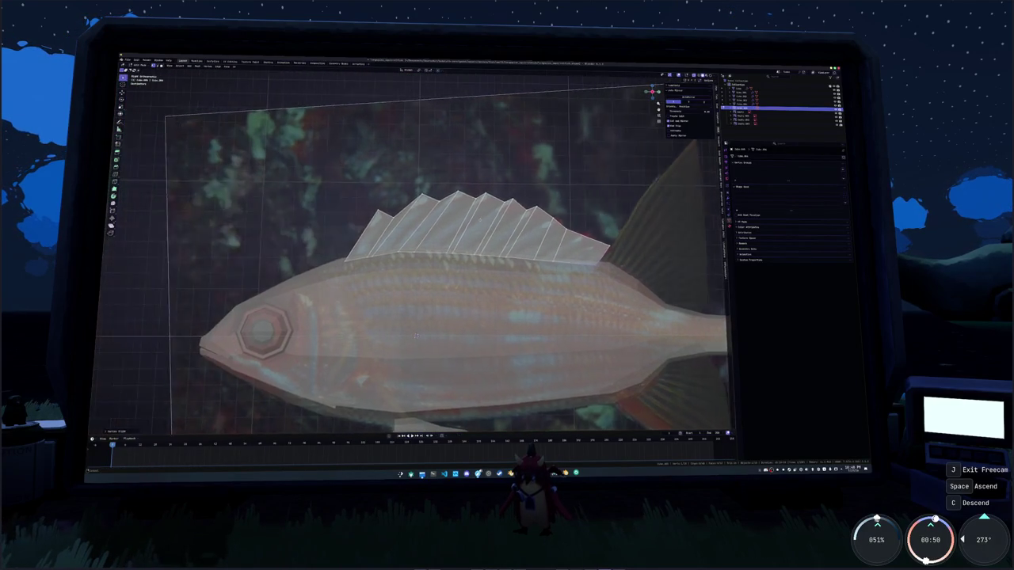
Separate the chosen flank faces of the fish body into a new object
key(alt+z)
scroll(448, 309, down, 3)
click(443, 295)
key(Tab)
key(alt+z)
scroll(465, 246, up, 2)
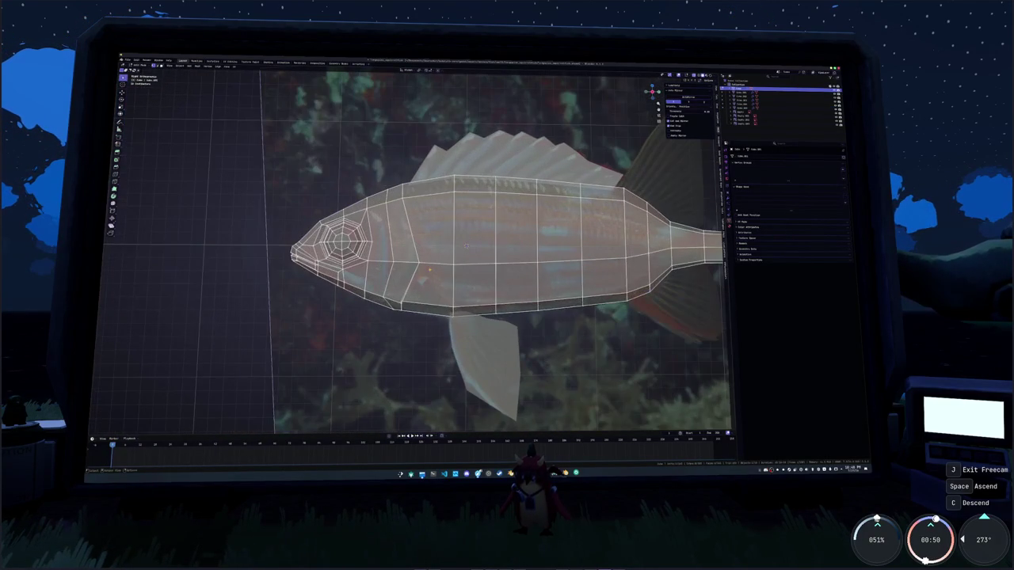
scroll(466, 245, up, 2)
shift+middle_drag(476, 313, 480, 233)
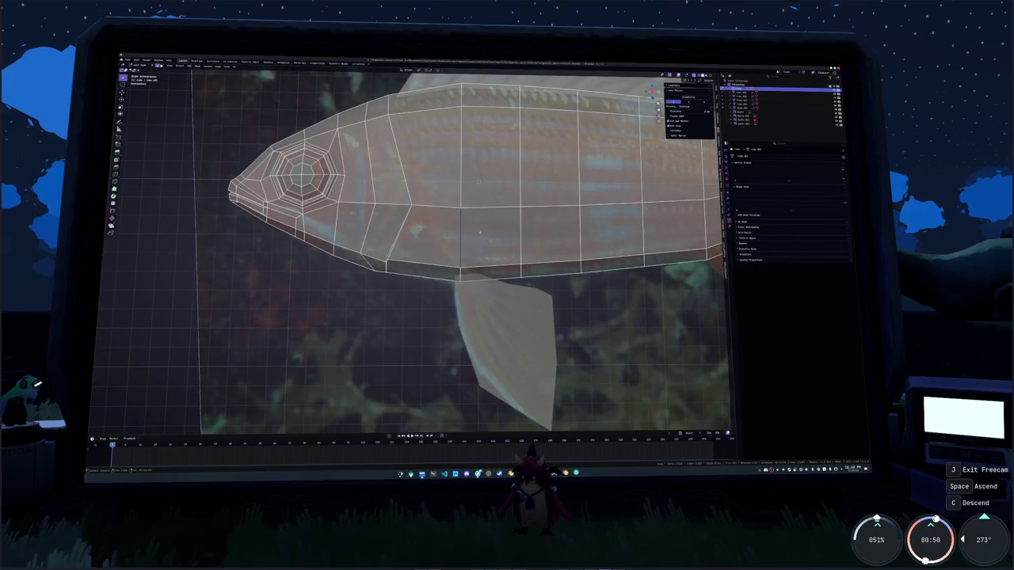
right_click(475, 232)
click(488, 231)
key(Tab)
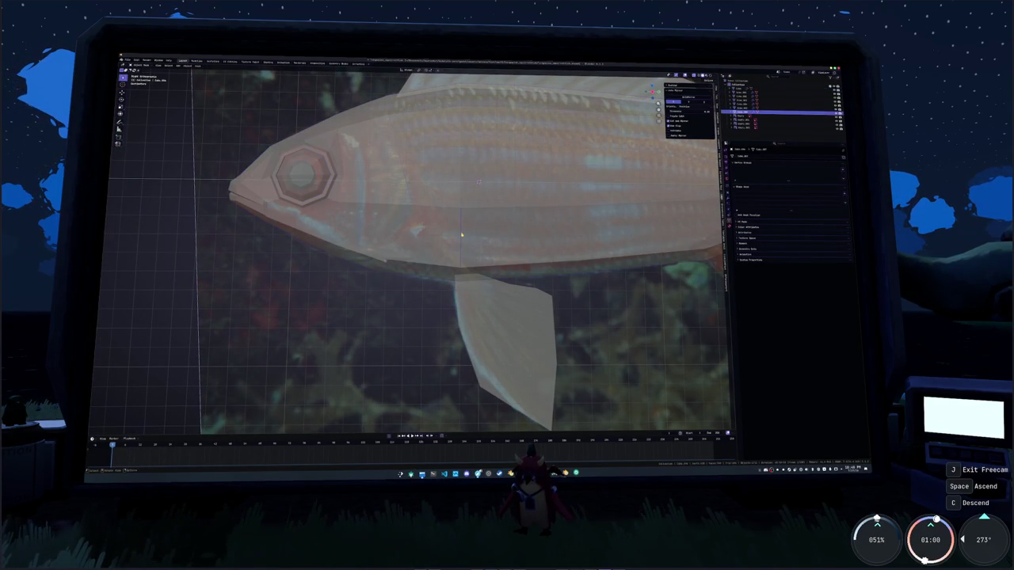
Scale the separated piece down into a small pectoral fin base behind the head
click(440, 229)
key(s)
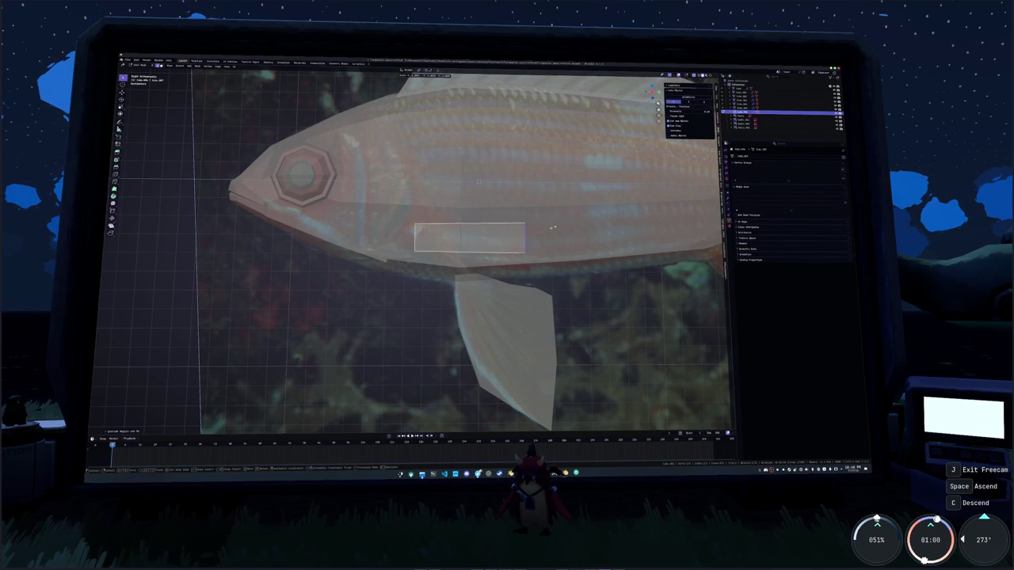
click(507, 230)
middle_drag(507, 231, 489, 235)
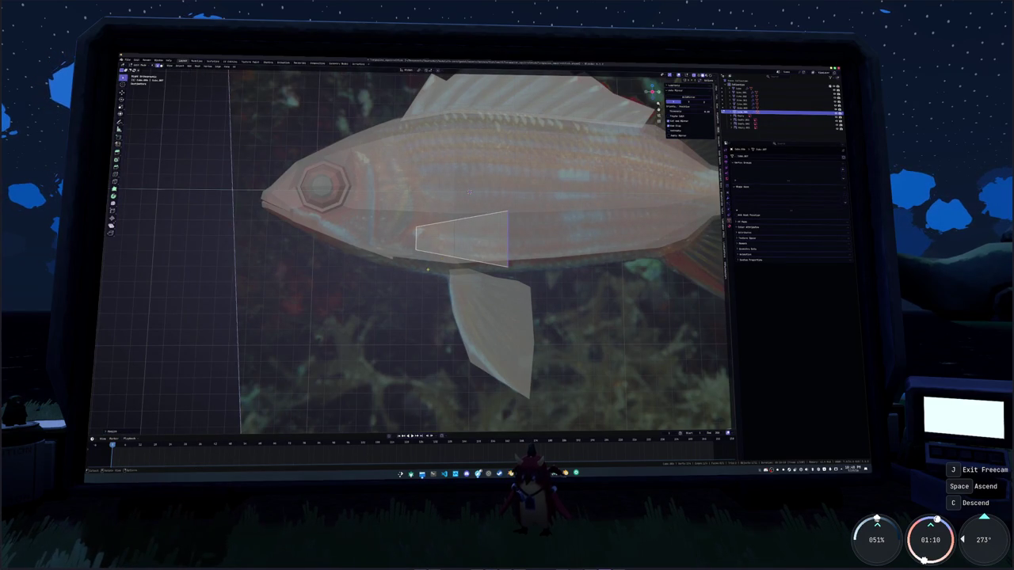
click(450, 260)
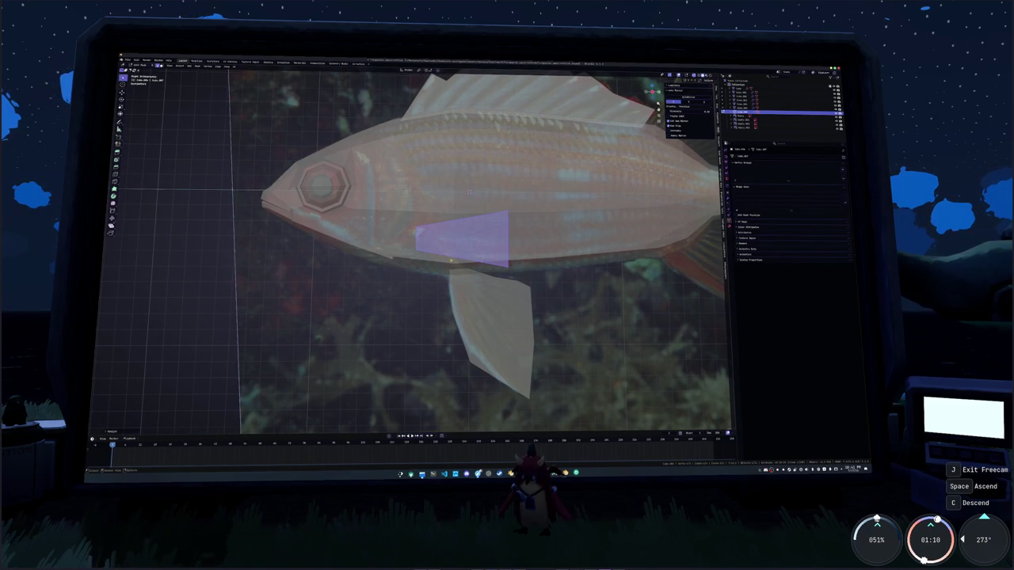
scroll(469, 191, up, 2)
scroll(490, 170, up, 2)
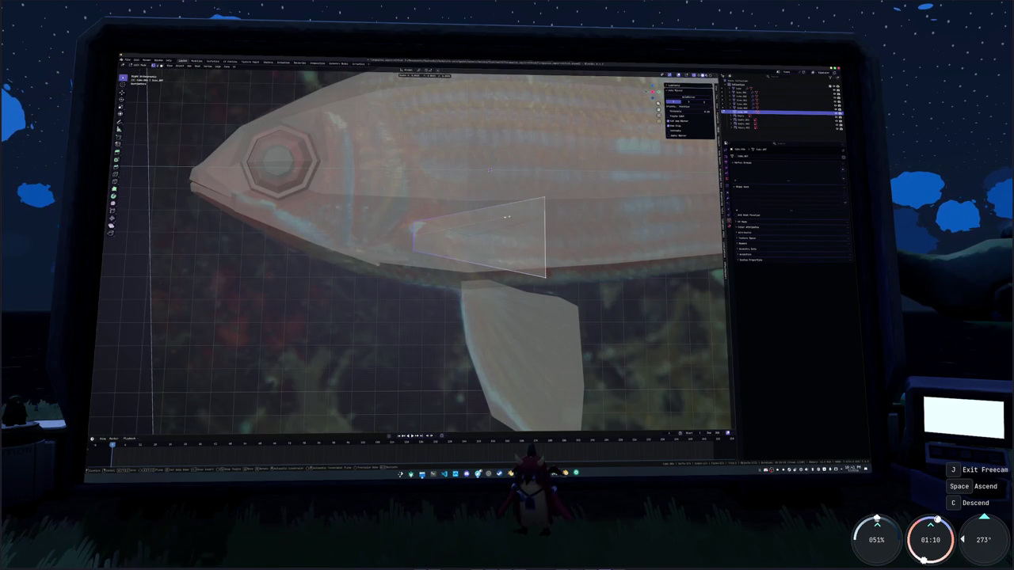
key(ctrl+z)
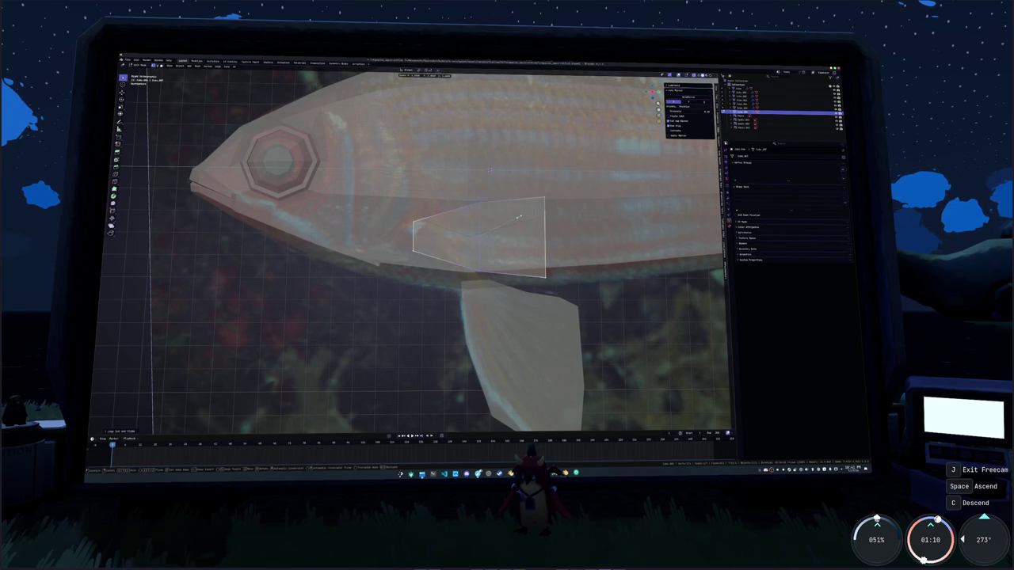
shift+middle_drag(491, 170, 421, 174)
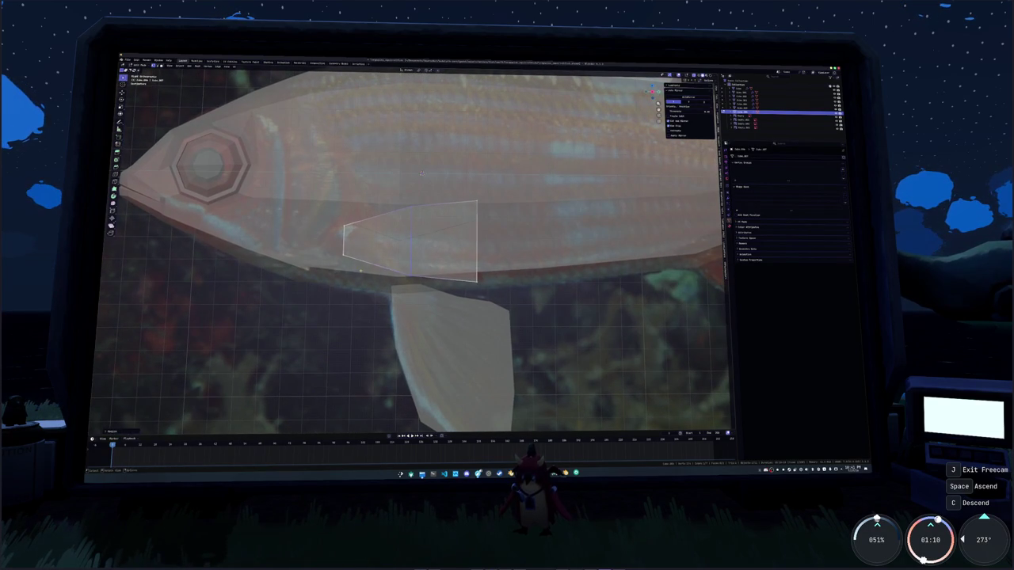
key(ctrl+z)
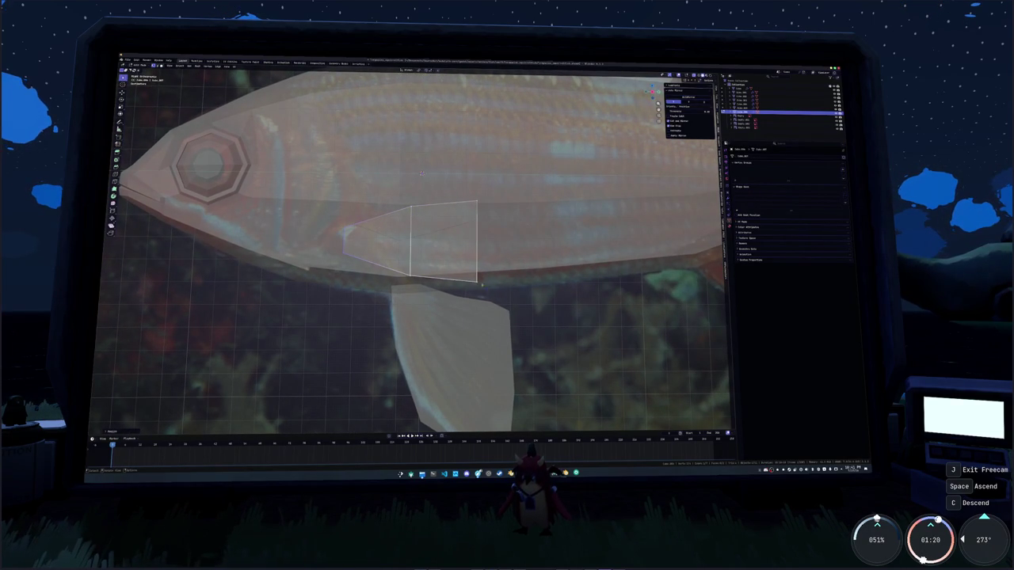
middle_drag(421, 174, 421, 183)
Extrude the fin's back edge into a second section and scale it down to taper
key(s)
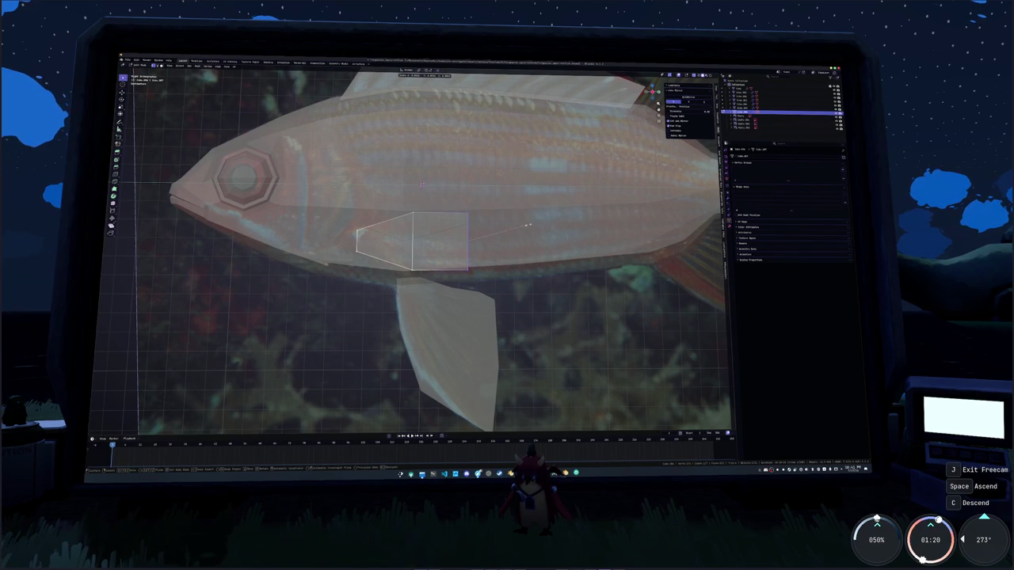
click(558, 224)
key(e)
click(539, 218)
key(s)
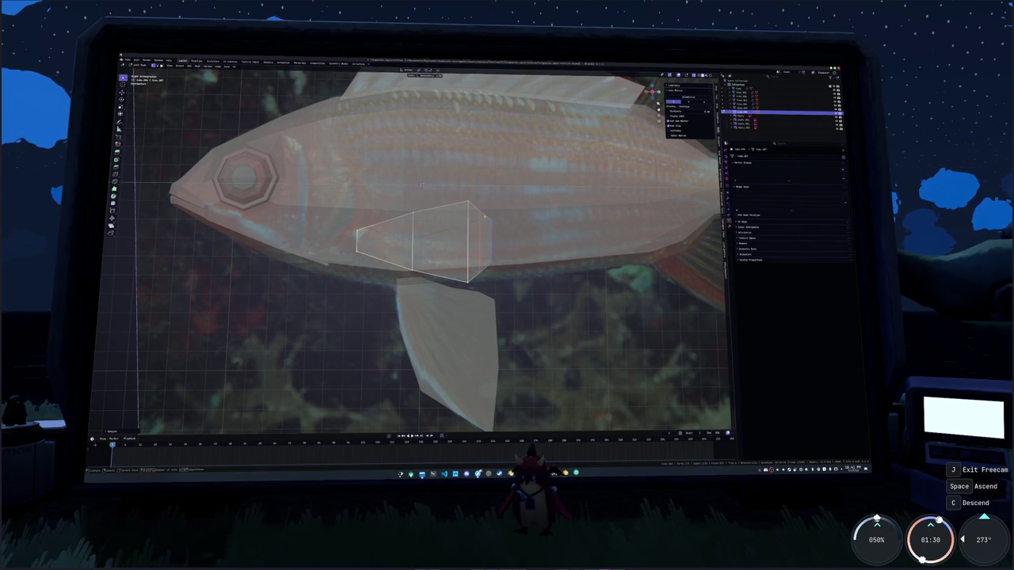
click(523, 210)
scroll(507, 212, down, 2)
In top view, move the pectoral fin slightly out from the body along X
scroll(499, 214, down, 3)
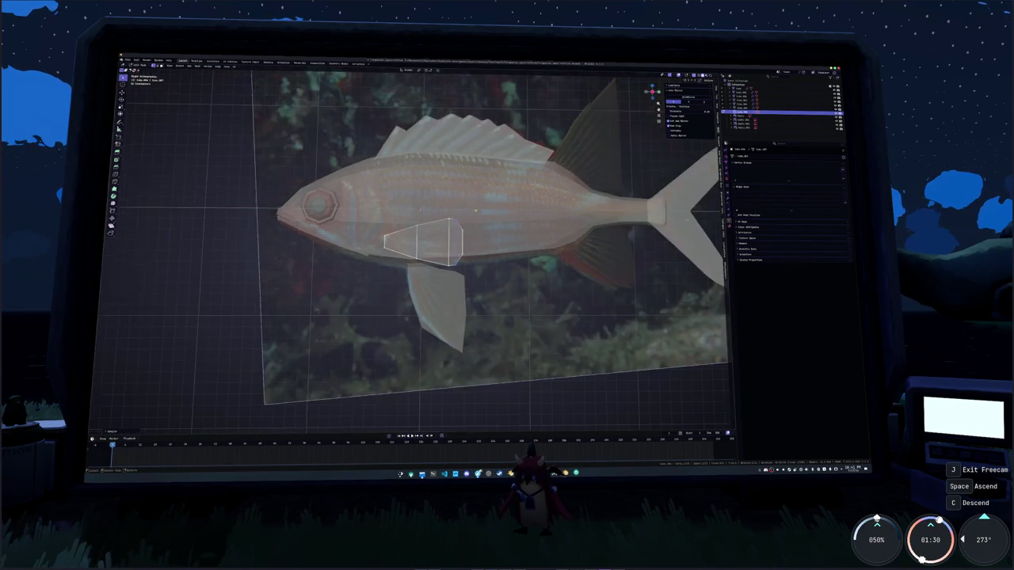
scroll(491, 214, down, 4)
scroll(478, 215, down, 2)
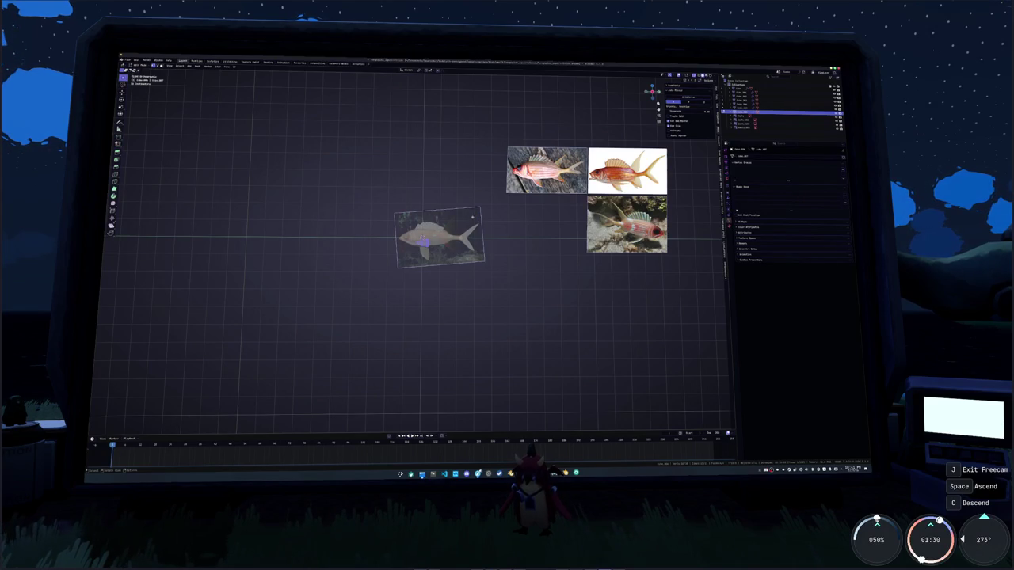
scroll(451, 221, up, 4)
key(KP_7)
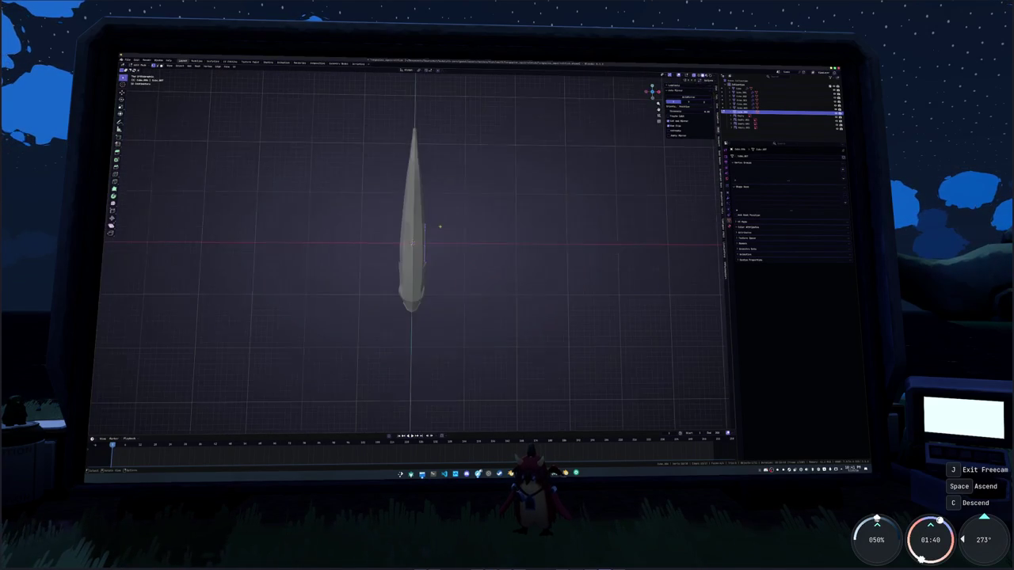
scroll(439, 228, up, 2)
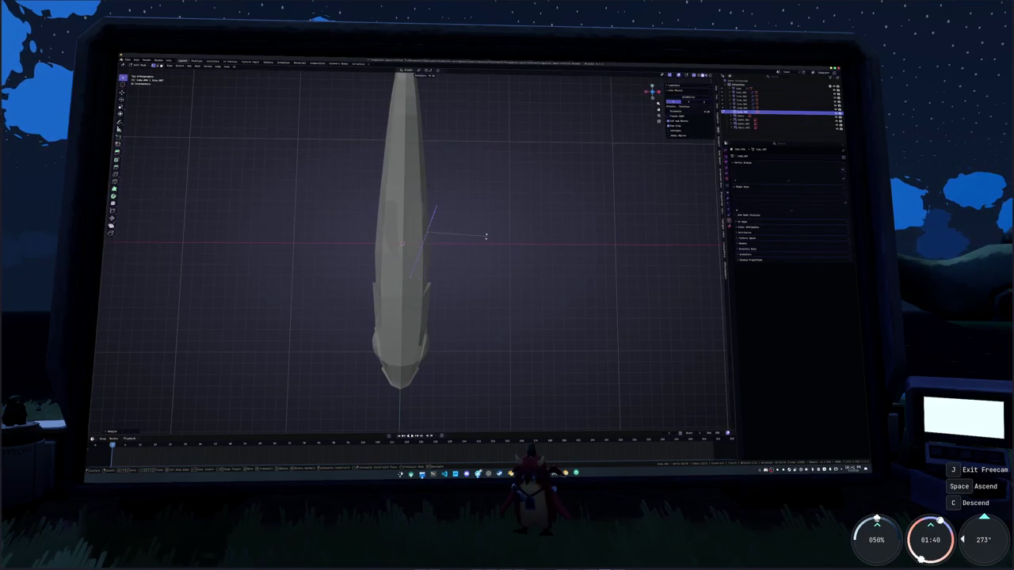
key(x)
key(x)
click(512, 255)
In side view, slide the pectoral fin along the X axis to its new position
key(KP_1)
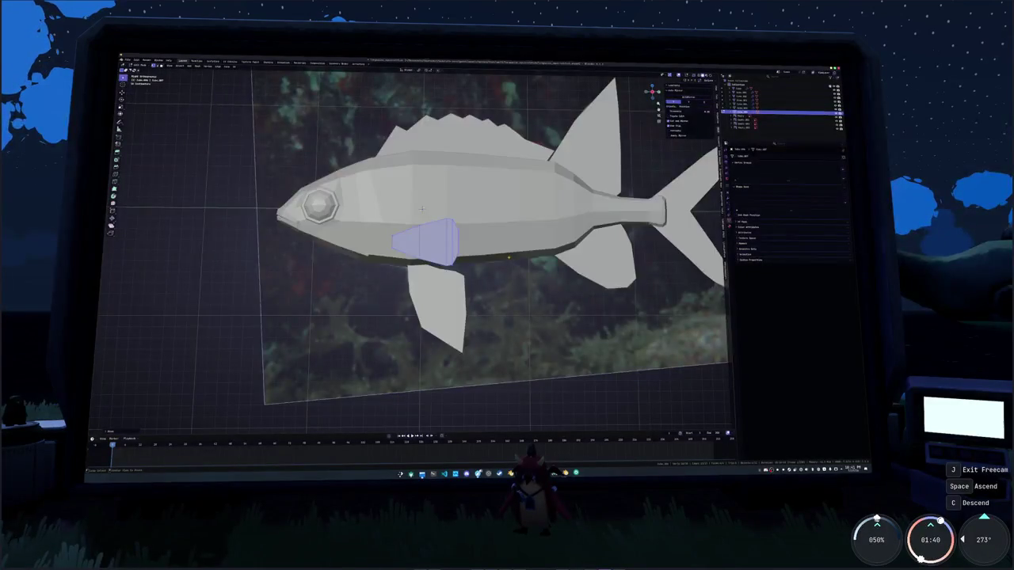
scroll(491, 249, up, 2)
middle_drag(491, 249, 452, 238)
key(g)
key(x)
click(402, 190)
scroll(402, 190, down, 3)
Discard two trial fin moves and apply Shade Smooth to the fish
mouse_move(402, 190)
middle_down()
mouse_move(445, 227)
mouse_move(447, 202)
mouse_move(445, 228)
mouse_move(533, 236)
middle_up()
key(g)
key(z)
right_click(446, 229)
key(g)
key(z)
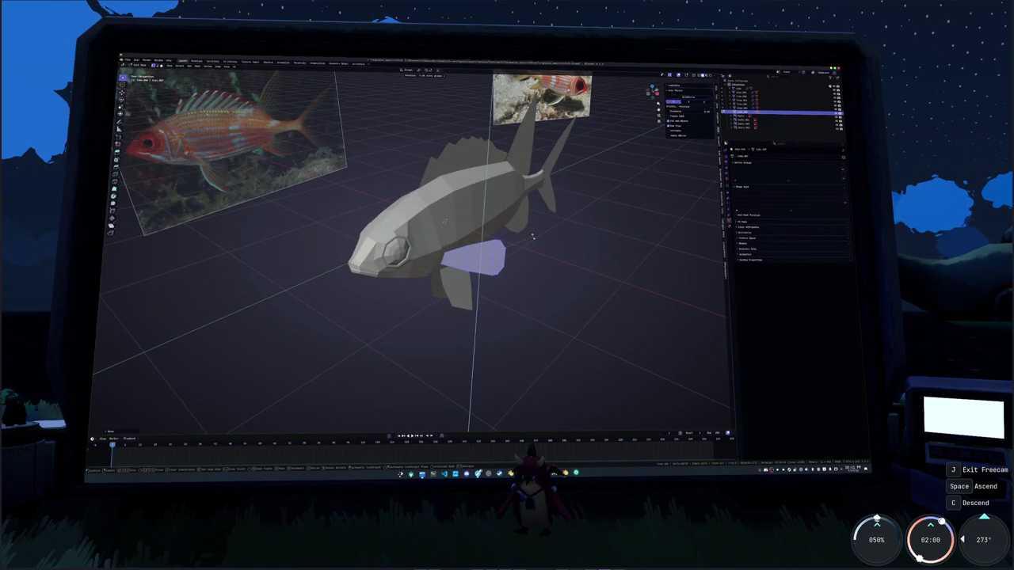
key(x)
right_click(533, 241)
mouse_move(533, 240)
middle_down()
mouse_move(451, 303)
mouse_move(380, 253)
middle_up()
right_click(381, 253)
click(397, 267)
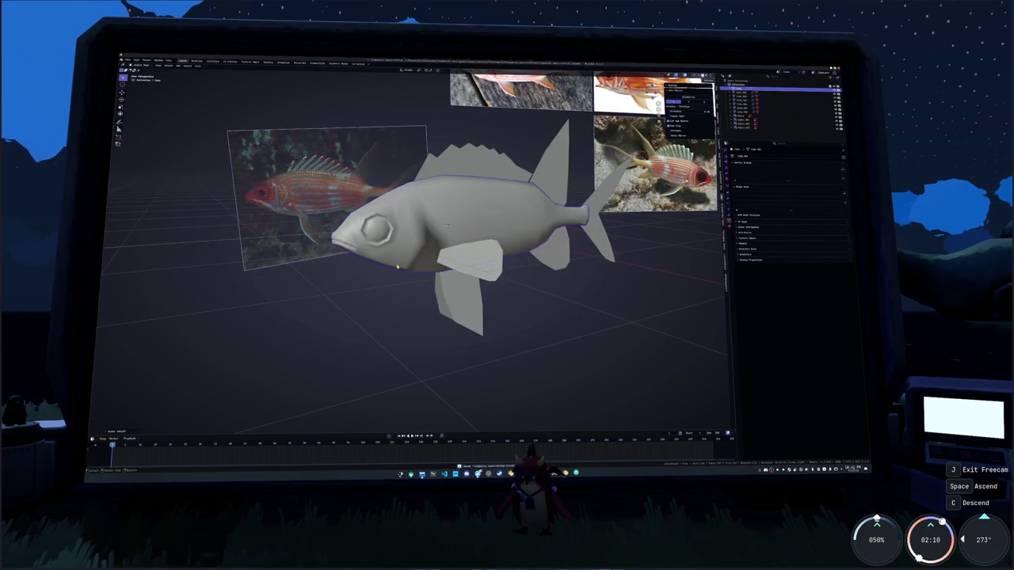
Mark the edge loop behind the fish head as sharp
key(Tab)
mouse_move(448, 226)
middle_down()
mouse_move(519, 180)
mouse_move(504, 161)
middle_up()
scroll(519, 180, up, 5)
scroll(505, 161, up, 3)
alt+click(418, 190)
mouse_move(417, 190)
middle_down()
mouse_move(580, 176)
mouse_move(405, 226)
middle_up()
scroll(581, 176, down, 3)
key(ctrl+e)
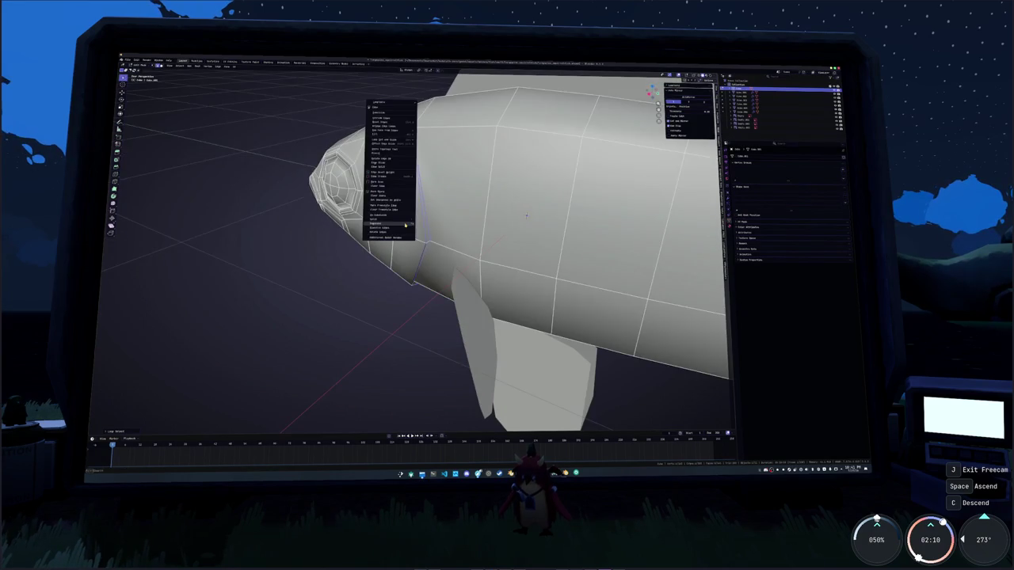
click(389, 192)
Mark a second set of selected head edges as sharp
mouse_move(389, 192)
middle_down()
mouse_move(385, 267)
mouse_move(510, 211)
mouse_move(434, 222)
middle_up()
scroll(386, 267, up, 3)
scroll(510, 212, up, 2)
scroll(511, 211, down, 2)
scroll(453, 221, up, 2)
key(ctrl+e)
click(453, 221)
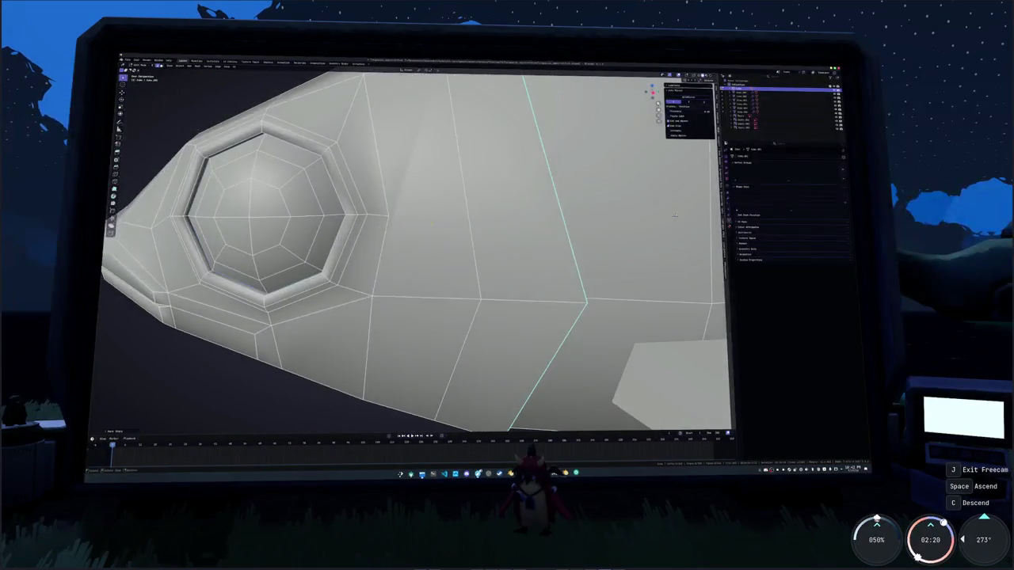
Mark the mouth line edges as sharp, then leave Edit Mode
mouse_move(652, 212)
middle_down()
mouse_move(515, 182)
mouse_move(430, 148)
mouse_move(456, 183)
middle_up()
scroll(455, 183, up, 1)
middle_drag(602, 228, 637, 187)
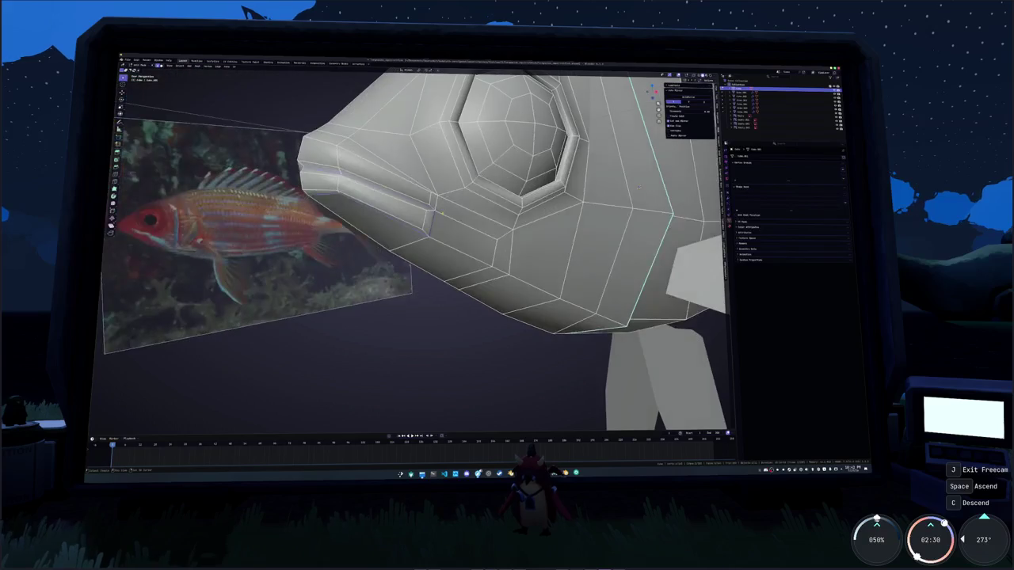
right_click(405, 171)
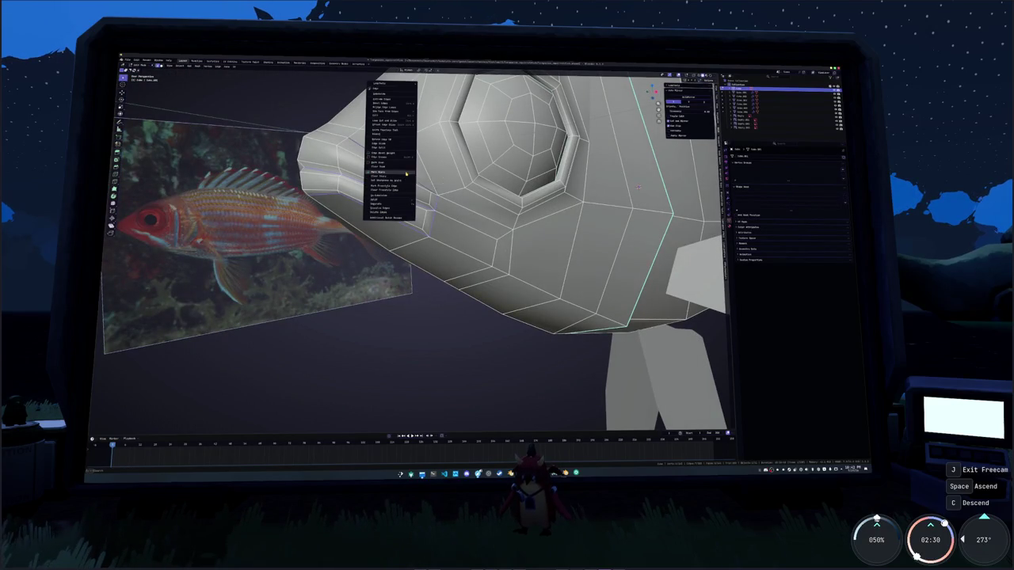
click(406, 172)
middle_drag(406, 172, 444, 162)
middle_drag(554, 233, 594, 231)
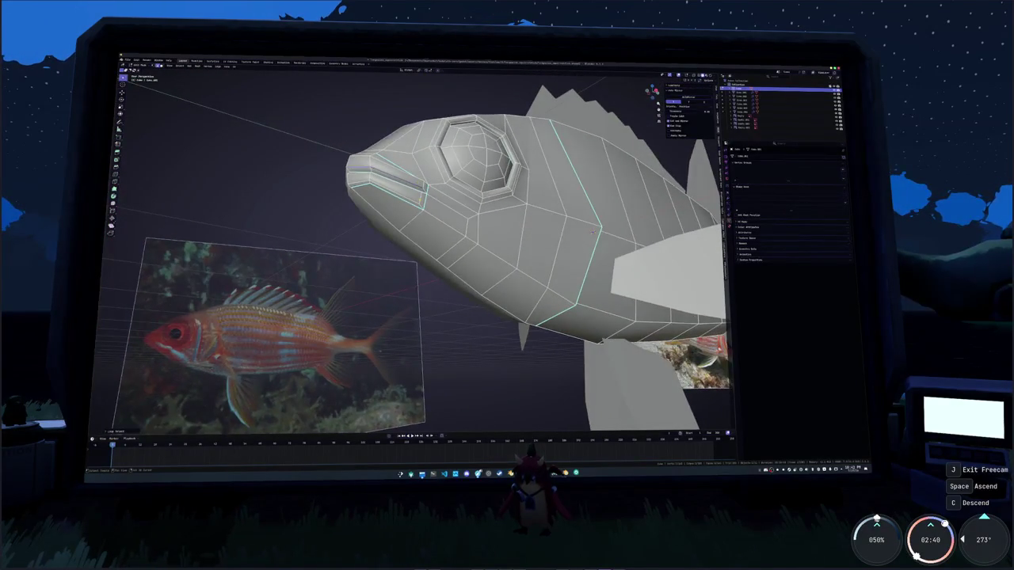
right_click(406, 167)
key(Tab)
Knife a diagonal edge cut from behind the eye down across the cheek
scroll(475, 198, up, 4)
mouse_move(555, 198)
middle_down()
mouse_move(705, 167)
mouse_move(602, 182)
middle_up()
scroll(554, 198, down, 2)
scroll(515, 214, down, 3)
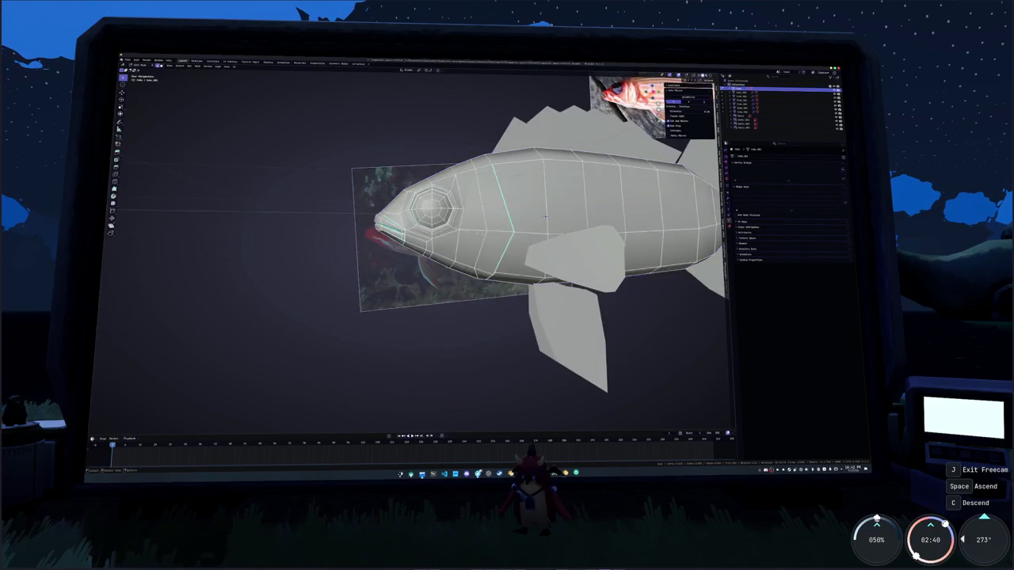
scroll(482, 231, down, 2)
middle_drag(483, 230, 586, 220)
key(Tab)
scroll(515, 225, up, 3)
scroll(555, 222, up, 3)
middle_drag(411, 235, 417, 224)
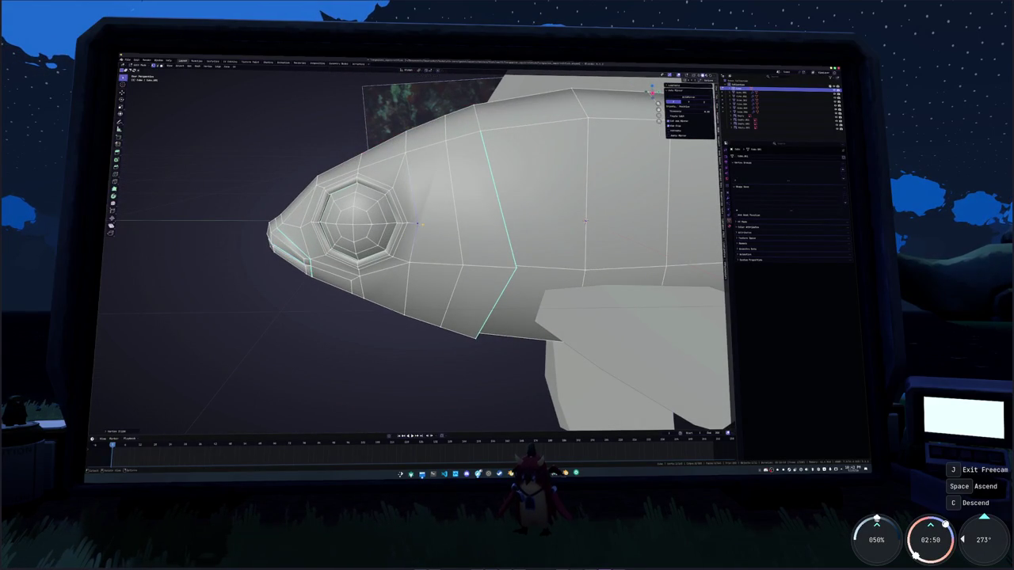
scroll(417, 225, up, 2)
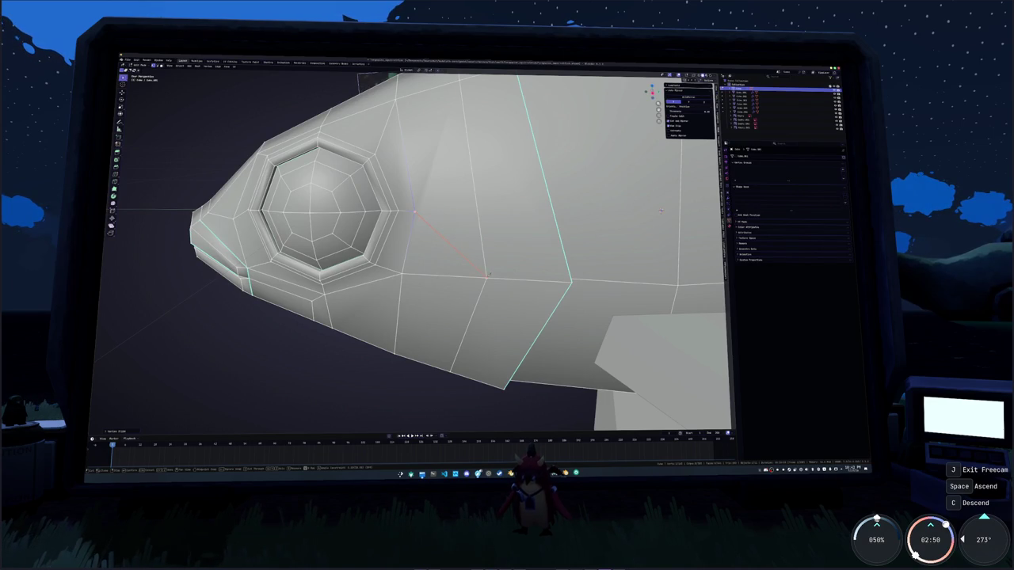
key(Return)
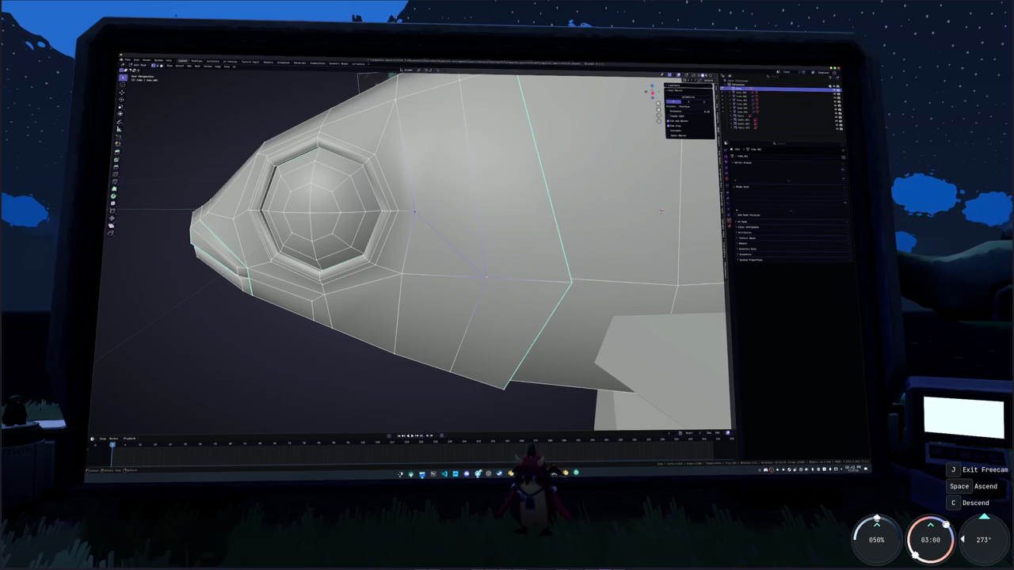
scroll(661, 211, down, 5)
middle_drag(661, 212, 514, 229)
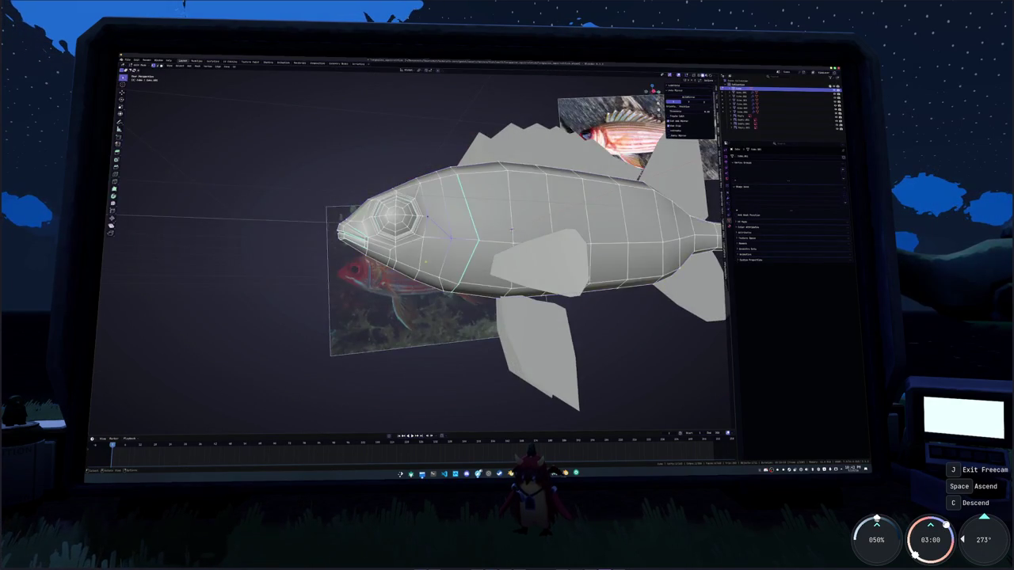
Edge-slide the new cut near the eye and exit Edit Mode
key(g)
key(g)
key(Return)
key(Tab)
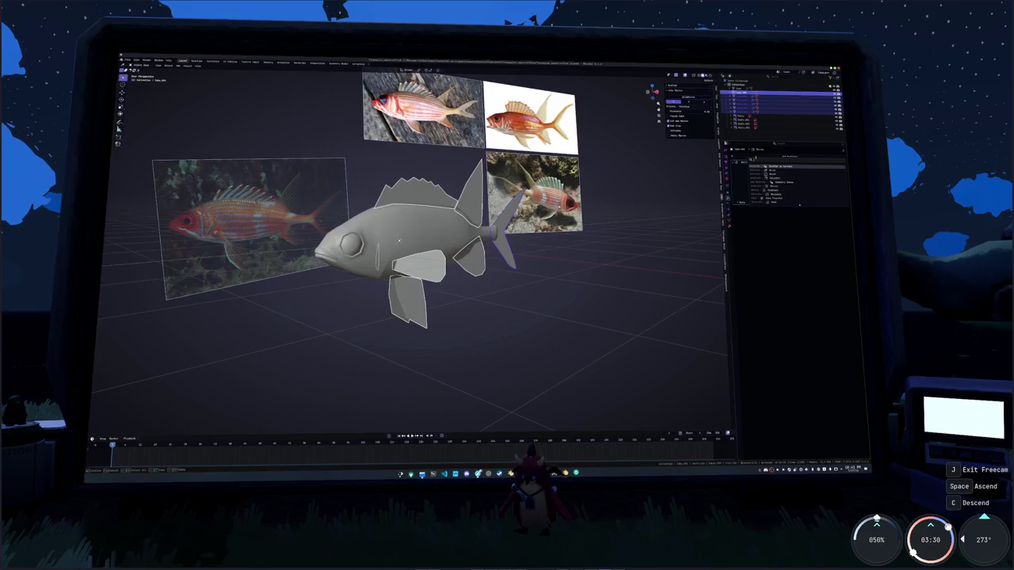
Add a Solidify modifier to the fins, apply their transforms, and tune thickness and offset
click(764, 183)
scroll(399, 240, up, 2)
key(ctrl+a)
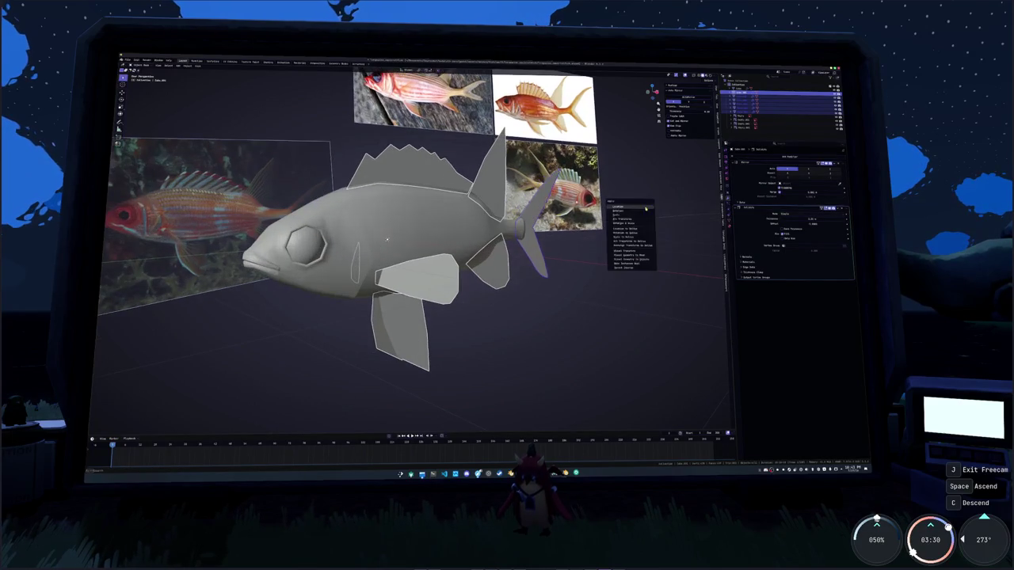
click(630, 214)
scroll(635, 228, up, 4)
middle_drag(374, 259, 385, 306)
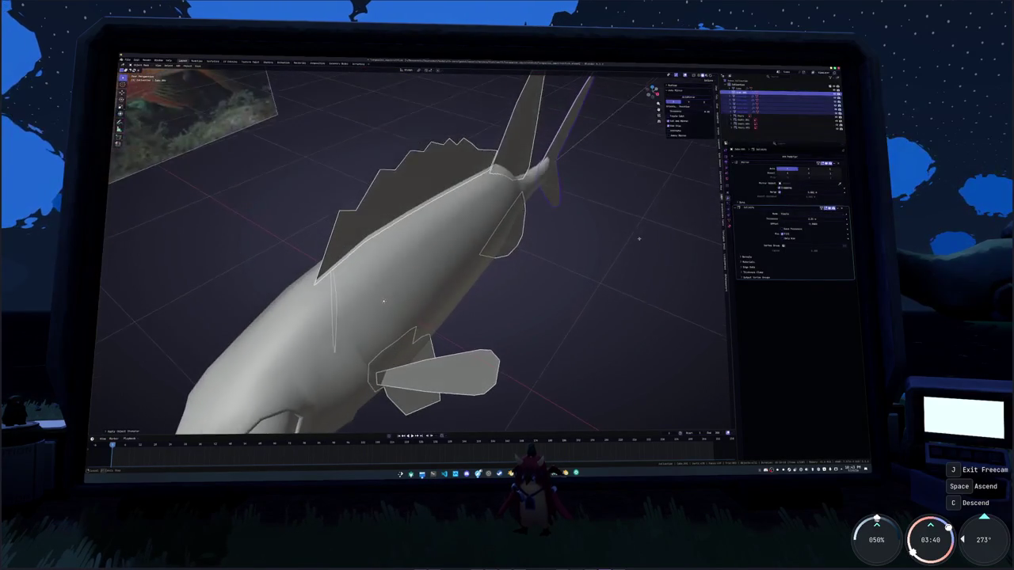
mouse_move(785, 225)
mouse_down()
mouse_move(811, 225)
mouse_move(751, 226)
mouse_up()
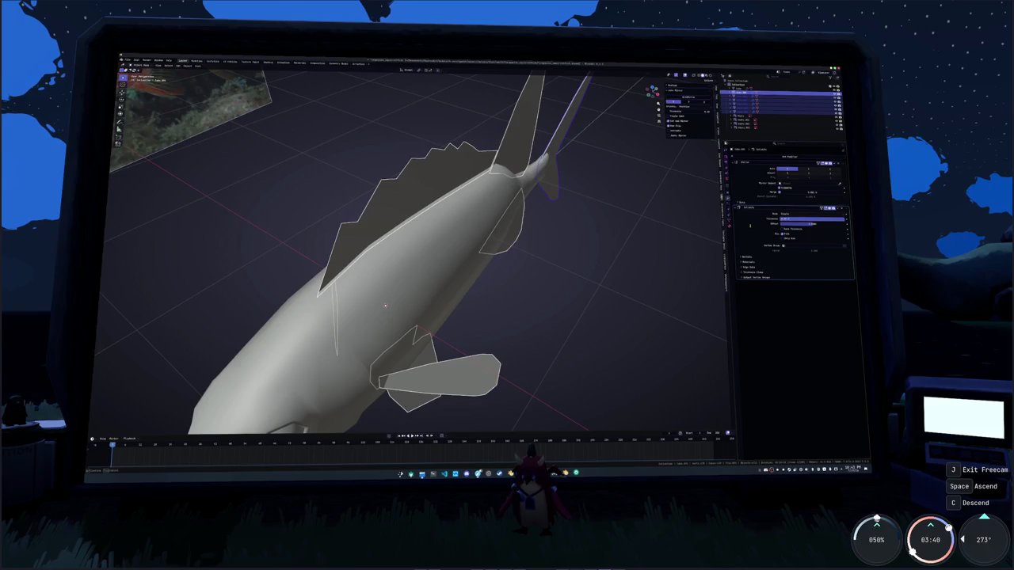
key(Return)
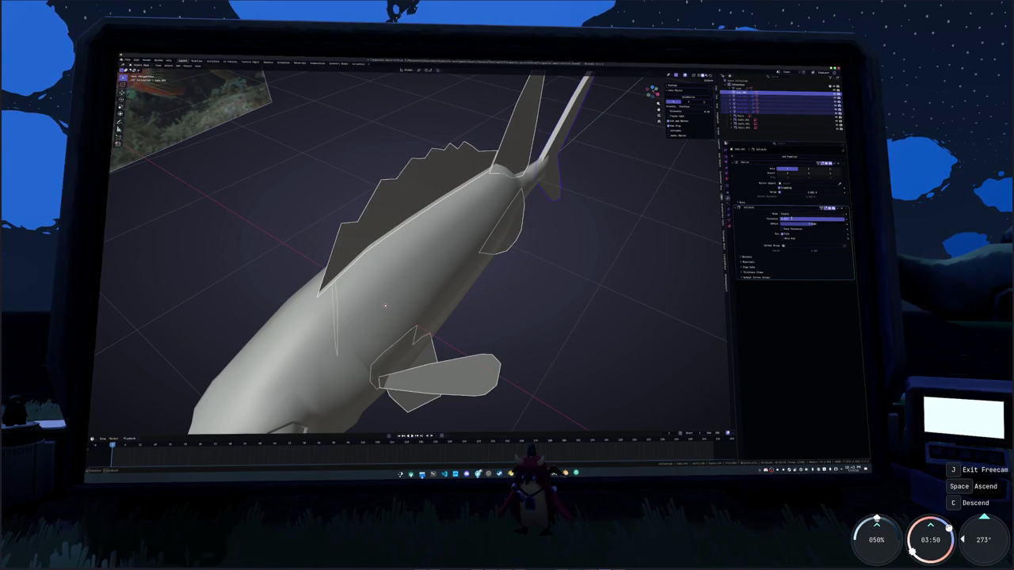
mouse_move(385, 306)
middle_down()
mouse_move(586, 276)
mouse_move(538, 242)
middle_up()
click(838, 208)
Copy the Solidify modifier to all selected fins and convert them to mesh, baking the thickness
click(828, 221)
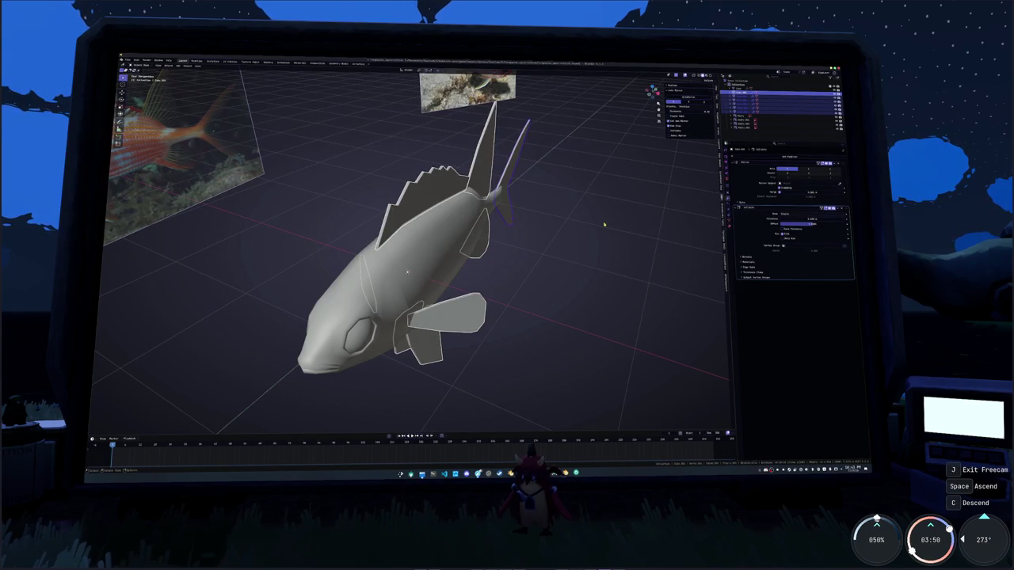
right_click(604, 225)
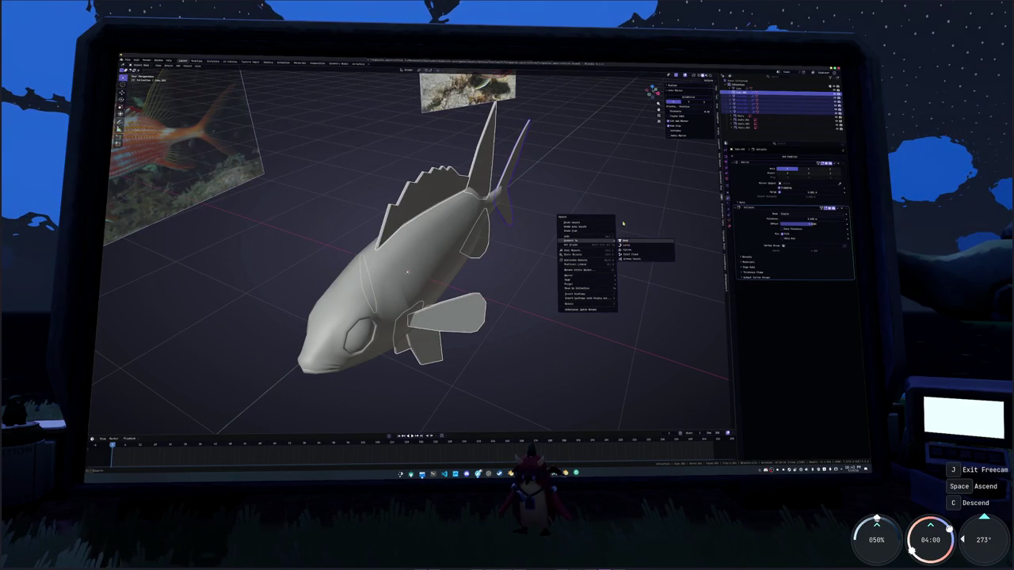
click(625, 240)
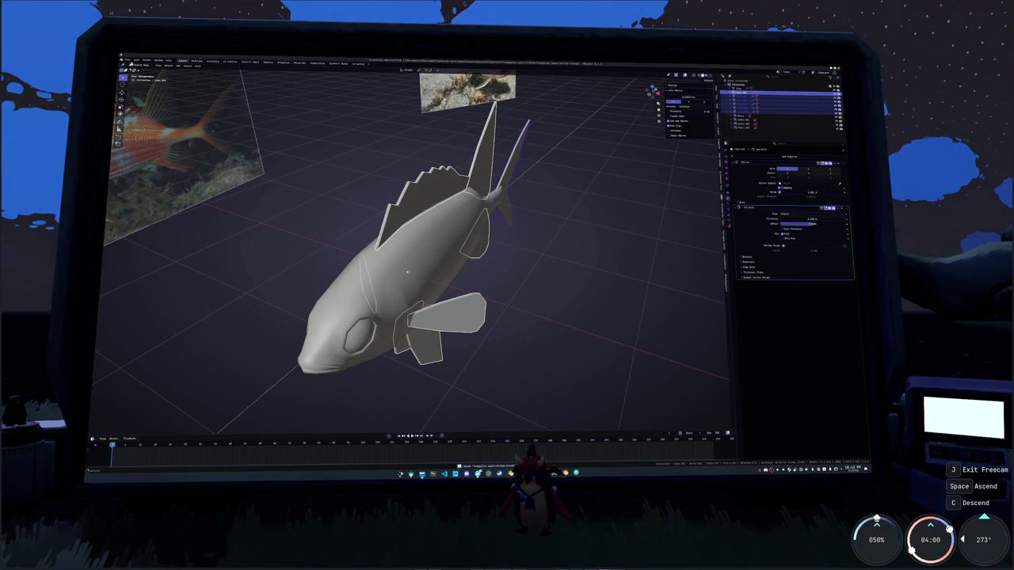
right_click(568, 206)
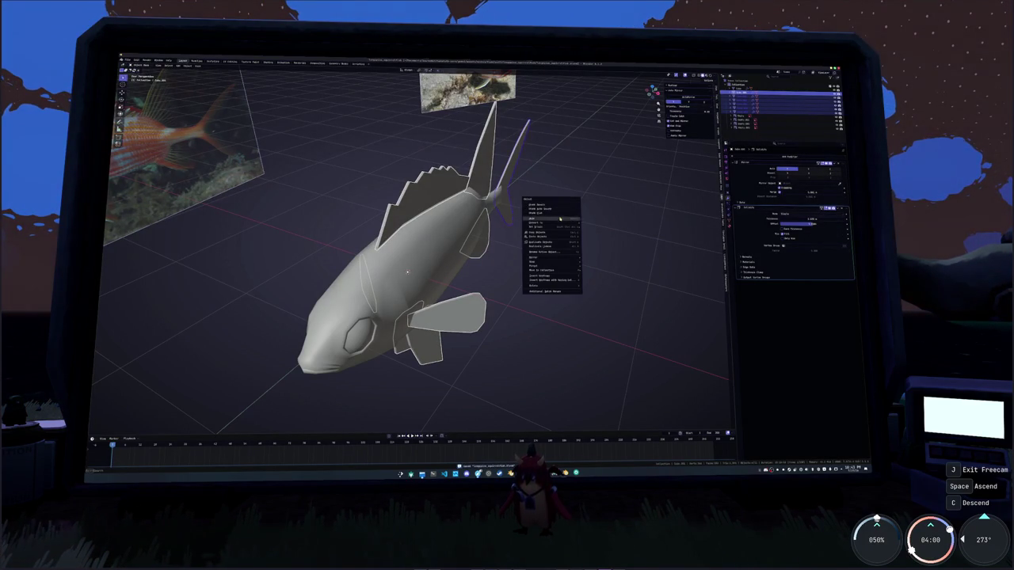
mouse_move(543, 223)
click(593, 225)
scroll(593, 226, up, 2)
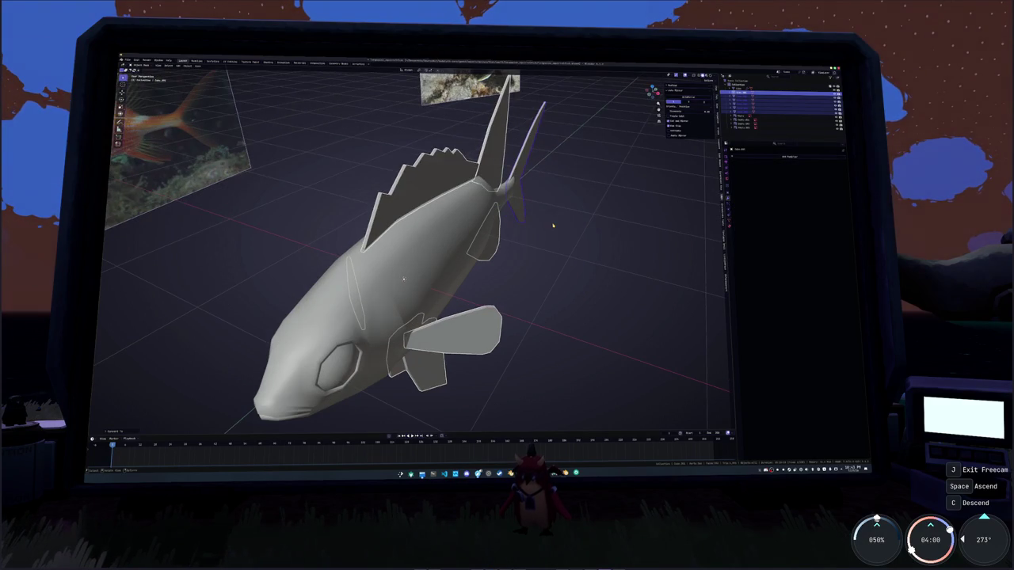
Join the converted fins into a single fin object
key(ctrl+j)
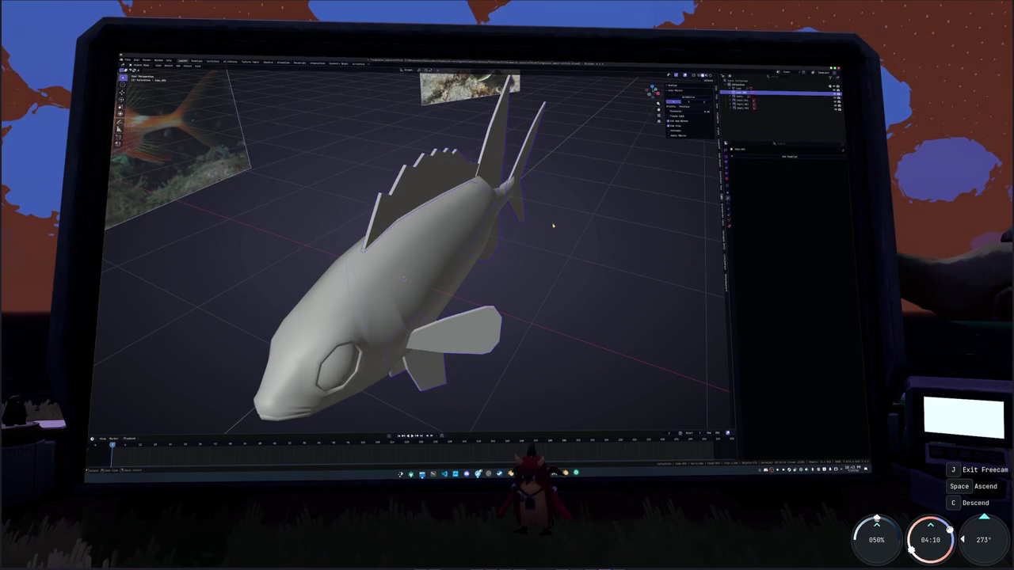
right_click(568, 208)
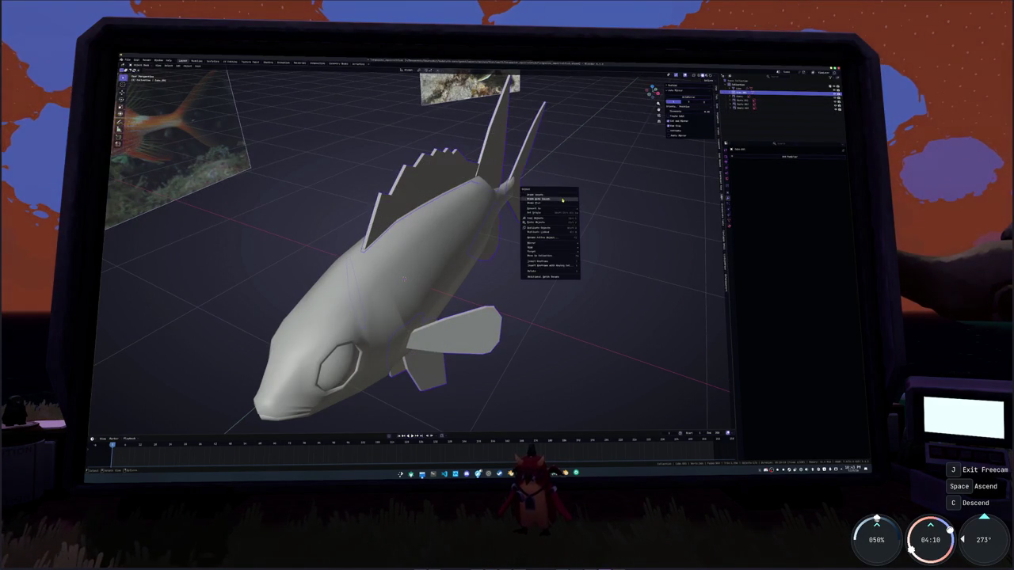
click(547, 198)
In Edit Mode on the joined fins, clear the selection and apply merge and edge operations
key(Tab)
key(alt+a)
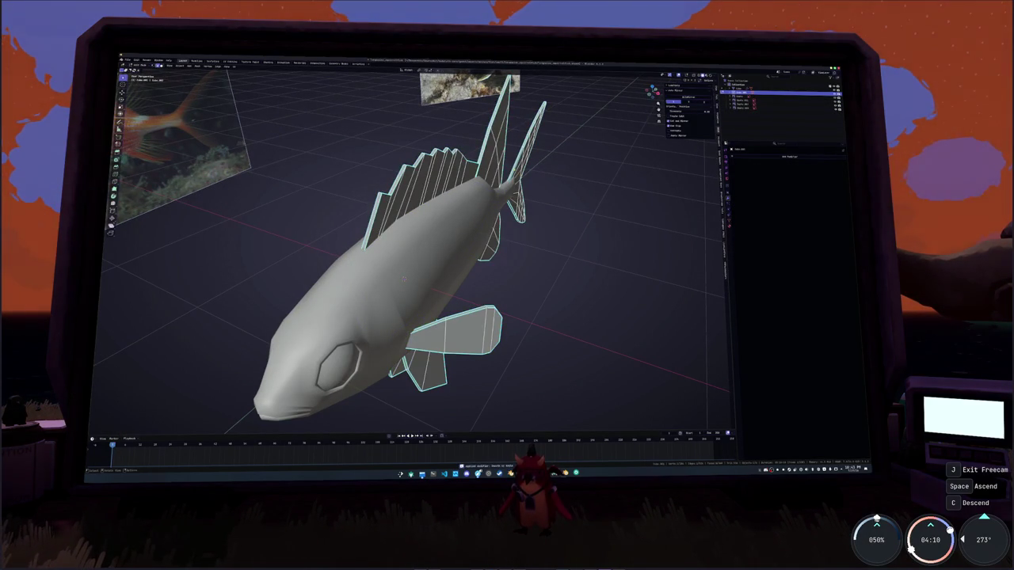
key(m)
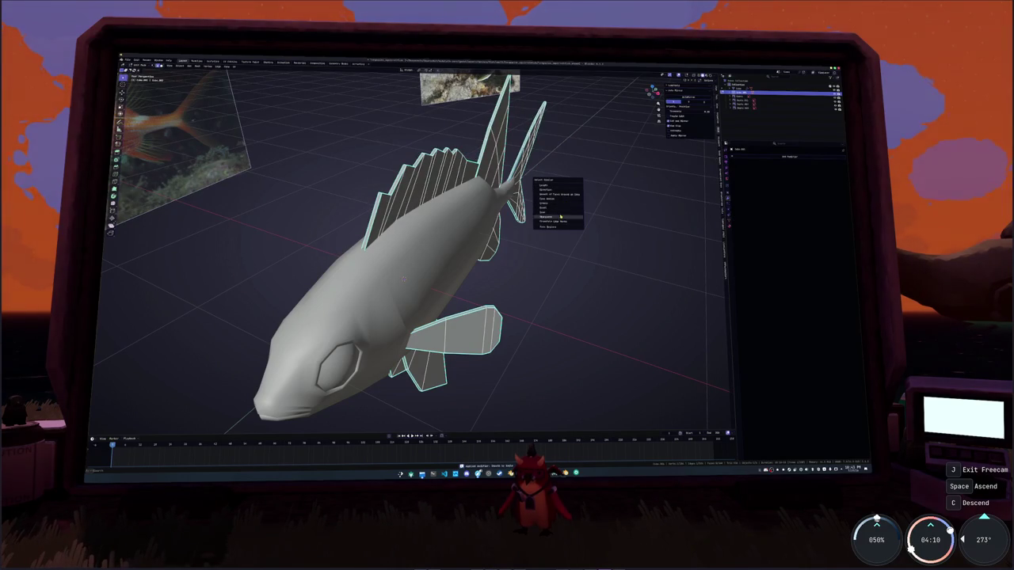
click(562, 210)
right_click(547, 202)
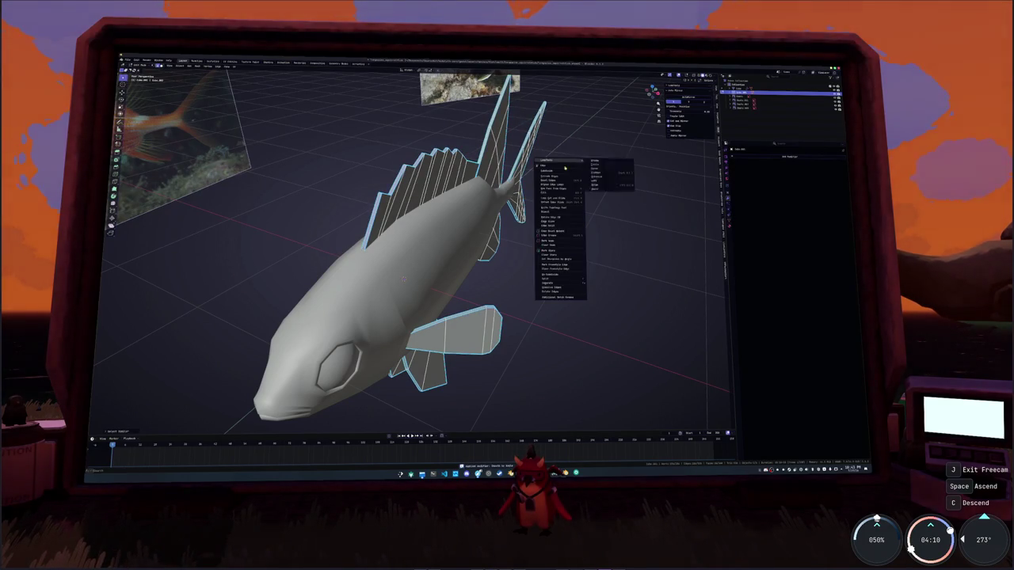
click(558, 238)
middle_drag(559, 237, 546, 226)
Select all the fin faces and switch through the workspaces to UV Editing
key(a)
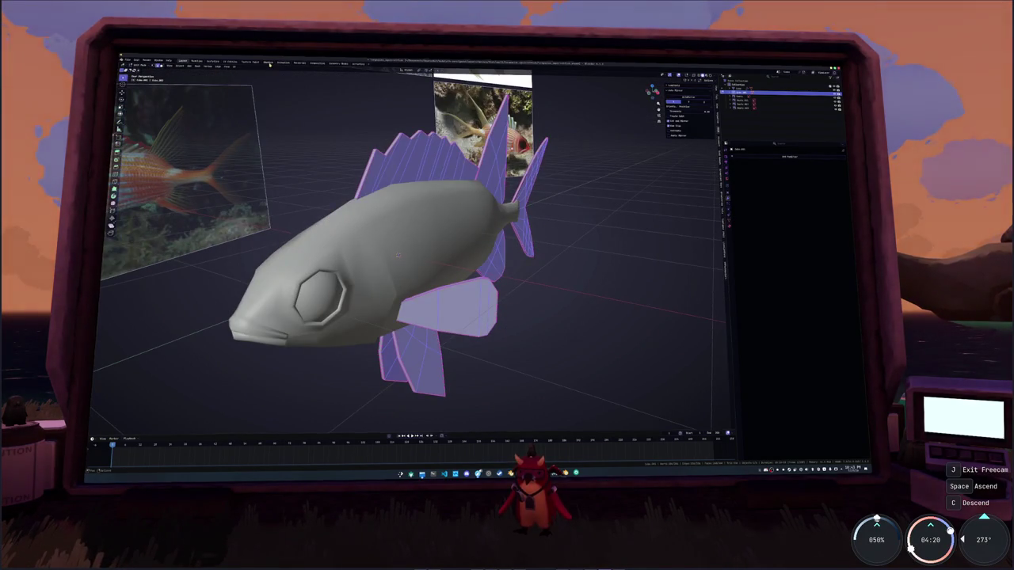
click(270, 64)
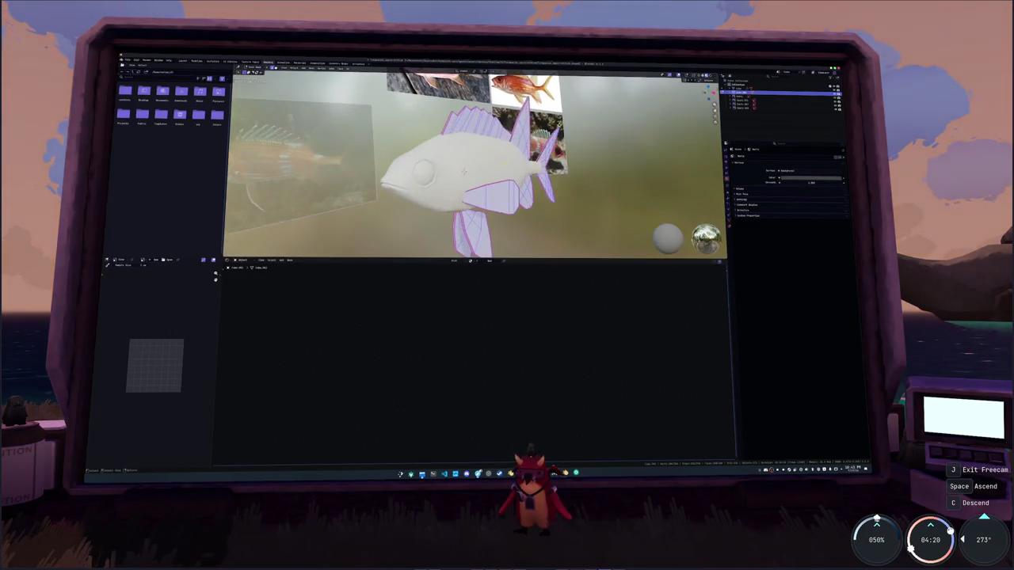
click(283, 62)
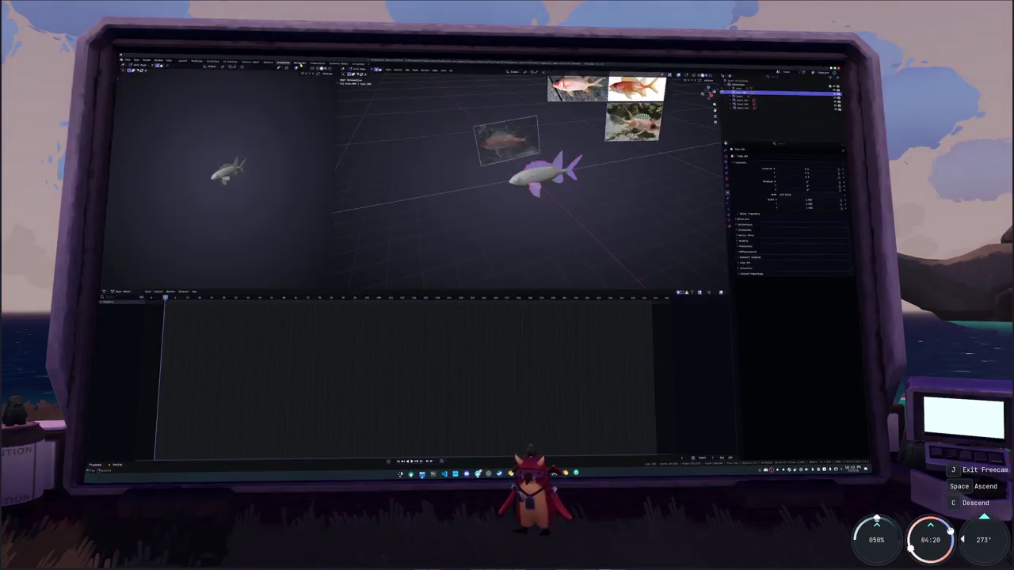
click(299, 62)
click(250, 63)
click(268, 63)
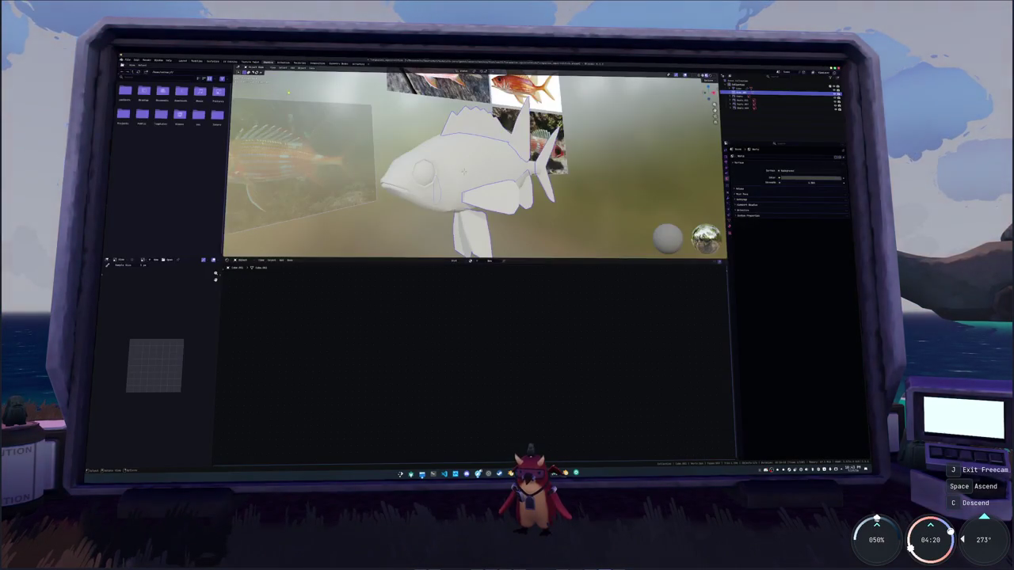
click(230, 62)
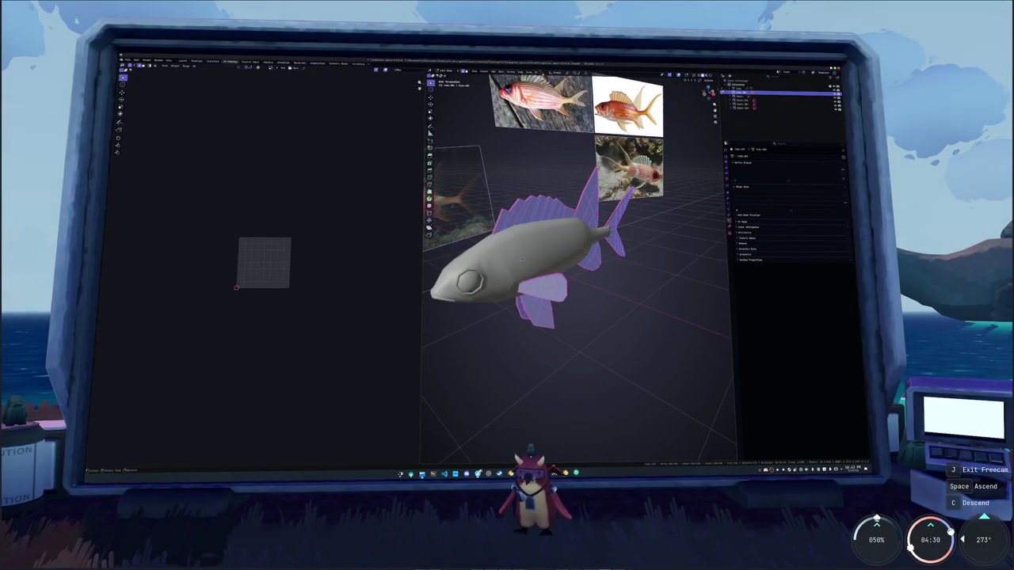
Unwrap the fish mesh's UVs and mark the edge loop behind the head as a seam
click(542, 71)
click(547, 77)
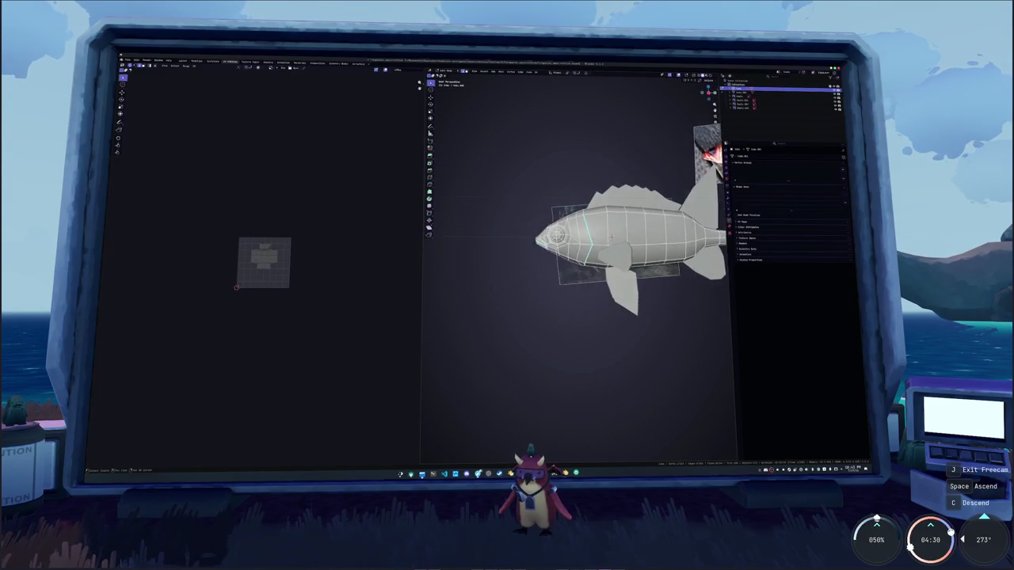
scroll(611, 225, up, 5)
middle_drag(610, 225, 512, 252)
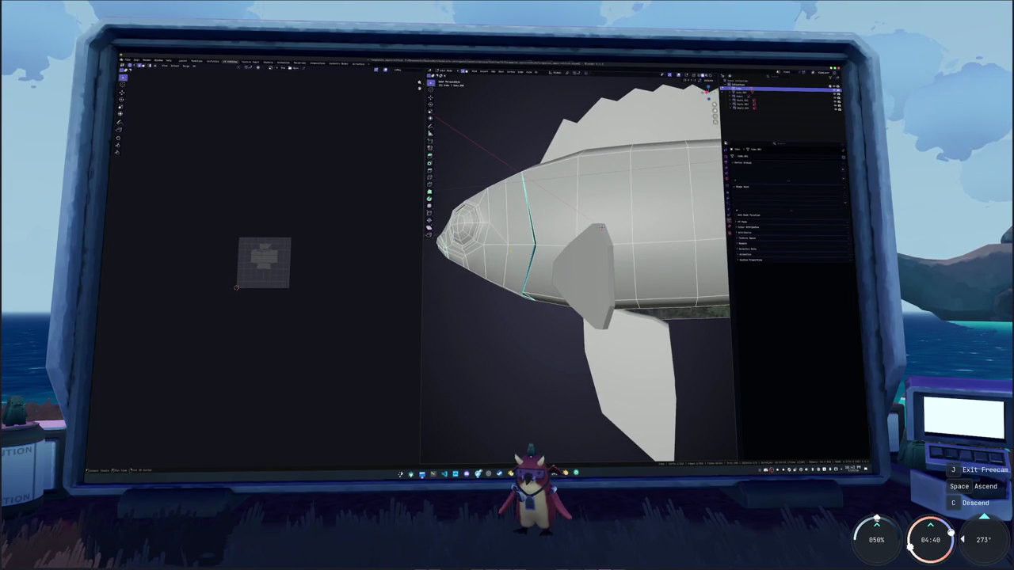
right_click(512, 253)
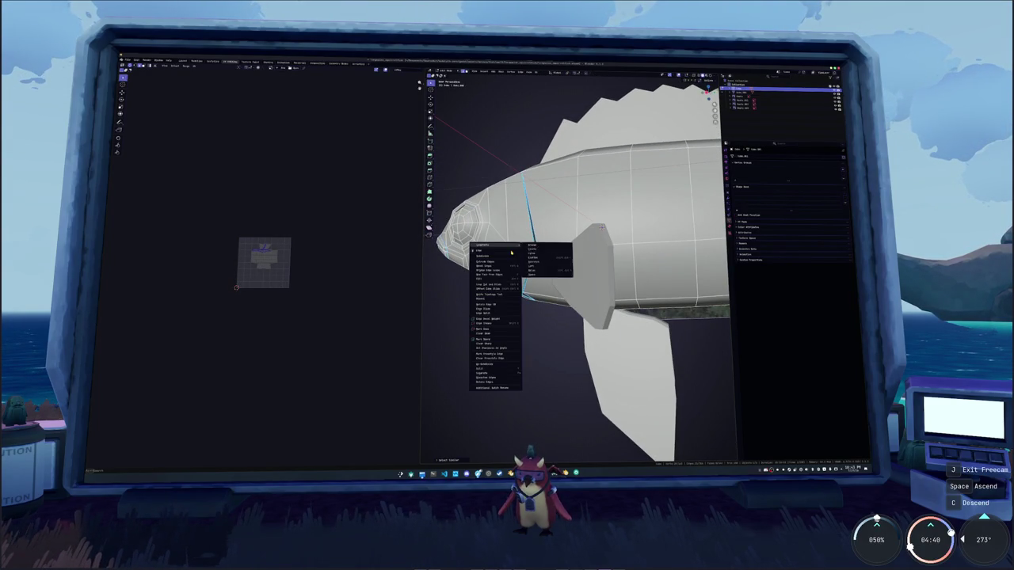
click(492, 329)
Inspect the fish head from several angles, then switch to the Steam window
scroll(491, 329, up, 5)
scroll(484, 254, down, 4)
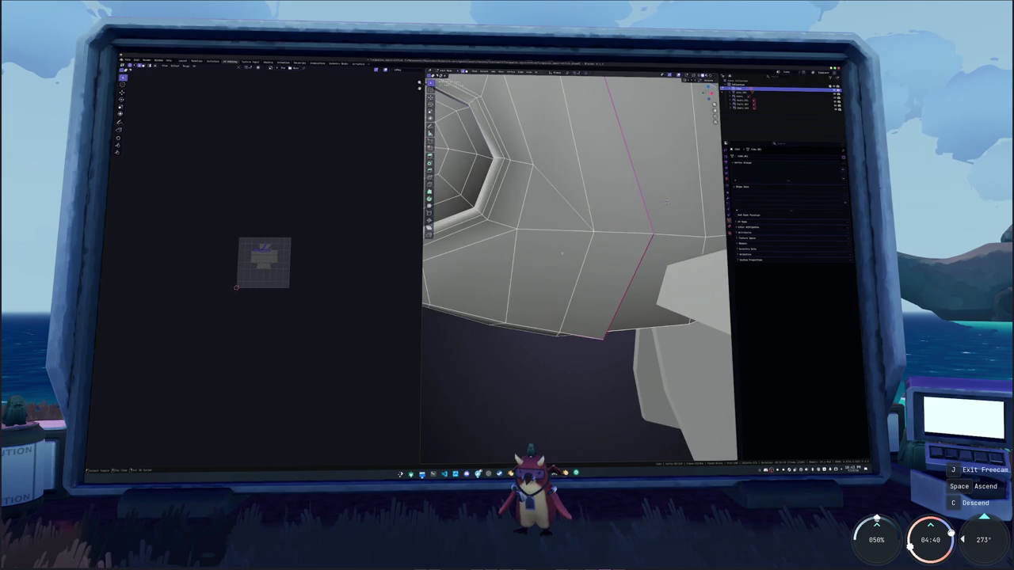
middle_drag(484, 253, 484, 253)
scroll(578, 262, down, 2)
mouse_move(578, 262)
middle_down()
mouse_move(539, 230)
mouse_move(716, 230)
mouse_move(697, 253)
mouse_move(634, 222)
mouse_move(554, 139)
mouse_move(586, 174)
middle_up()
scroll(539, 229, down, 2)
right_click(555, 139)
mouse_move(538, 357)
middle_down()
mouse_move(563, 324)
mouse_move(586, 346)
mouse_move(639, 204)
mouse_move(635, 234)
mouse_move(611, 234)
mouse_move(511, 389)
middle_up()
right_click(554, 127)
click(489, 473)
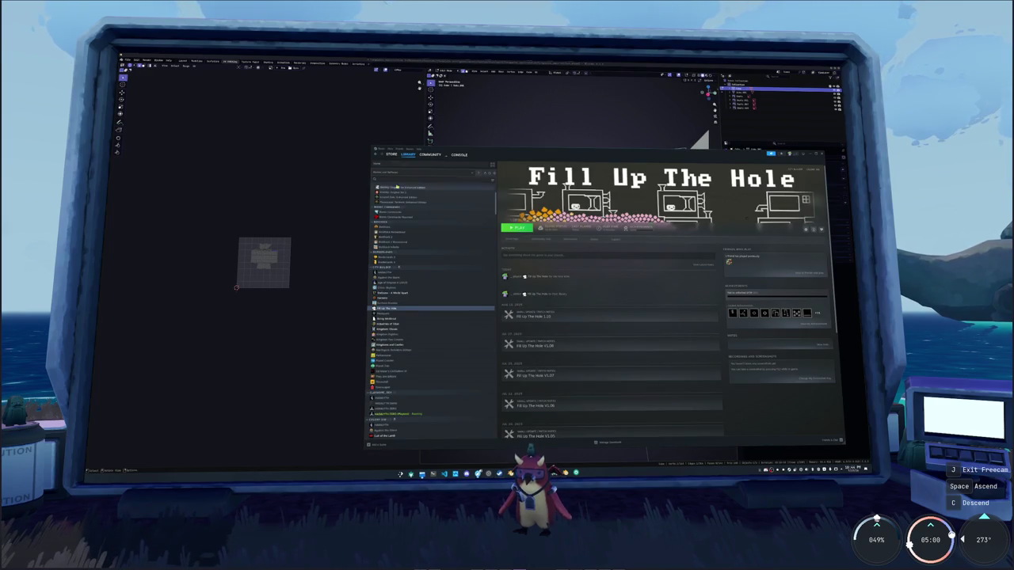
Search the Steam library for 'tree' and open the Titanfall 2 page
click(419, 164)
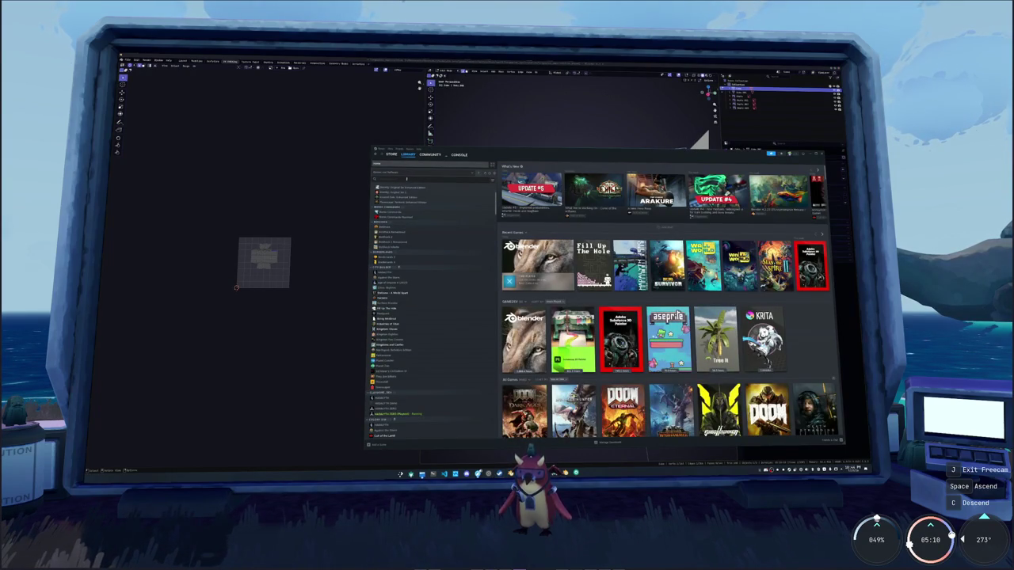
text(tree)
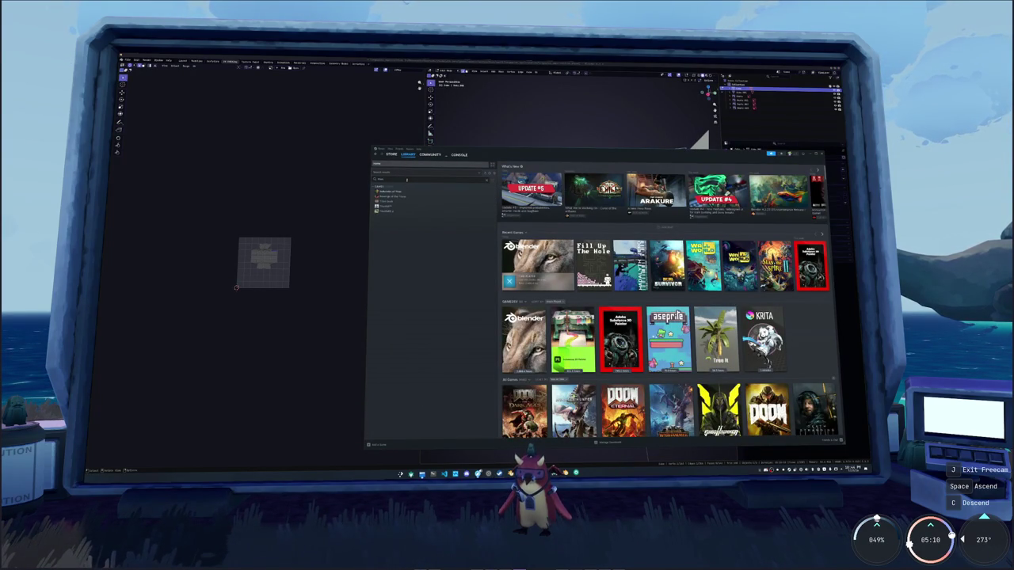
click(388, 211)
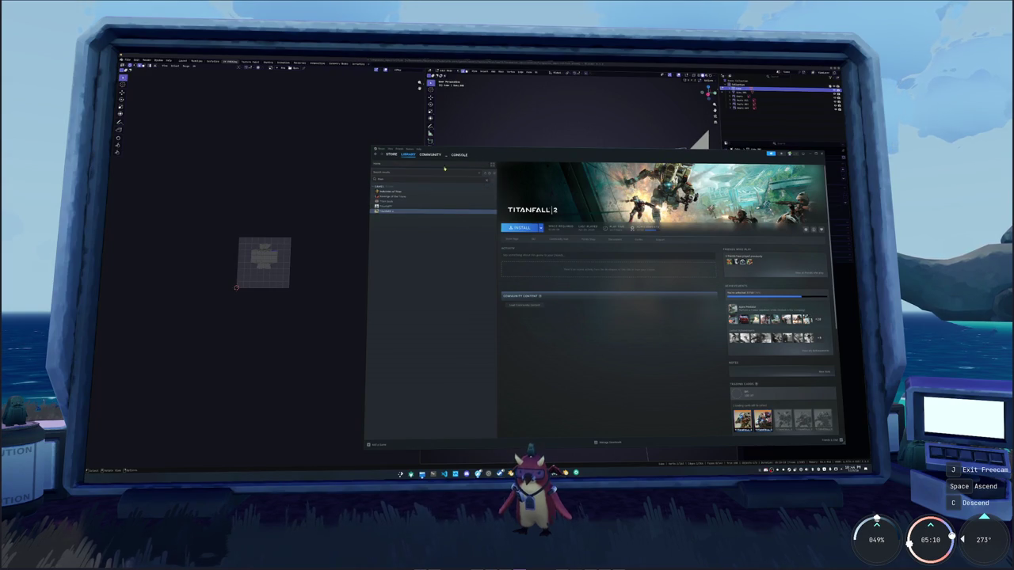
Bring Blender back in front and orbit to a higher rear view of the fish
click(536, 122)
mouse_move(534, 251)
middle_down()
mouse_move(435, 257)
mouse_move(525, 248)
mouse_move(567, 260)
middle_up()
right_click(525, 248)
Select the whole fish mesh, unwrap it into a fresh UV layout and deselect the islands
key(a)
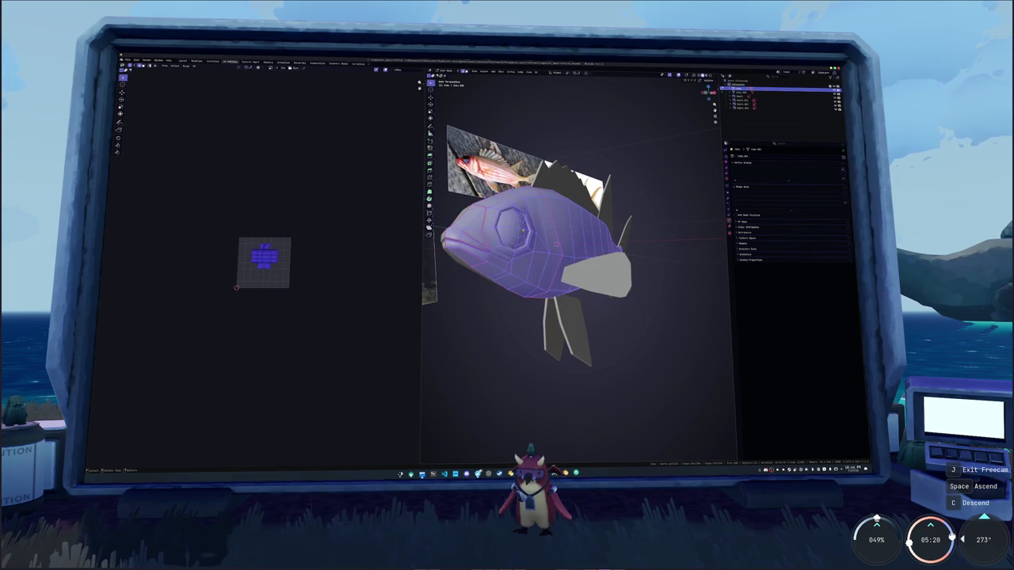
click(537, 72)
click(552, 85)
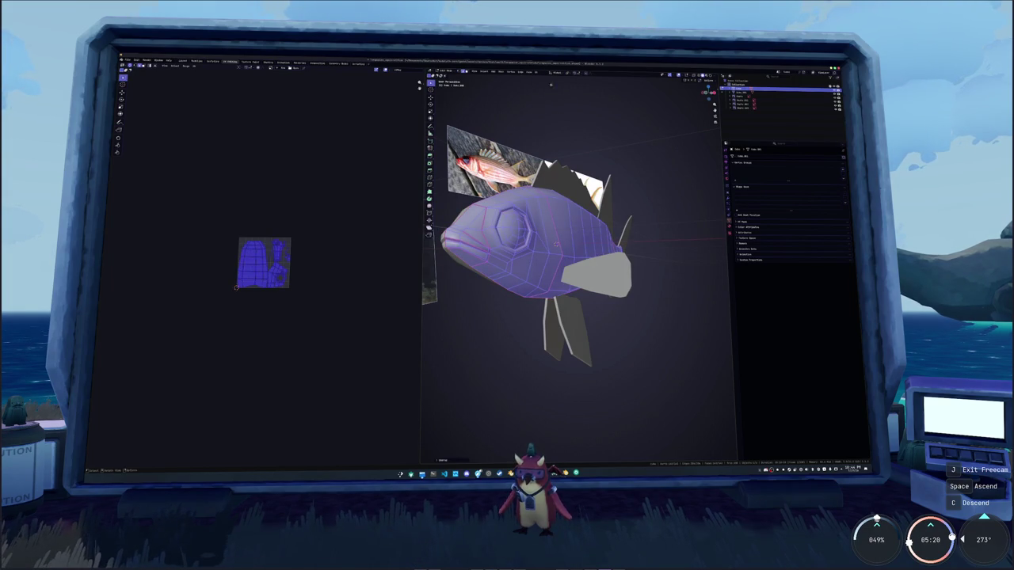
scroll(287, 210, up, 7)
click(294, 253)
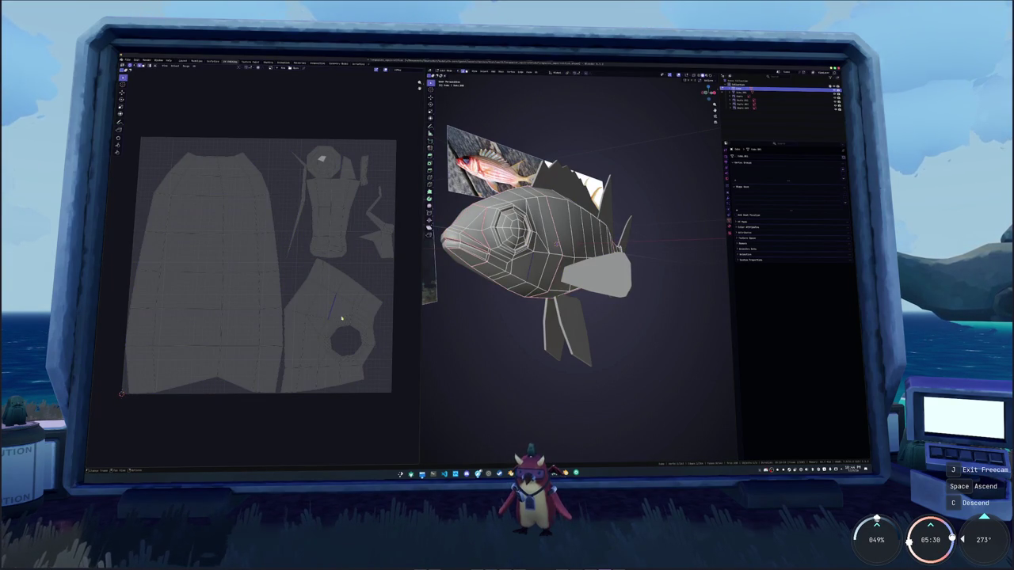
Return to Object Mode, show the fish's Modifier Properties, then bring up the Steam library
key(Tab)
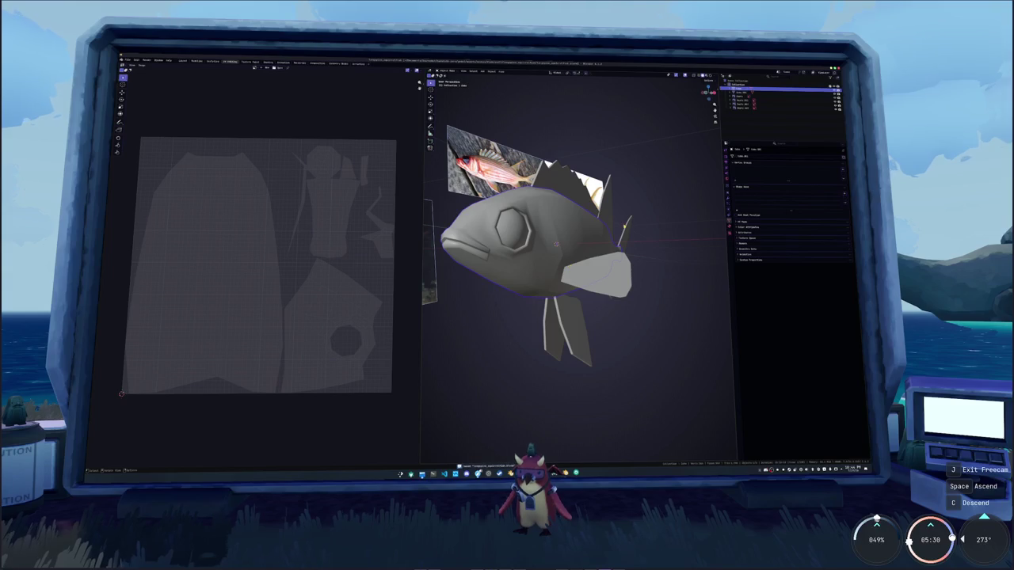
click(729, 200)
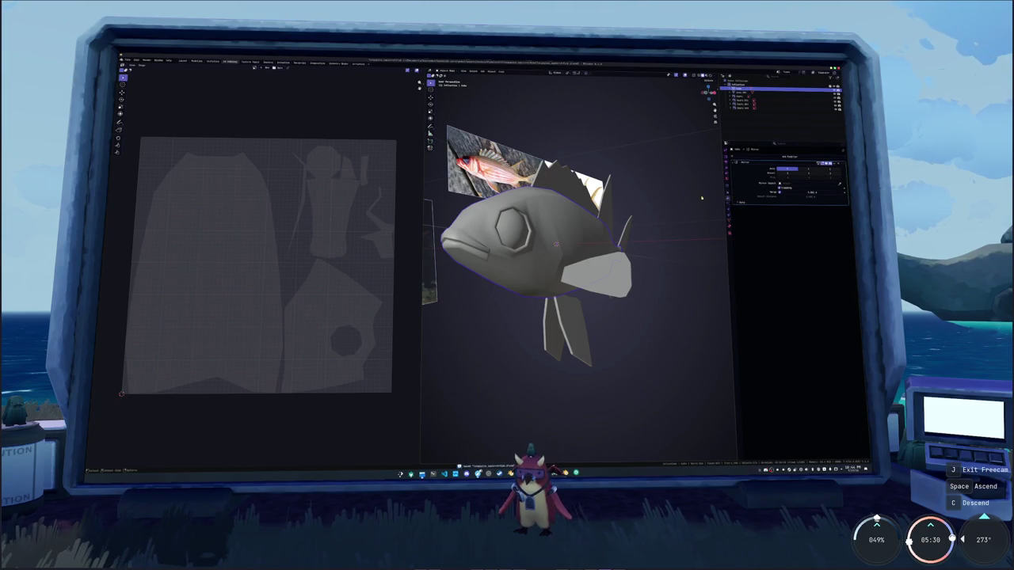
click(408, 173)
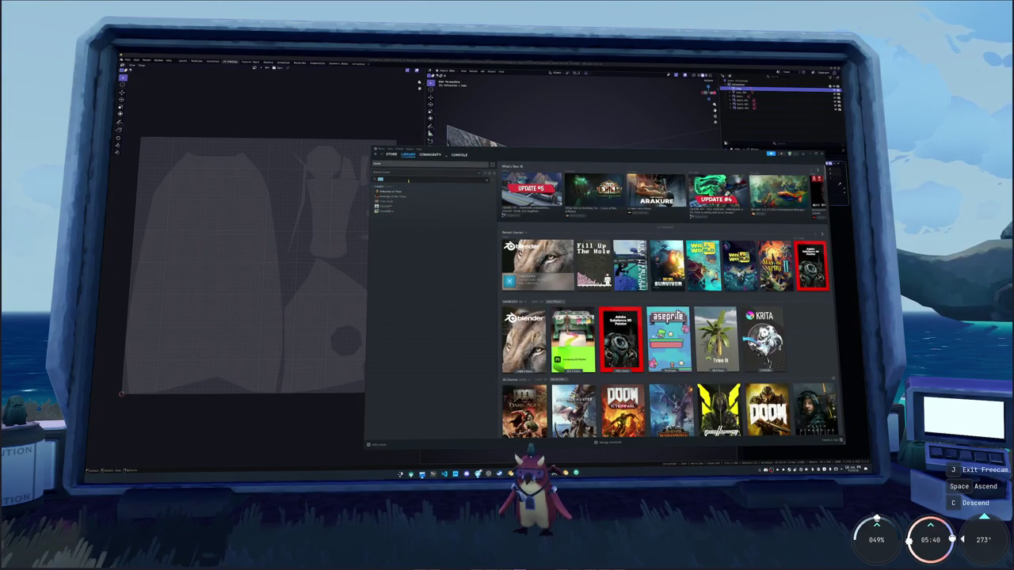
Search the library for 'fill' and browse the Silent Hill 2 and Resident Evil Re:Verse pages
text(search)
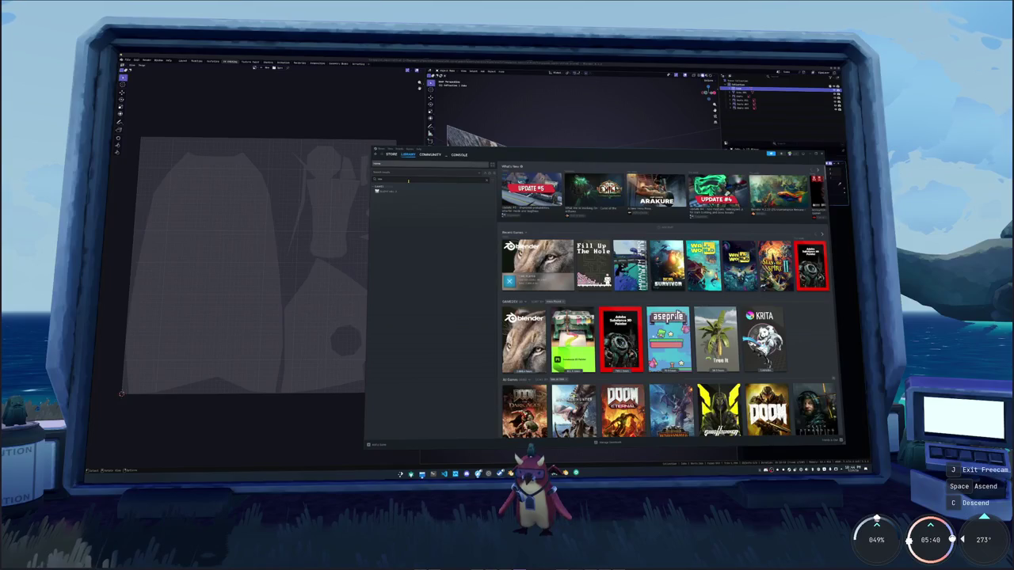
key(BackSpace)
key(BackSpace)
key(BackSpace)
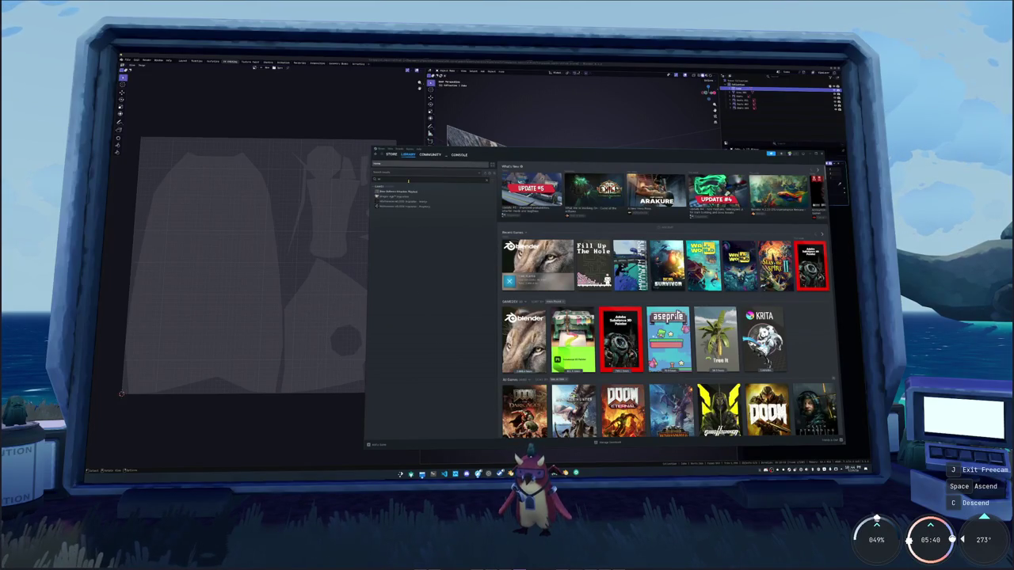
text(fill)
click(397, 191)
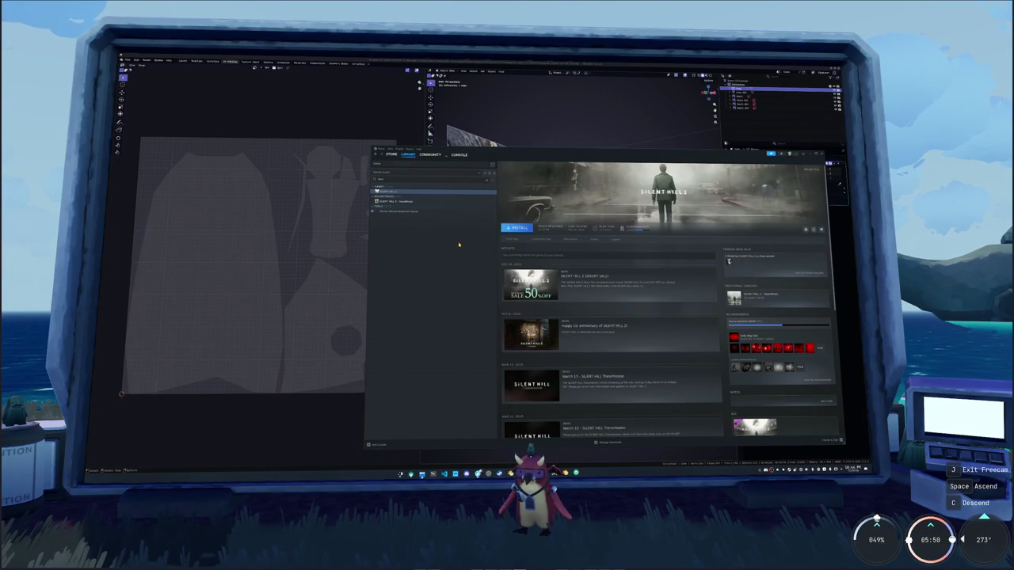
key(BackSpace)
key(BackSpace)
key(BackSpace)
click(432, 298)
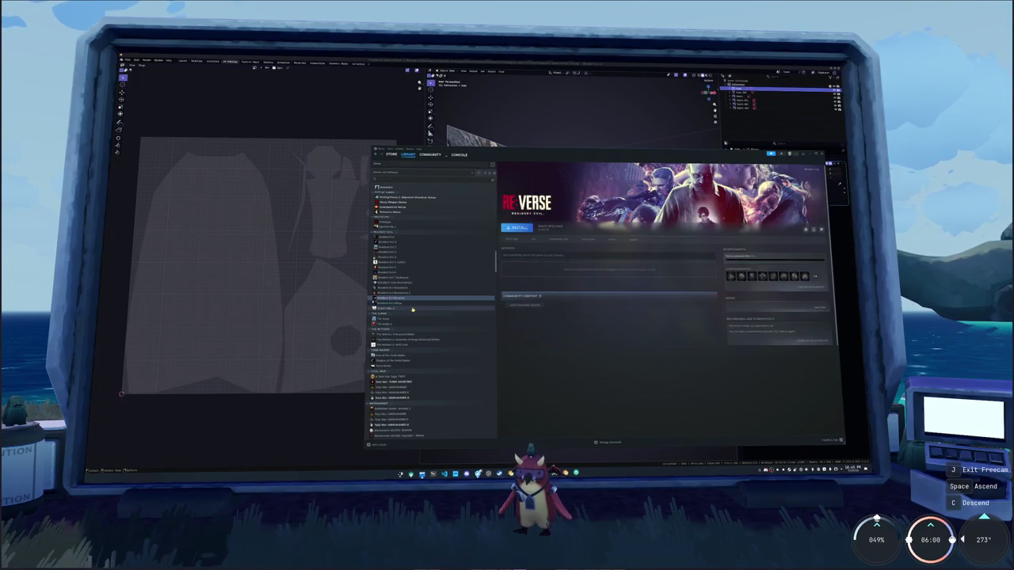
click(413, 308)
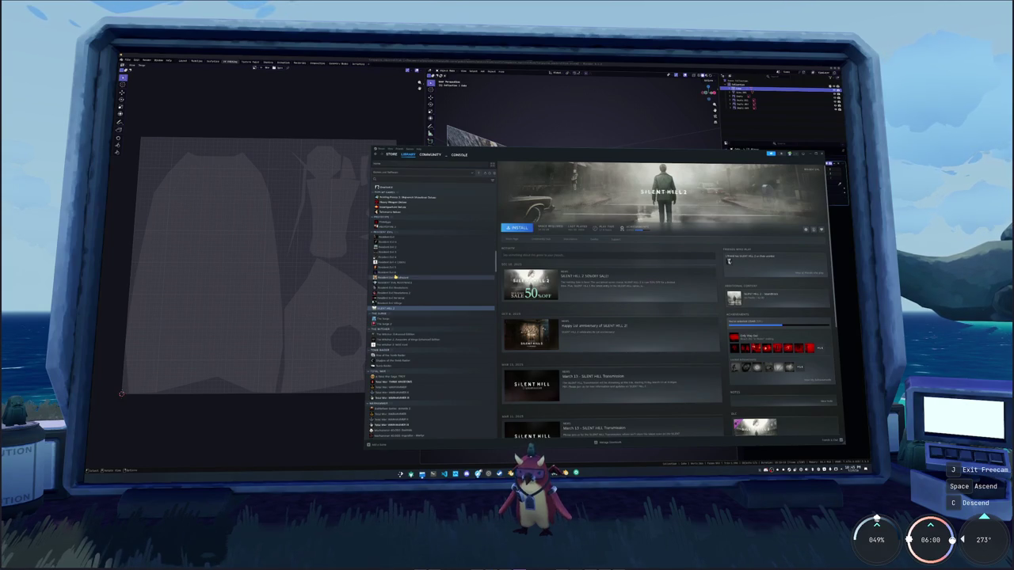
Return to the Library Home view and scroll through the game covers
scroll(395, 274, up, 2)
scroll(394, 265, up, 2)
scroll(395, 254, up, 2)
scroll(404, 253, up, 2)
scroll(412, 301, up, 2)
scroll(416, 315, up, 2)
scroll(416, 316, up, 2)
scroll(416, 315, up, 2)
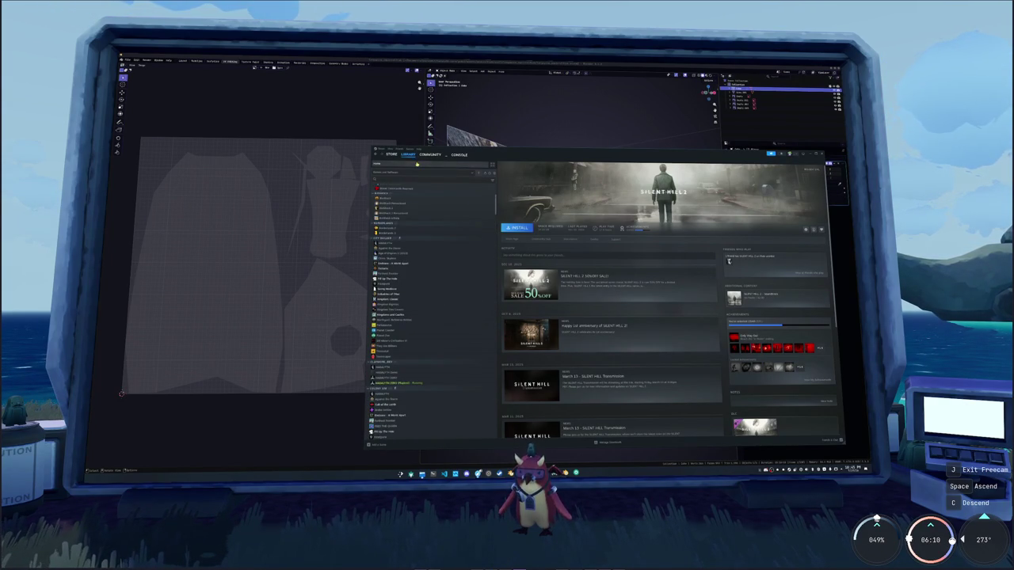
click(412, 164)
scroll(665, 301, down, 2)
scroll(665, 301, down, 3)
scroll(665, 302, down, 3)
scroll(665, 301, down, 2)
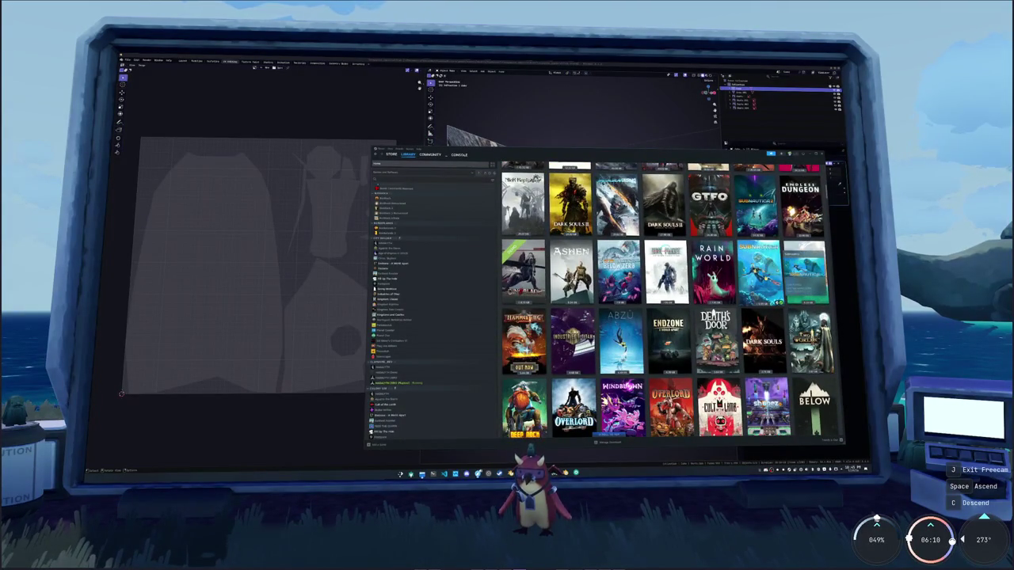
Open the Subnautica page, then go back and open the Subnautica 2 page
click(758, 272)
click(391, 148)
click(407, 154)
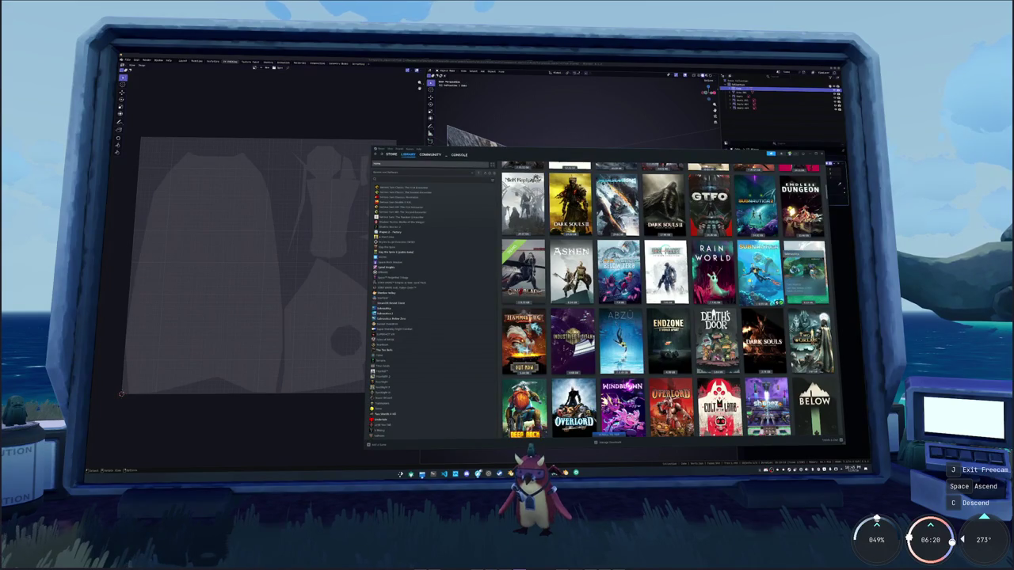
click(394, 314)
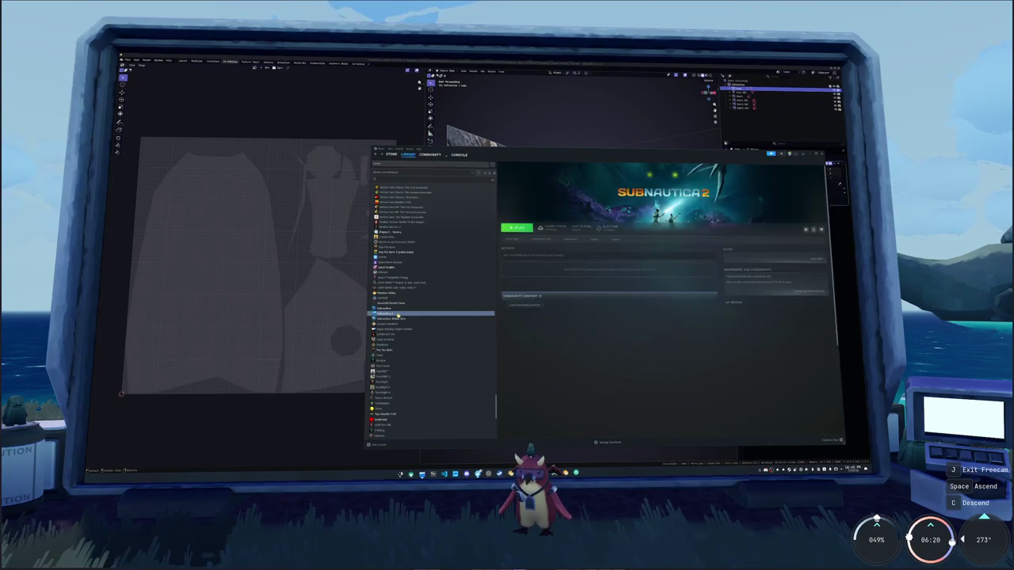
Check Subnautica 2's Updates and Installed Files properties, then move to the Below Zero page
click(807, 230)
click(814, 255)
click(533, 267)
click(537, 274)
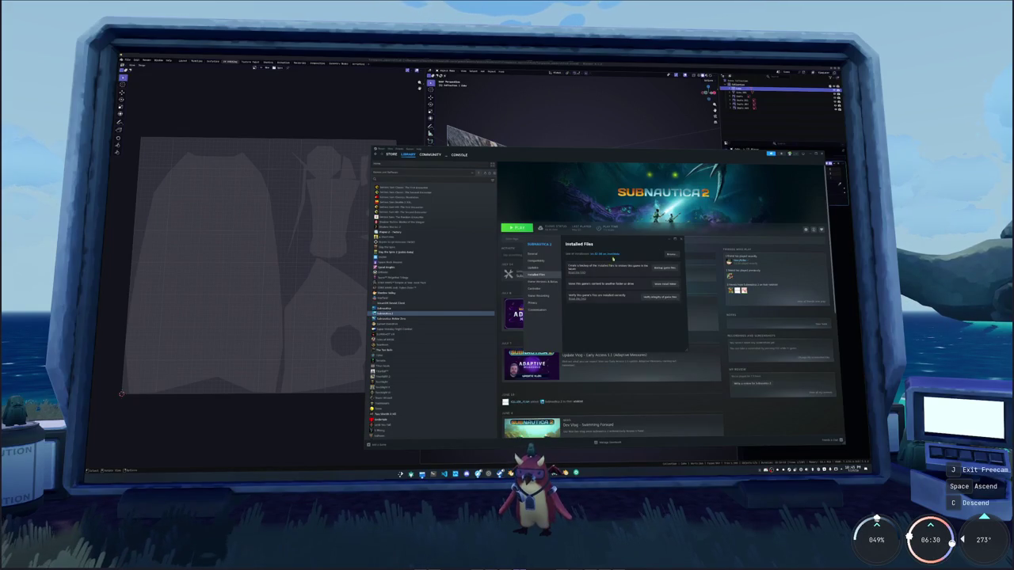
click(682, 239)
key(Down)
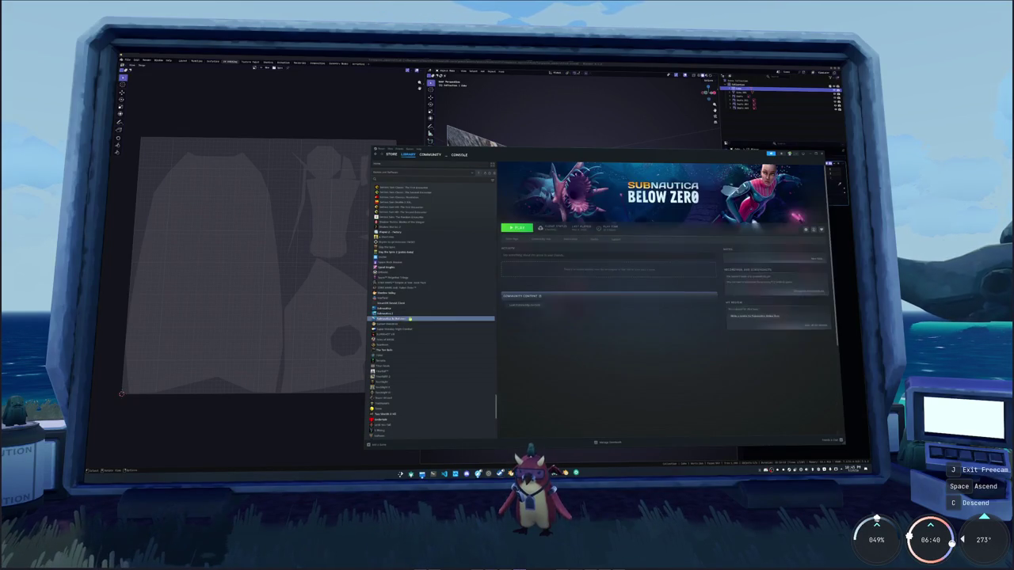
Check Subnautica Below Zero's Betas and Installed Files properties, then close them
click(816, 230)
click(813, 254)
click(543, 285)
click(537, 278)
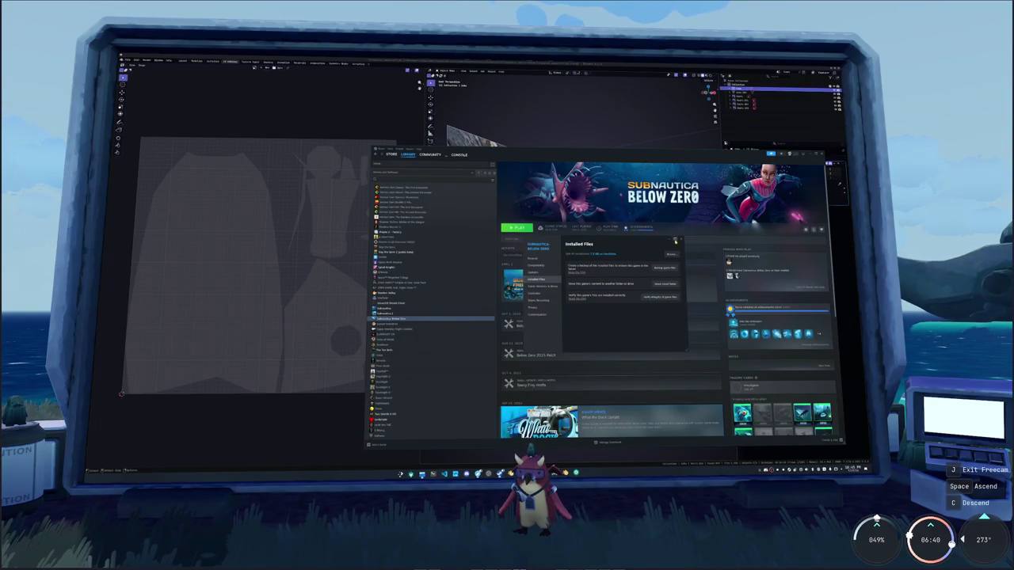
click(675, 241)
Find Rain World in the library grid and open its install folder from Properties > Installed Files
click(420, 164)
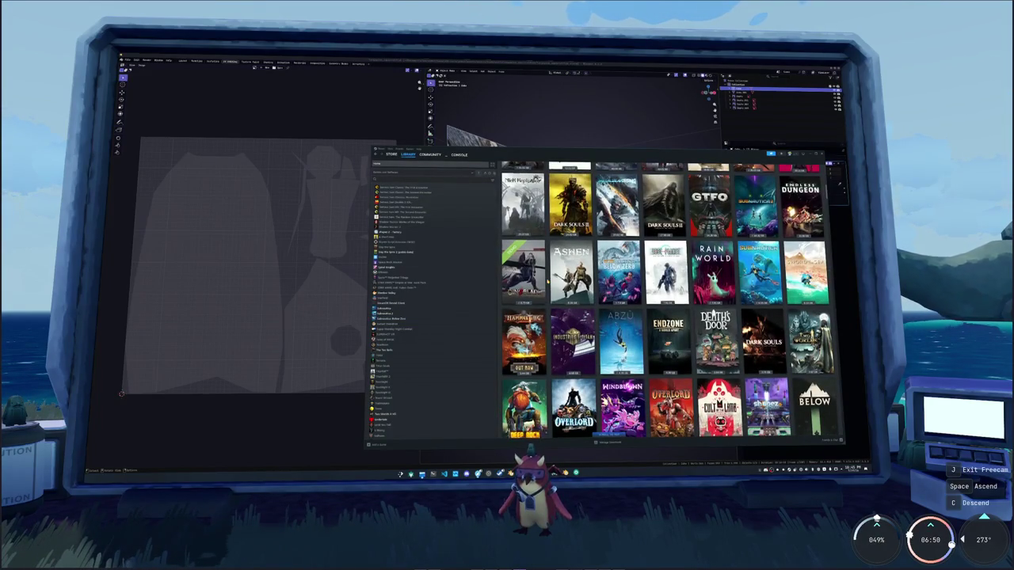
scroll(547, 281, up, 2)
scroll(548, 281, down, 1)
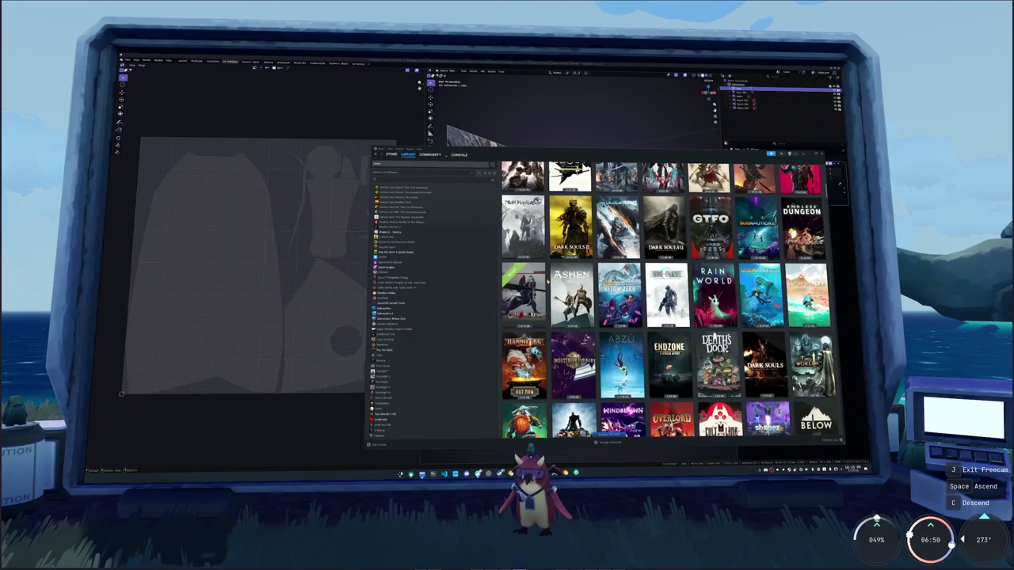
scroll(548, 281, up, 2)
scroll(548, 281, up, 2)
scroll(547, 281, up, 3)
scroll(547, 281, up, 1)
scroll(547, 281, up, 1)
scroll(547, 281, up, 1)
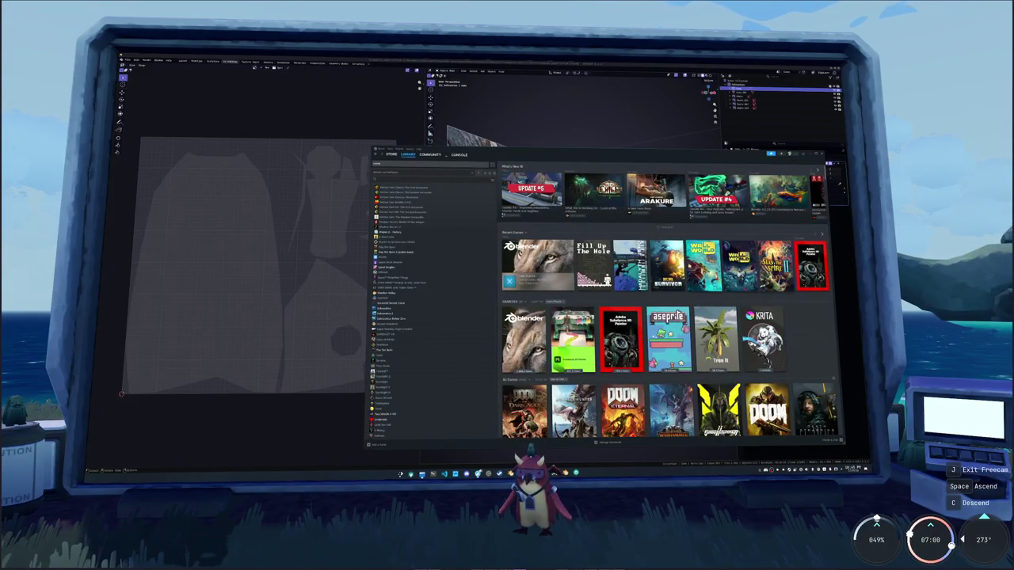
scroll(548, 281, down, 3)
scroll(548, 282, down, 1)
scroll(547, 281, down, 1)
scroll(547, 282, down, 1)
scroll(548, 281, down, 2)
scroll(547, 281, down, 2)
scroll(547, 281, down, 1)
scroll(548, 281, down, 2)
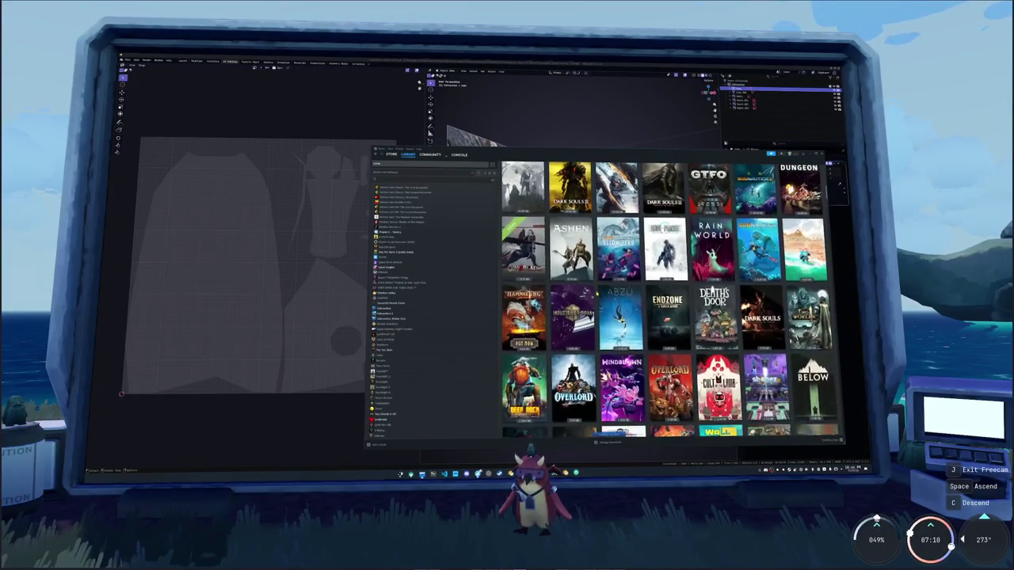
scroll(596, 292, up, 1)
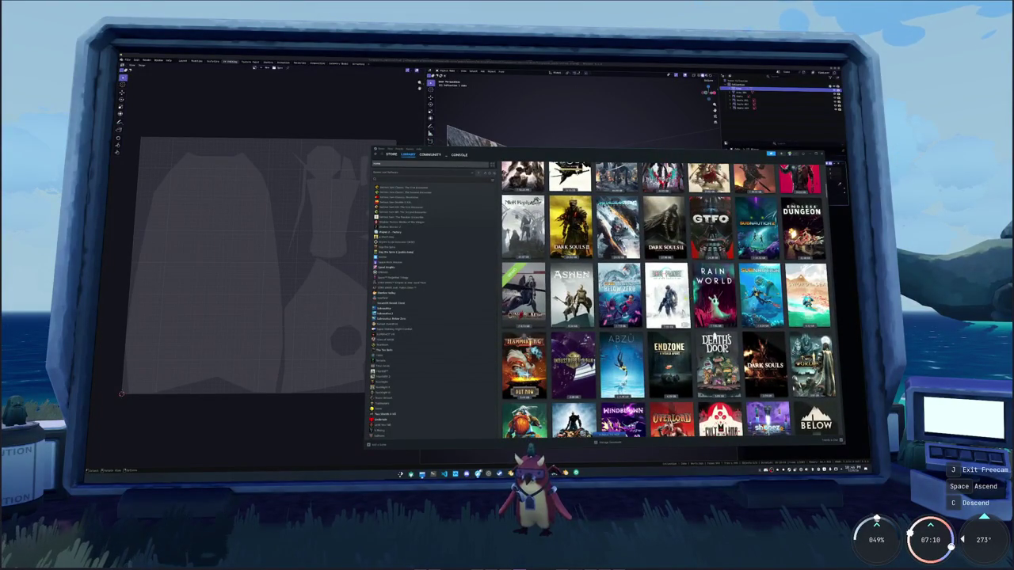
scroll(666, 299, down, 2)
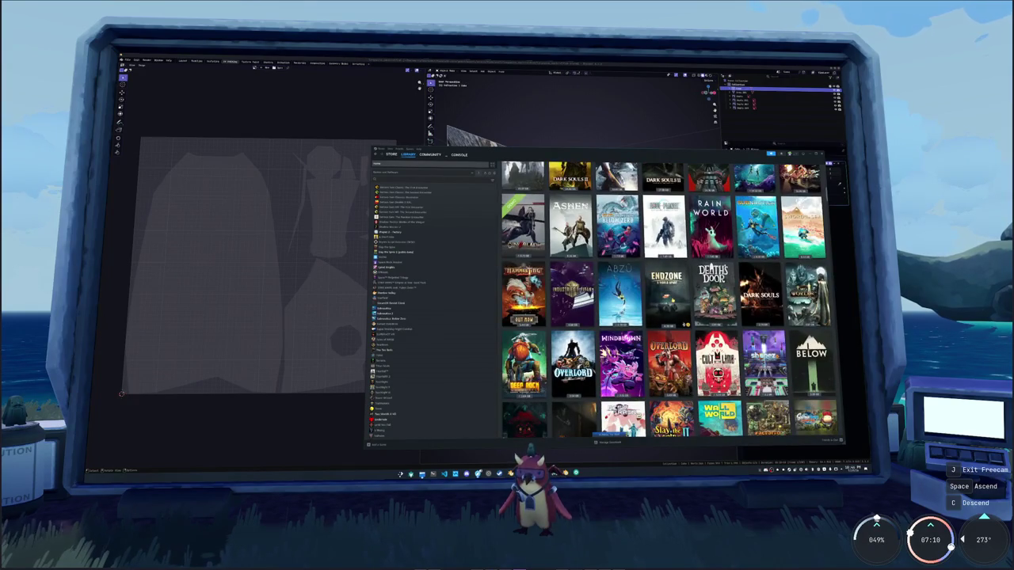
scroll(666, 301, down, 2)
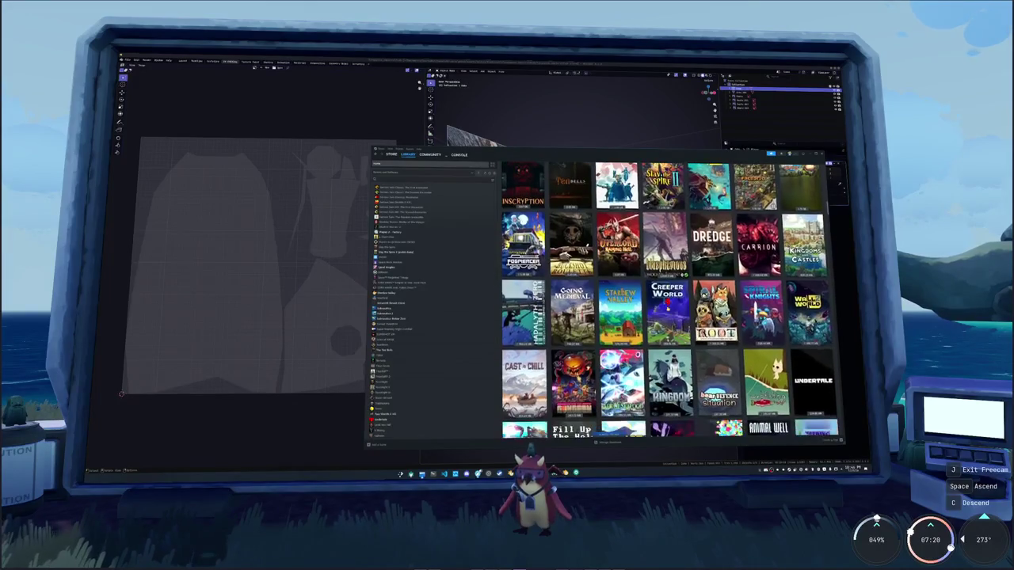
scroll(665, 301, down, 2)
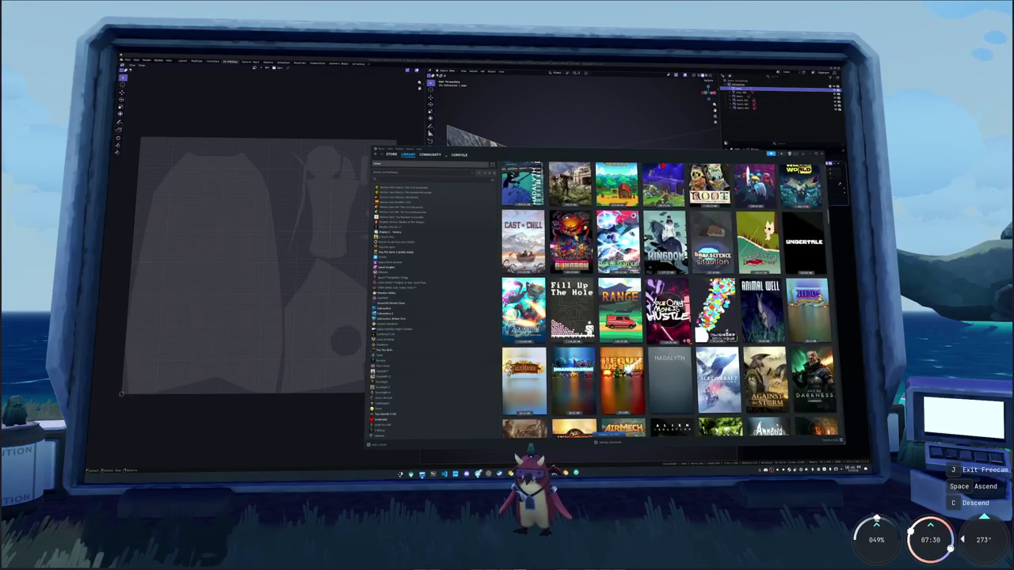
scroll(670, 300, up, 2)
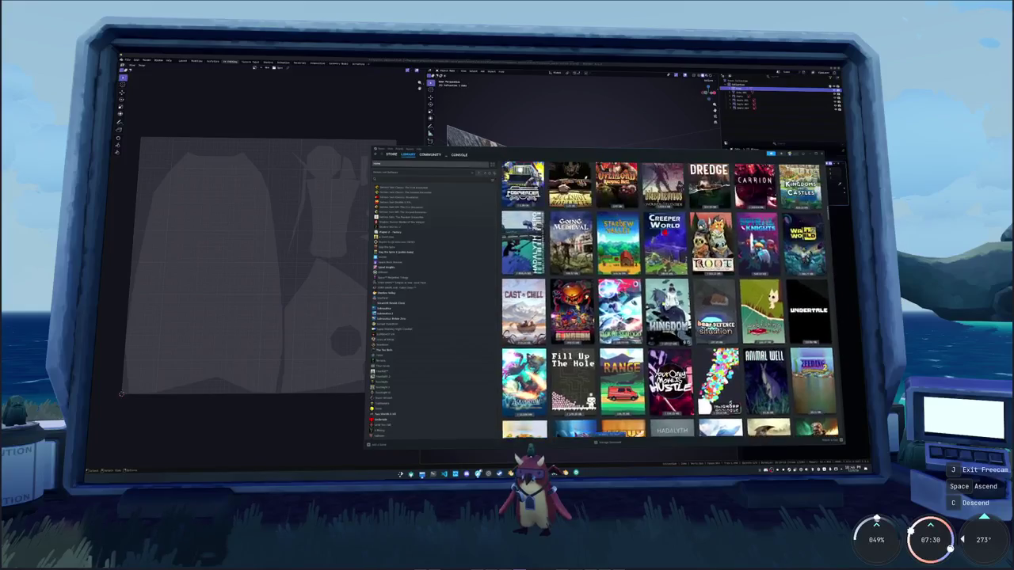
scroll(671, 300, up, 2)
scroll(670, 300, up, 1)
scroll(670, 299, up, 1)
scroll(670, 300, up, 1)
scroll(670, 299, up, 1)
scroll(670, 300, up, 1)
scroll(671, 300, up, 1)
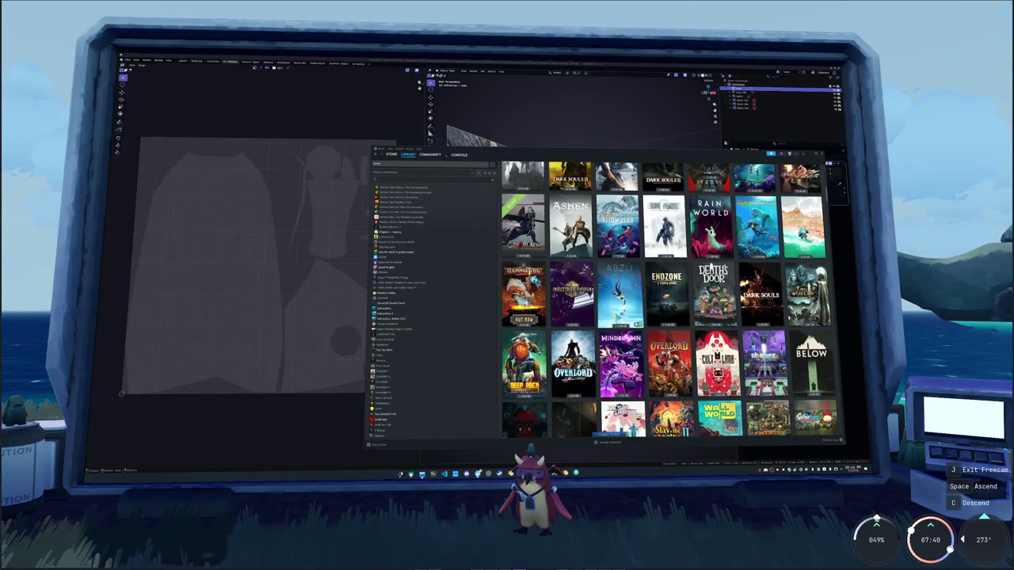
scroll(670, 299, up, 1)
scroll(670, 299, up, 1)
scroll(670, 299, up, 1)
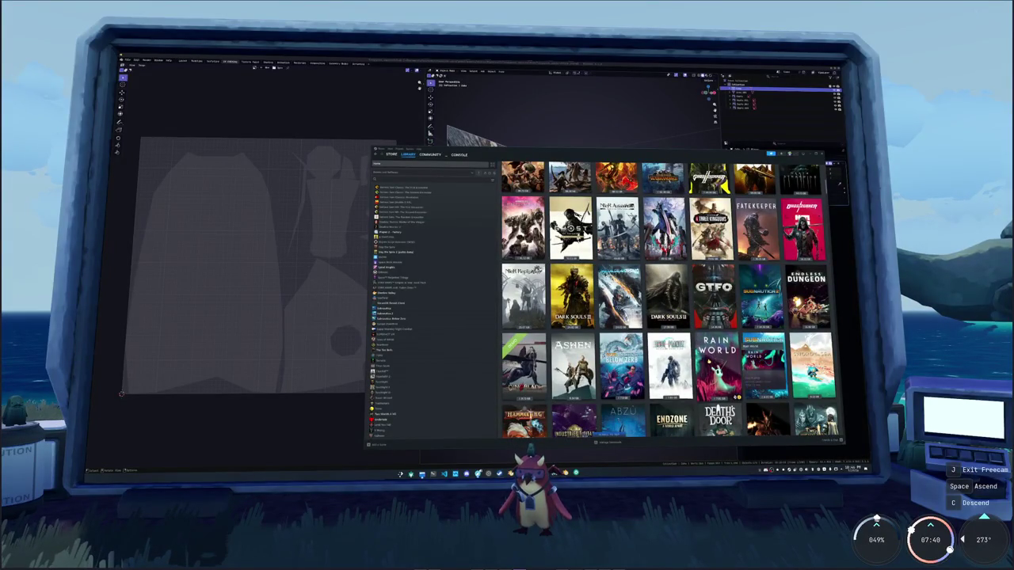
click(717, 364)
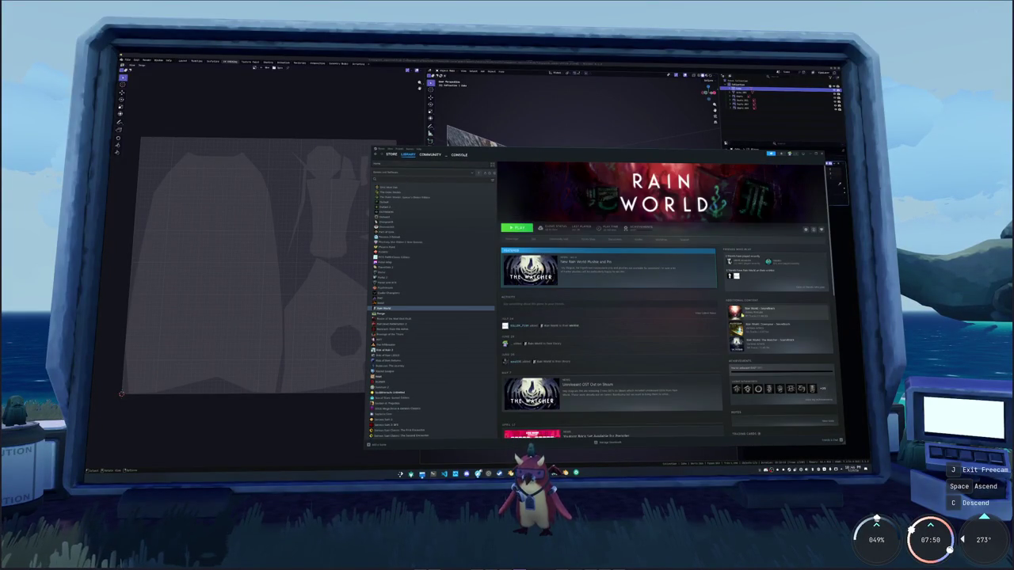
click(806, 230)
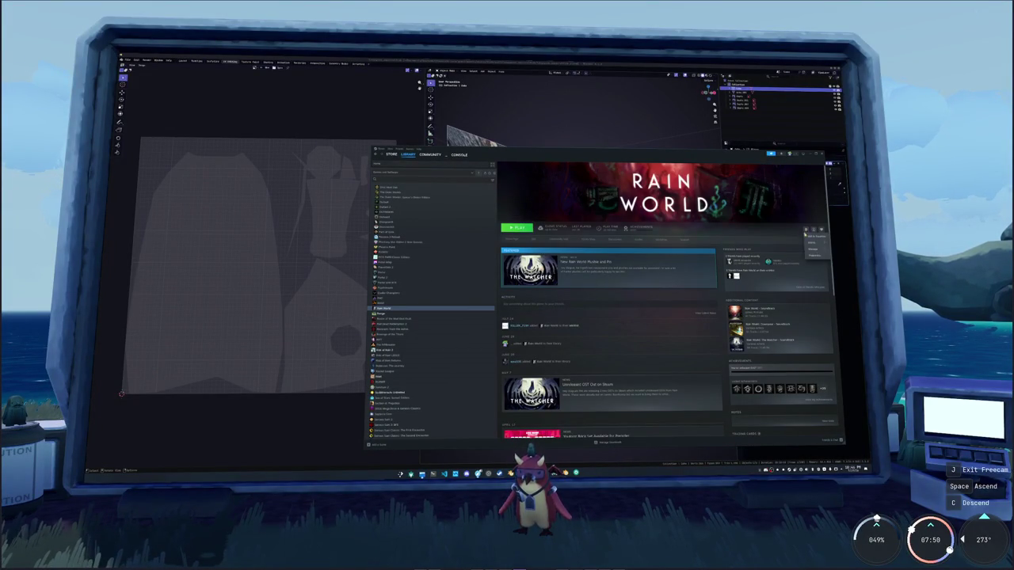
click(814, 255)
click(536, 274)
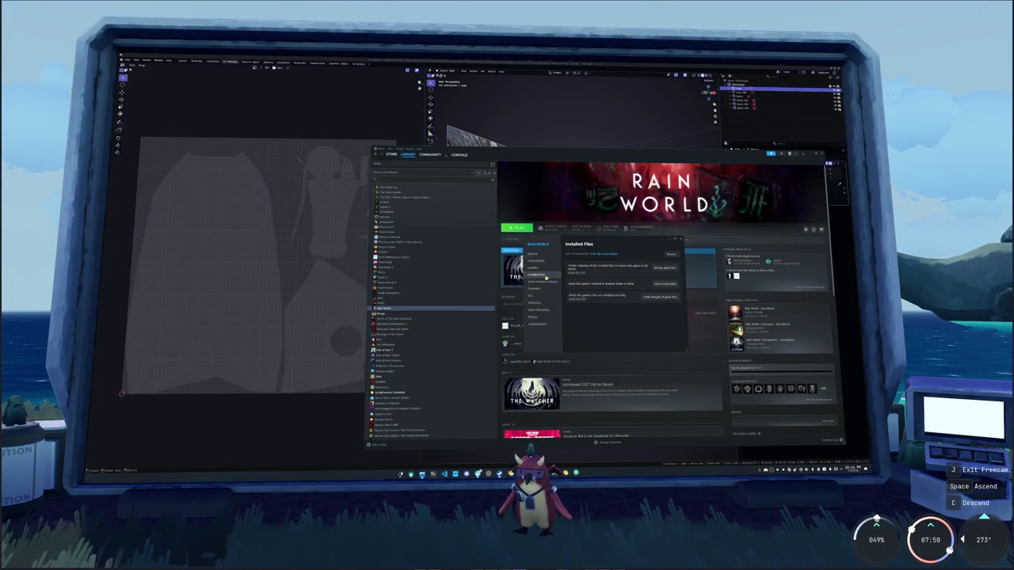
click(671, 254)
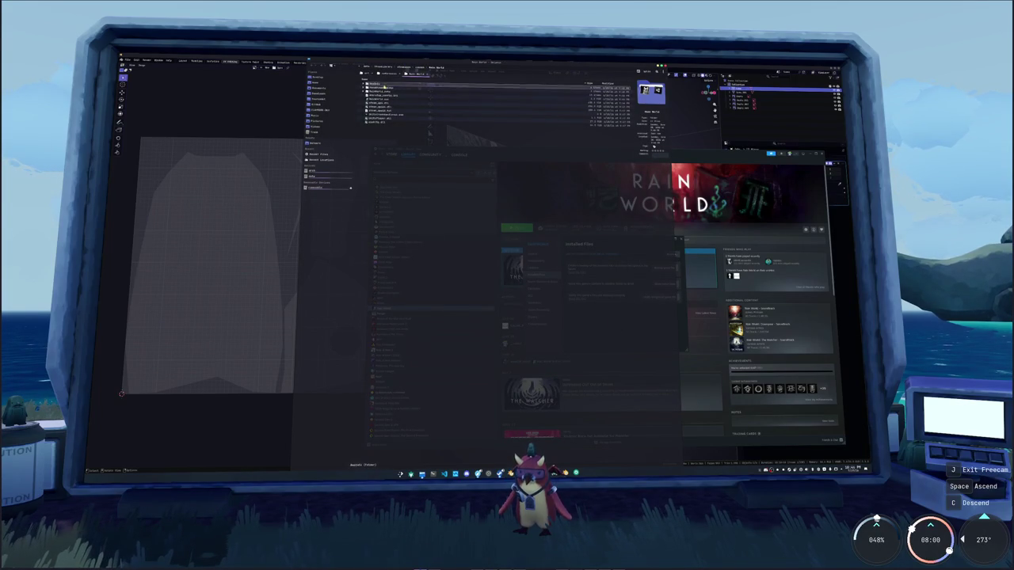
Select all files in the Rain World install folder and chart their disk usage in Filelight
drag(444, 134, 379, 84)
right_click(378, 84)
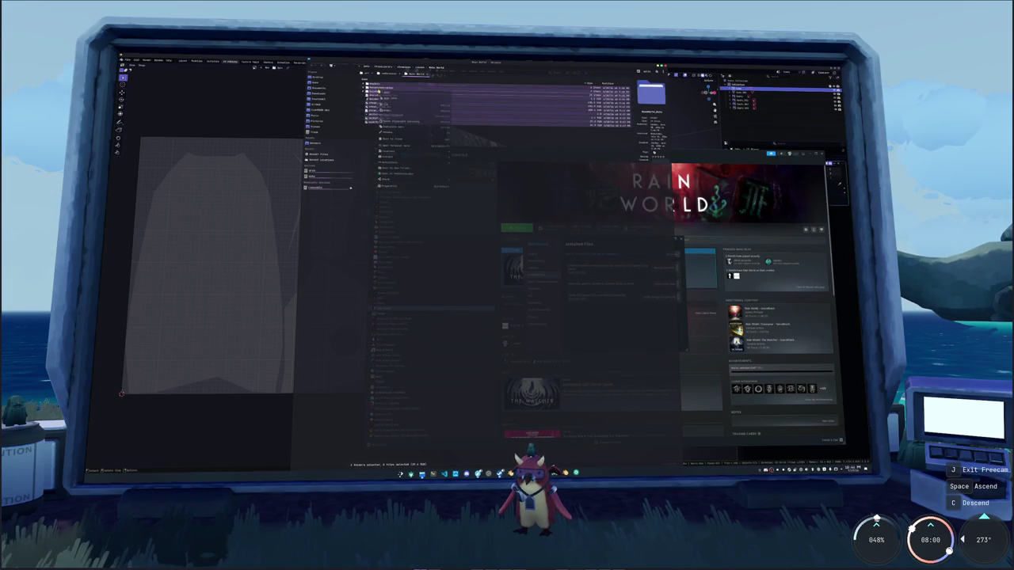
click(389, 187)
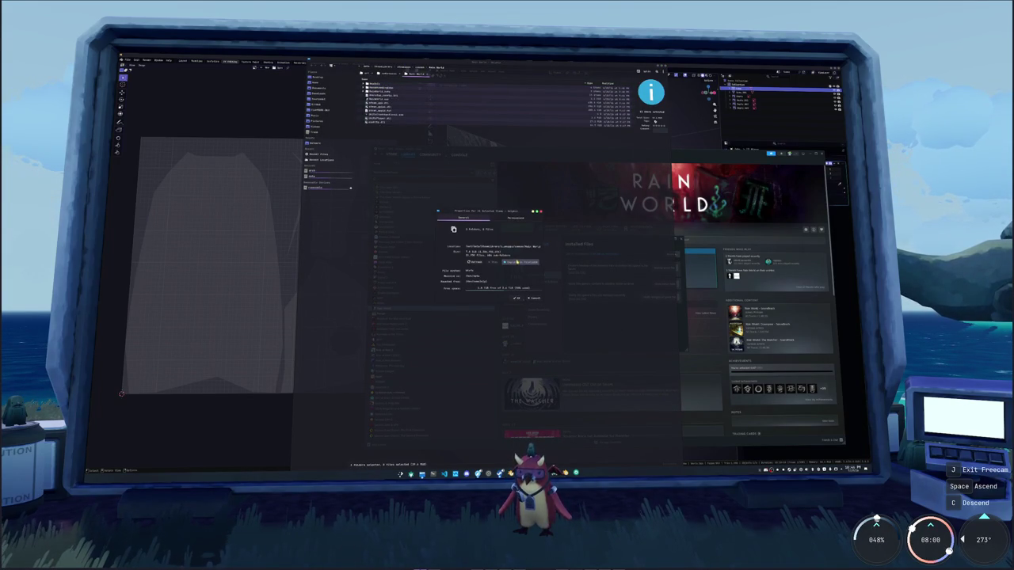
click(518, 262)
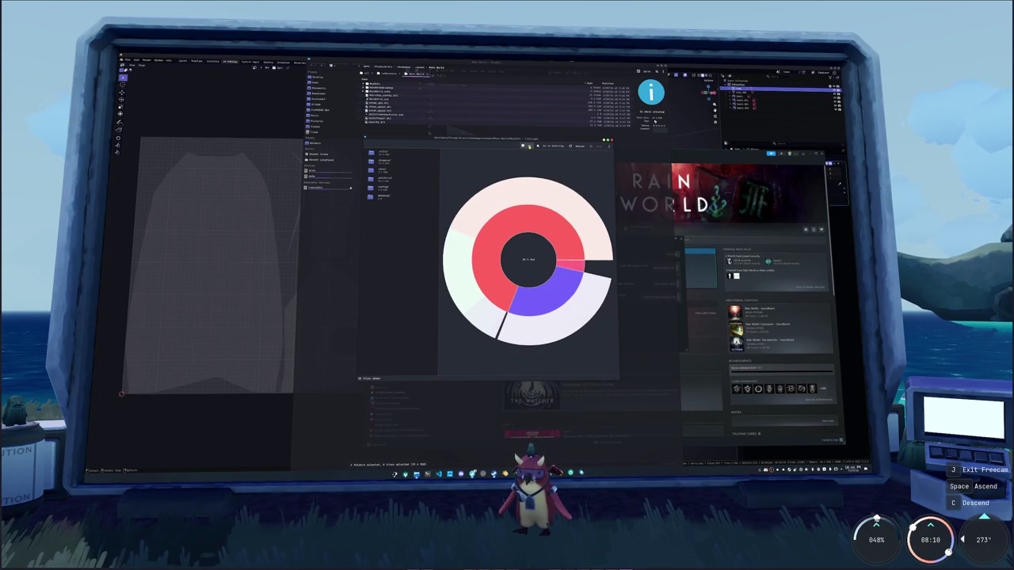
Browse the parent folder and sub-folders in the Filelight usage chart
click(529, 147)
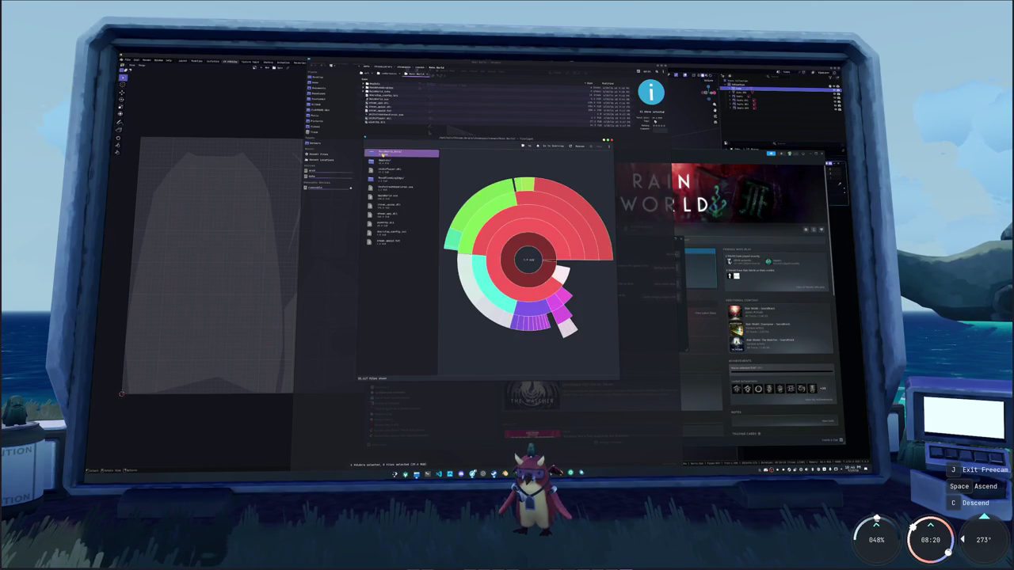
click(383, 155)
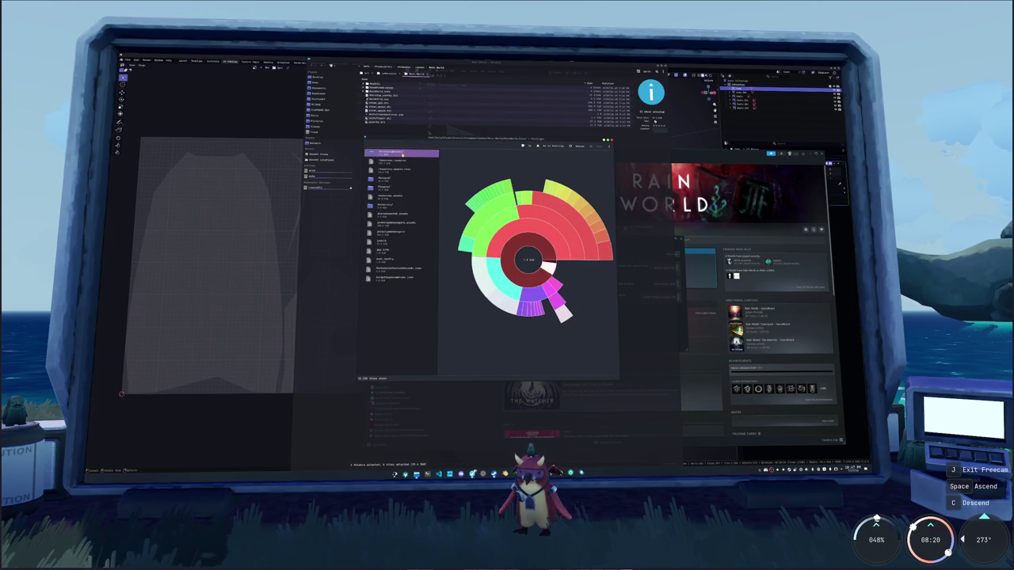
click(402, 154)
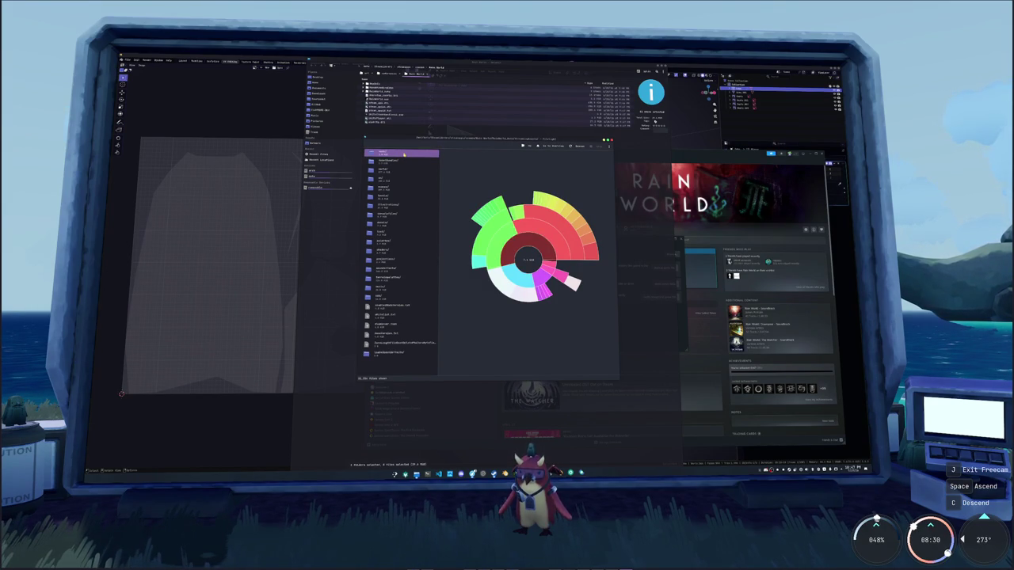
click(404, 155)
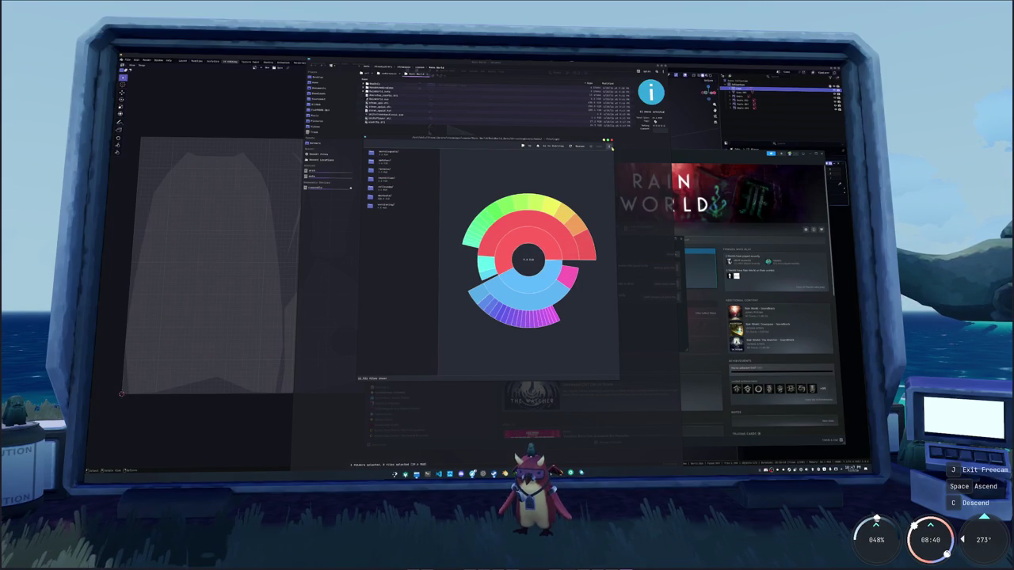
Close Filelight, the files' Properties window and Steam's Properties dialog
click(611, 142)
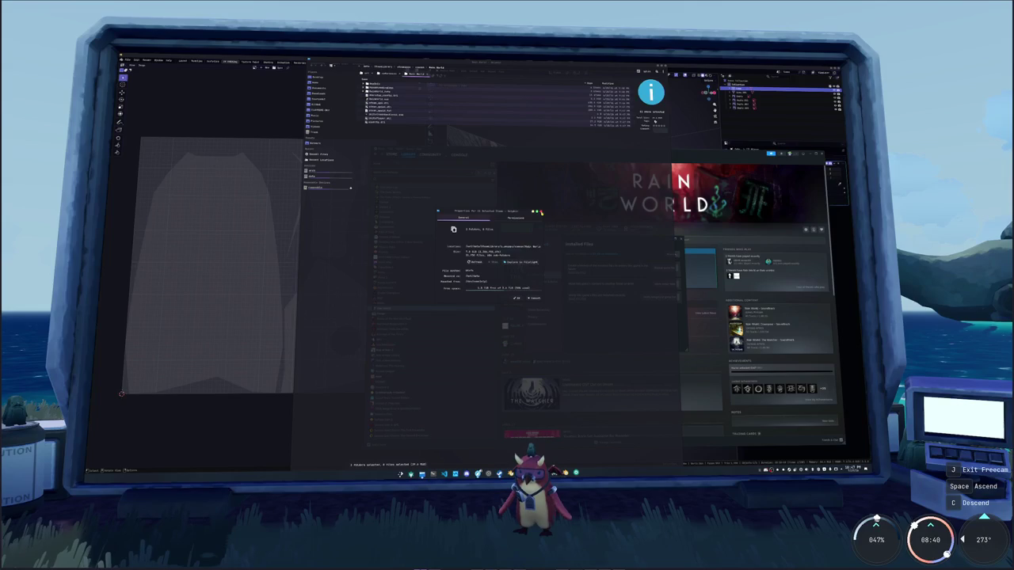
click(541, 213)
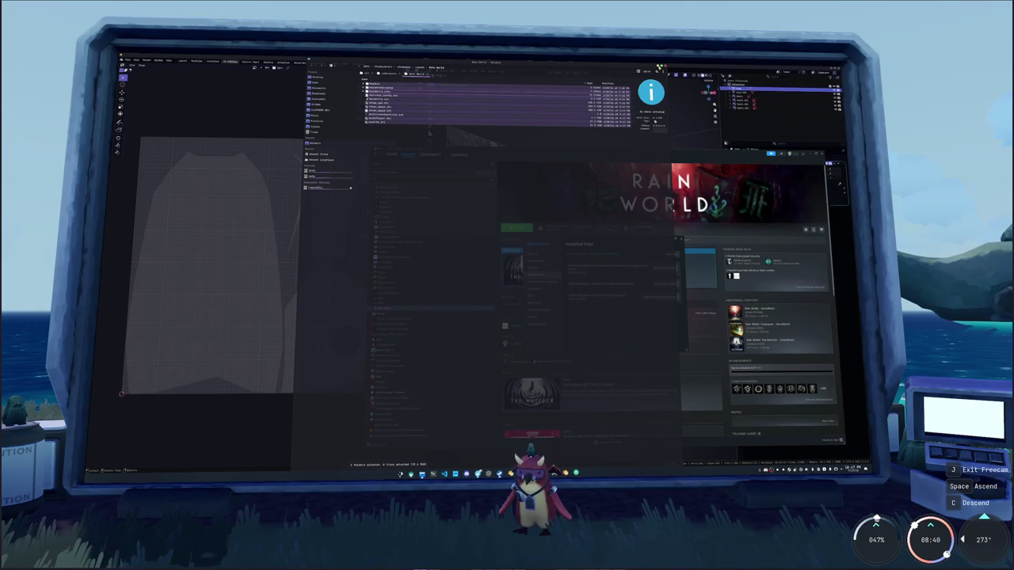
click(680, 237)
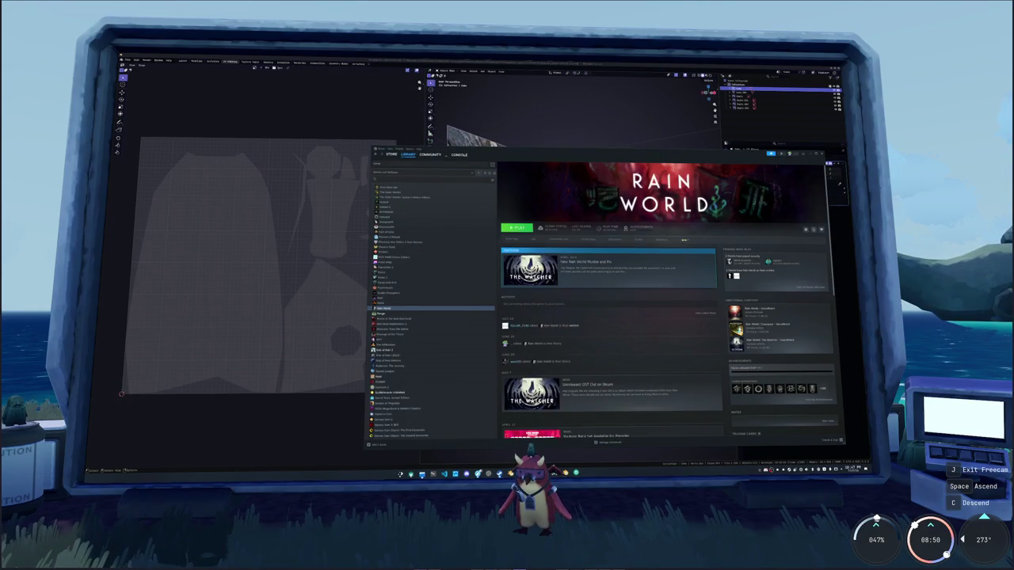
Close Steam, inspect the fins mesh in Edit Mode, then select the fish body
click(821, 154)
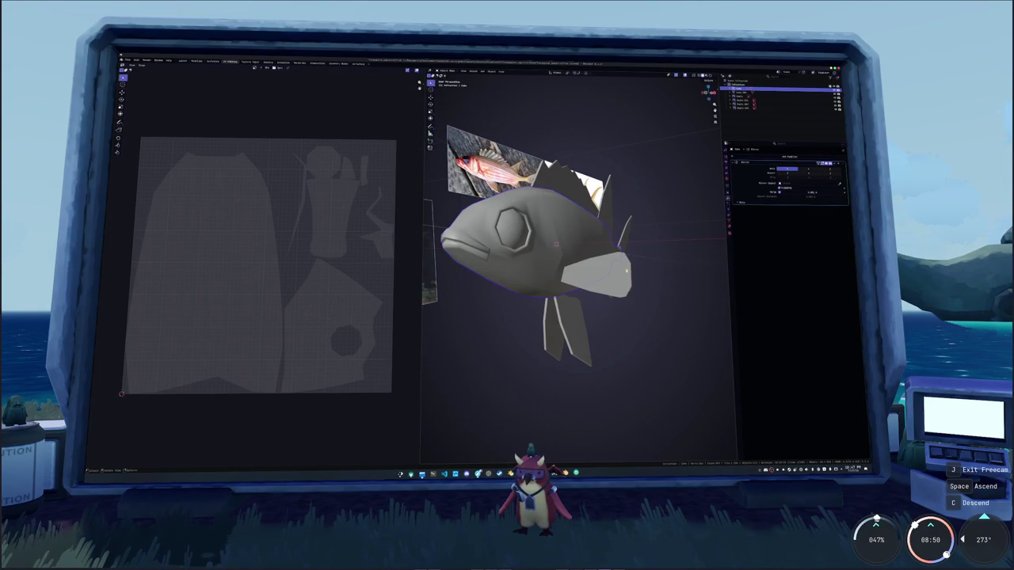
click(625, 273)
key(Tab)
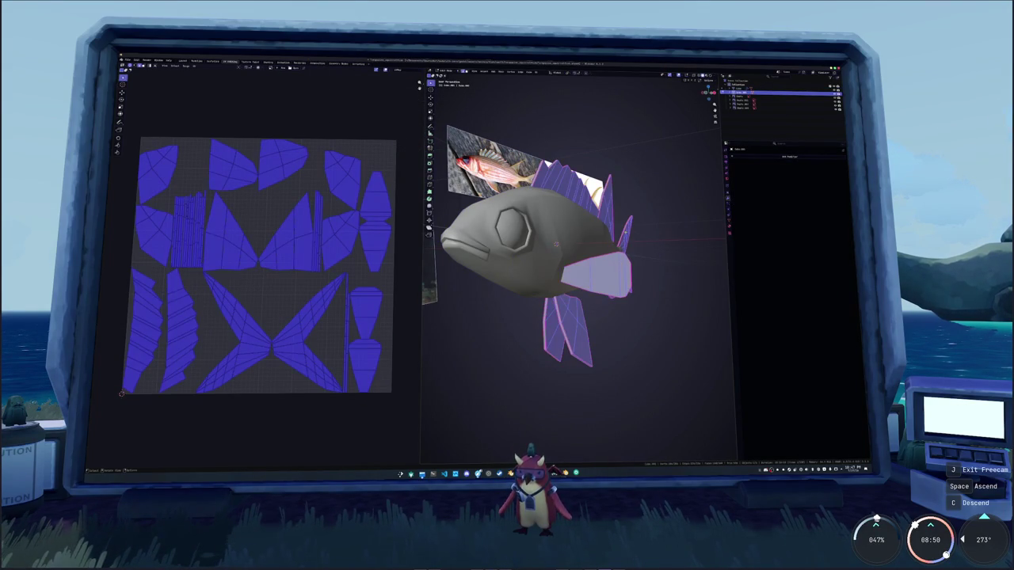
middle_drag(555, 237, 586, 253)
key(Tab)
click(515, 278)
Select all of the body mesh in Edit Mode and apply UV > Unwrap
key(Tab)
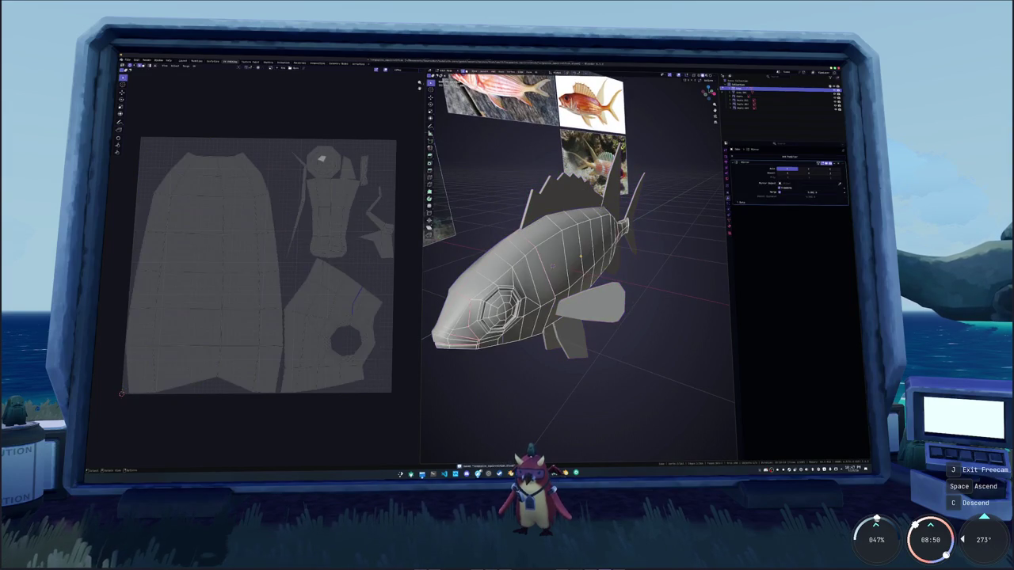
key(a)
middle_drag(555, 238, 515, 238)
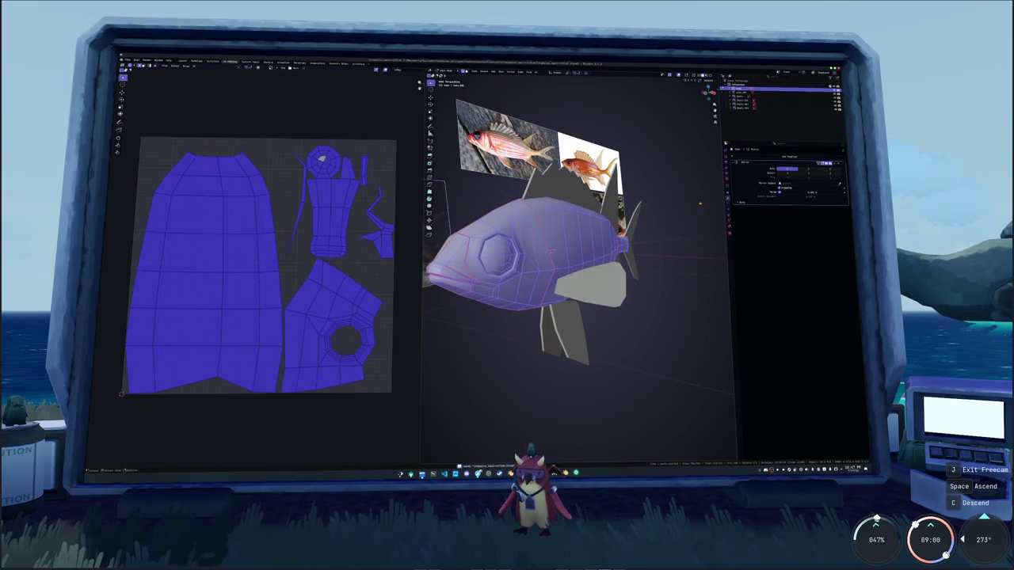
key(Tab)
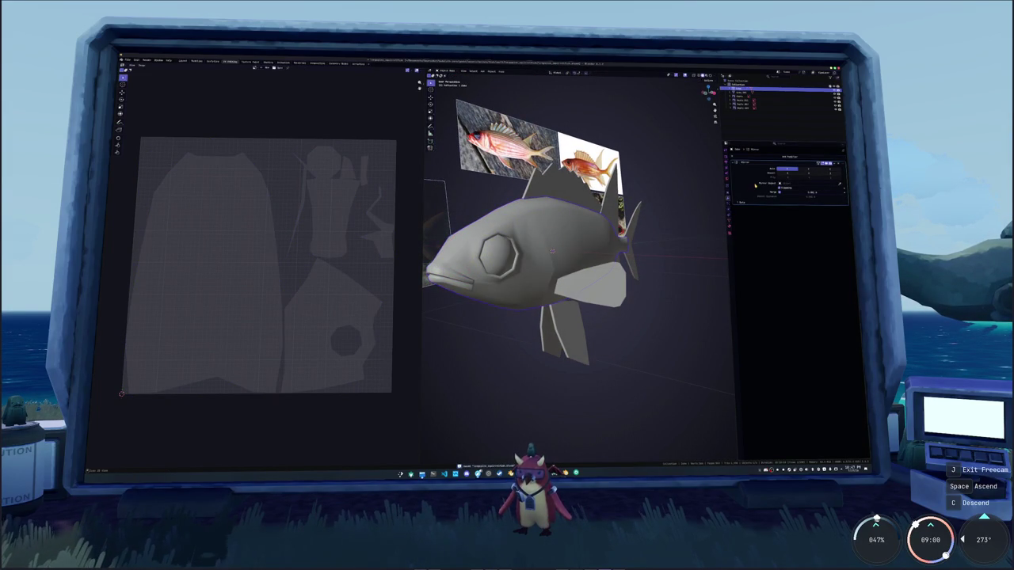
key(Tab)
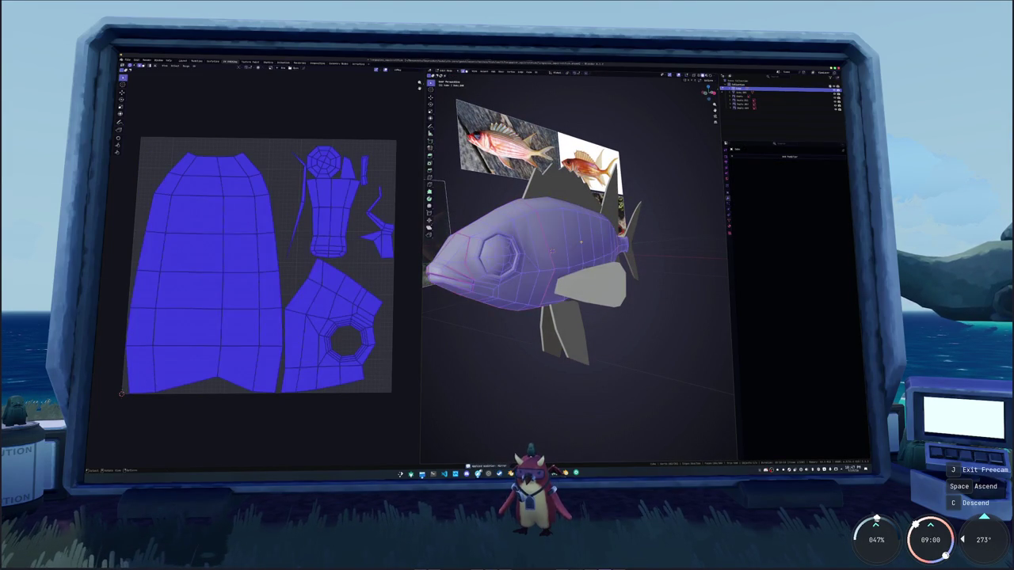
click(535, 71)
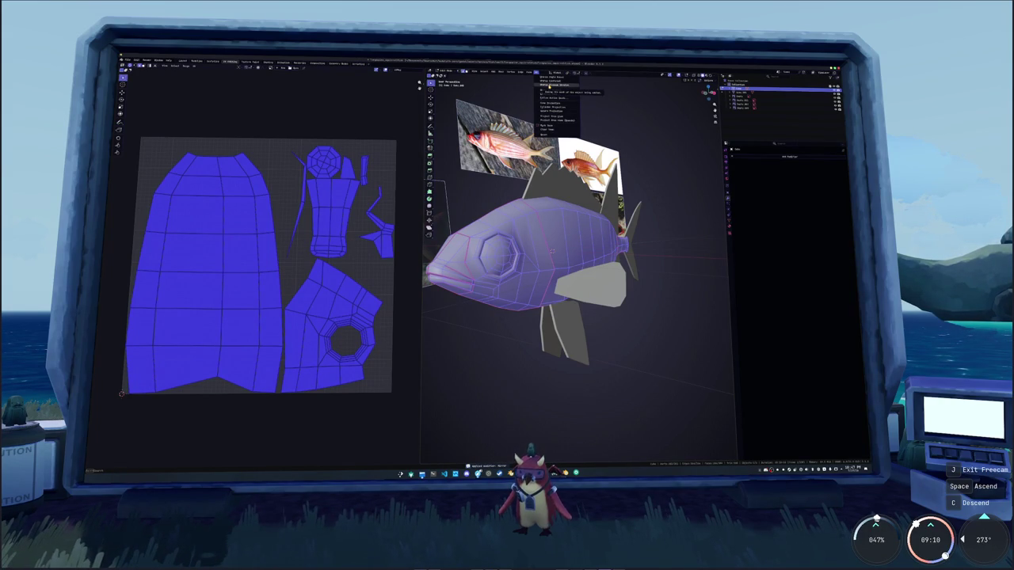
click(549, 84)
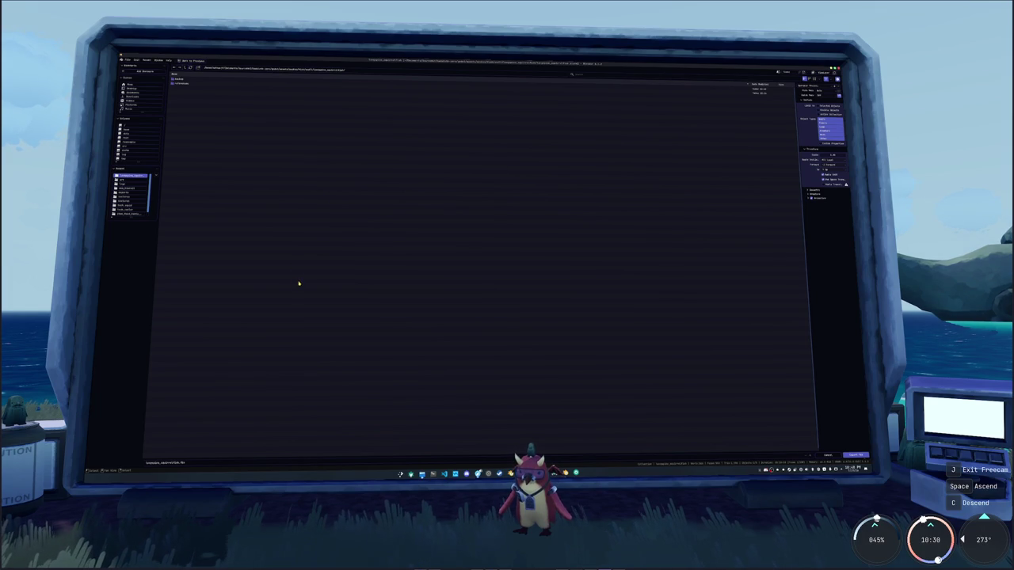
Export the fish model as FBX into the chosen folder and launch Substance 3D Painter
click(182, 83)
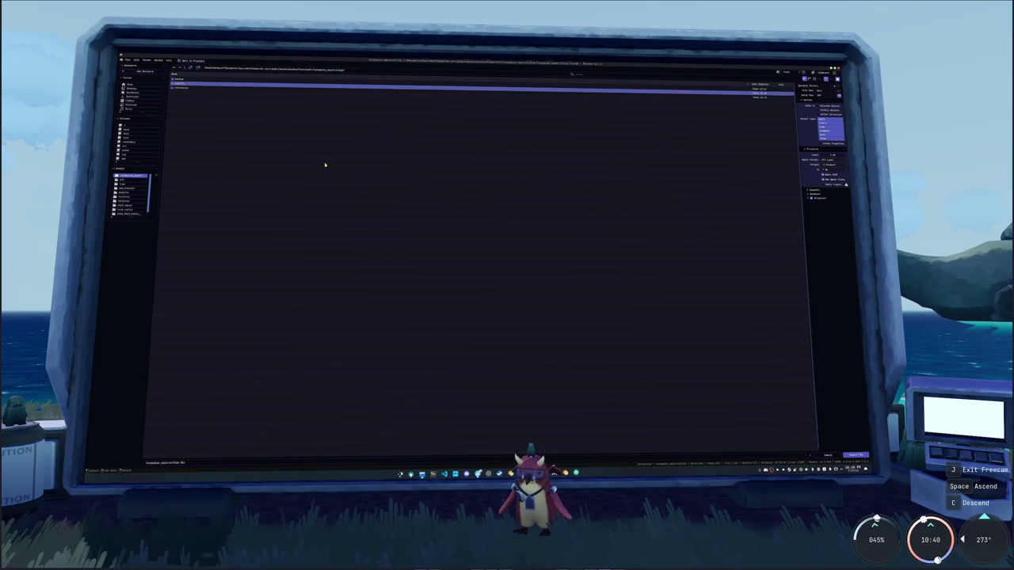
double_click(403, 91)
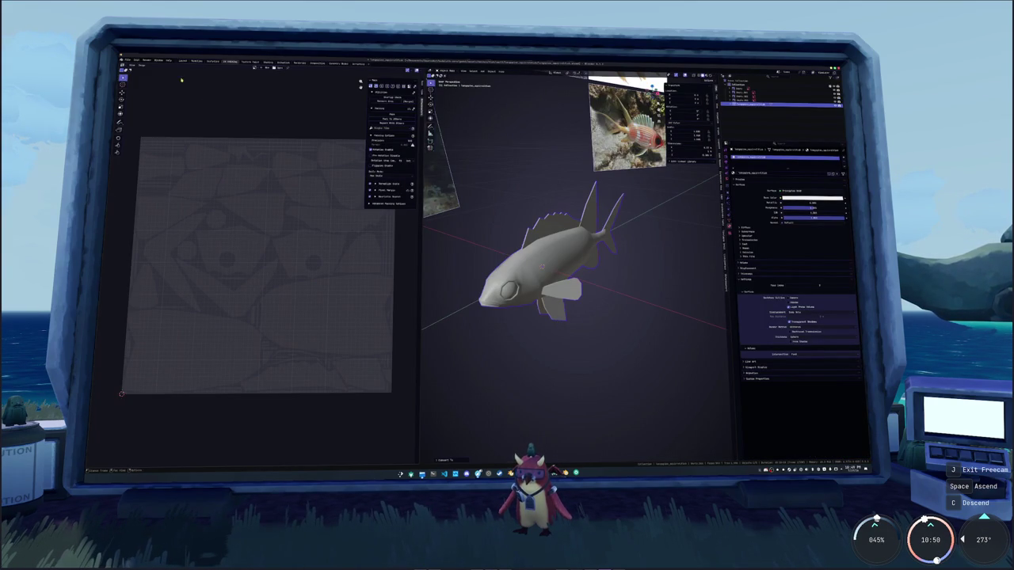
click(127, 59)
mouse_move(130, 125)
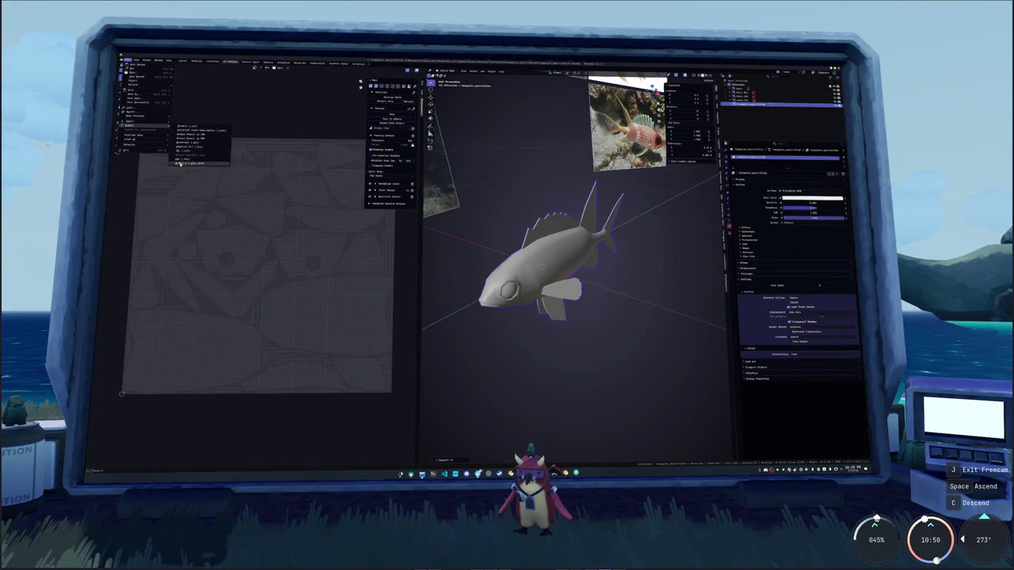
click(192, 145)
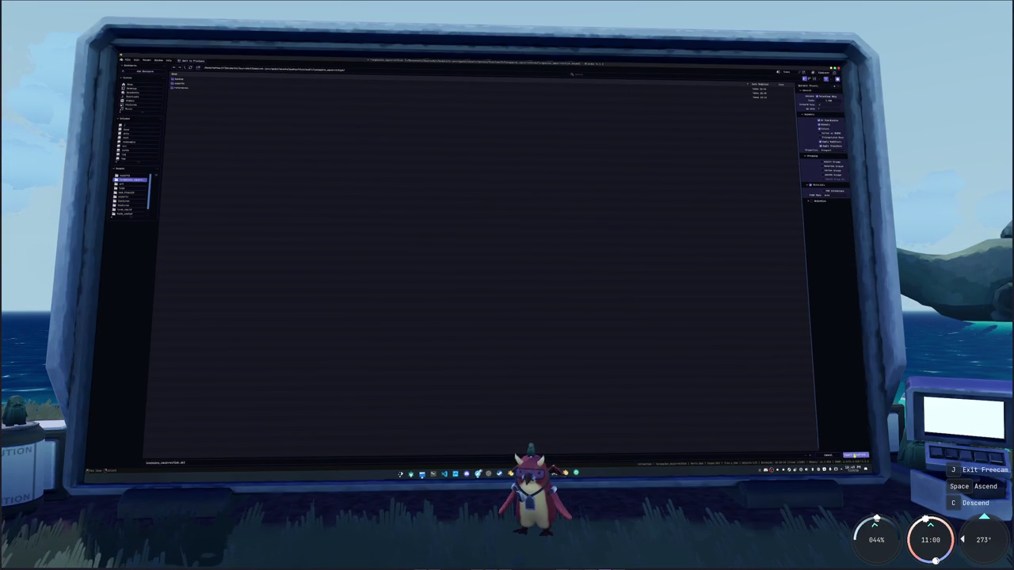
click(856, 456)
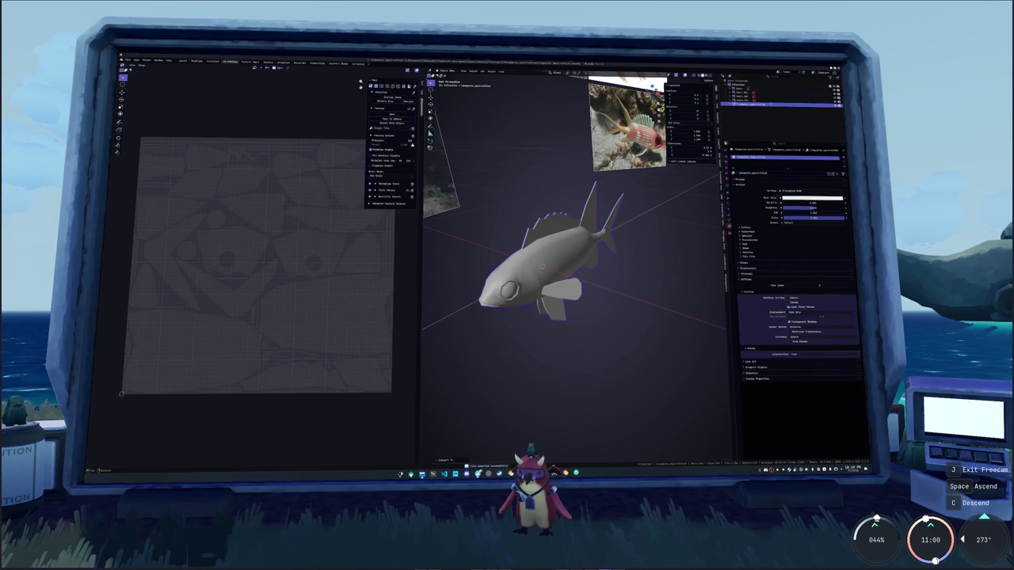
click(507, 473)
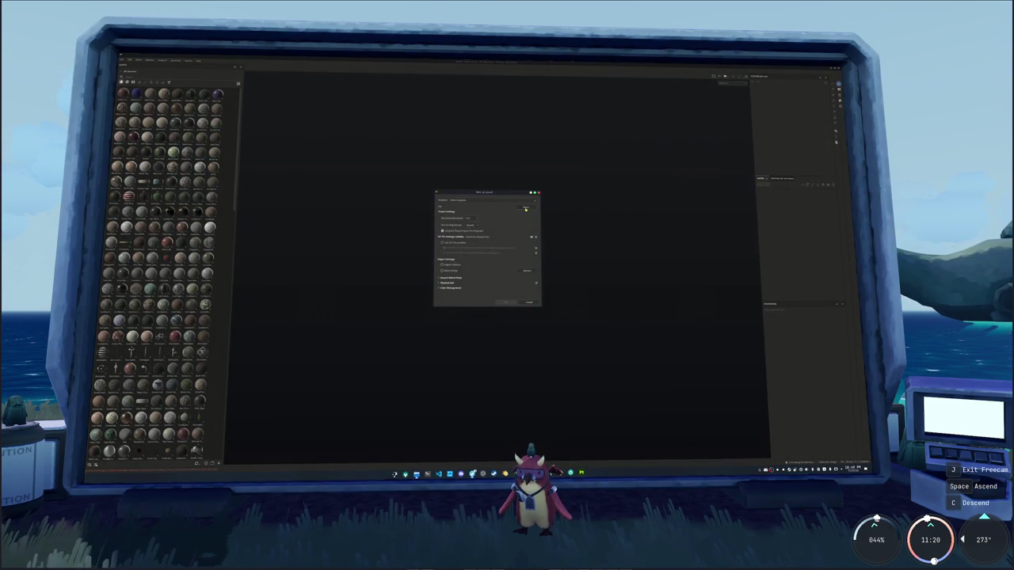
Pick the exported fish FBX from its export folder as the new project's mesh and confirm
click(525, 207)
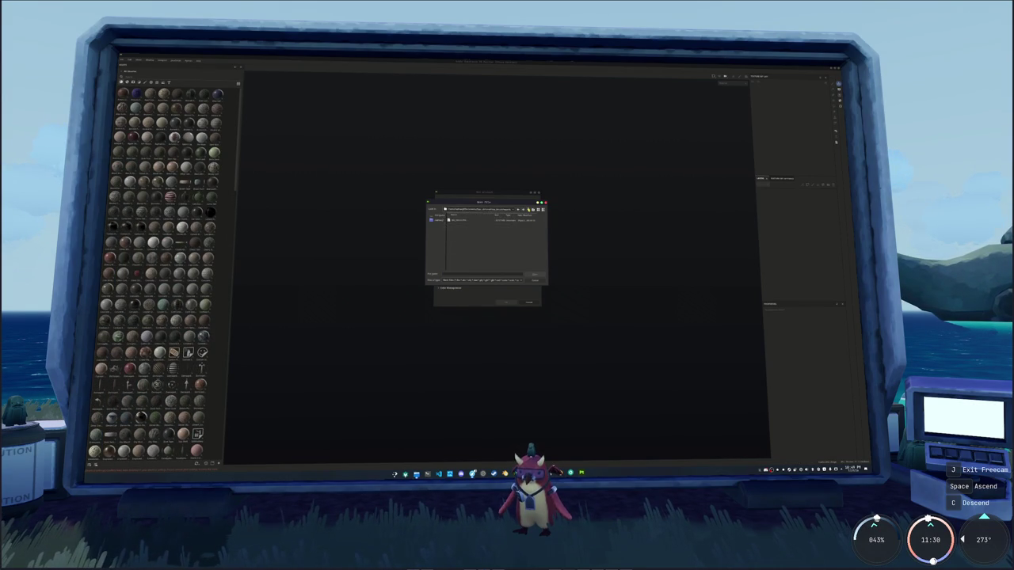
click(528, 209)
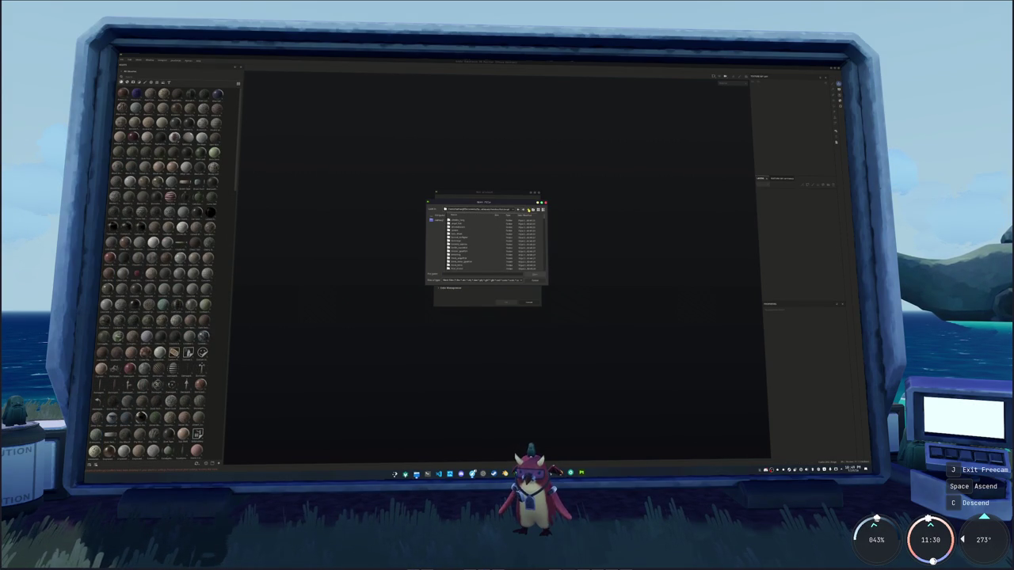
scroll(471, 253, down, 3)
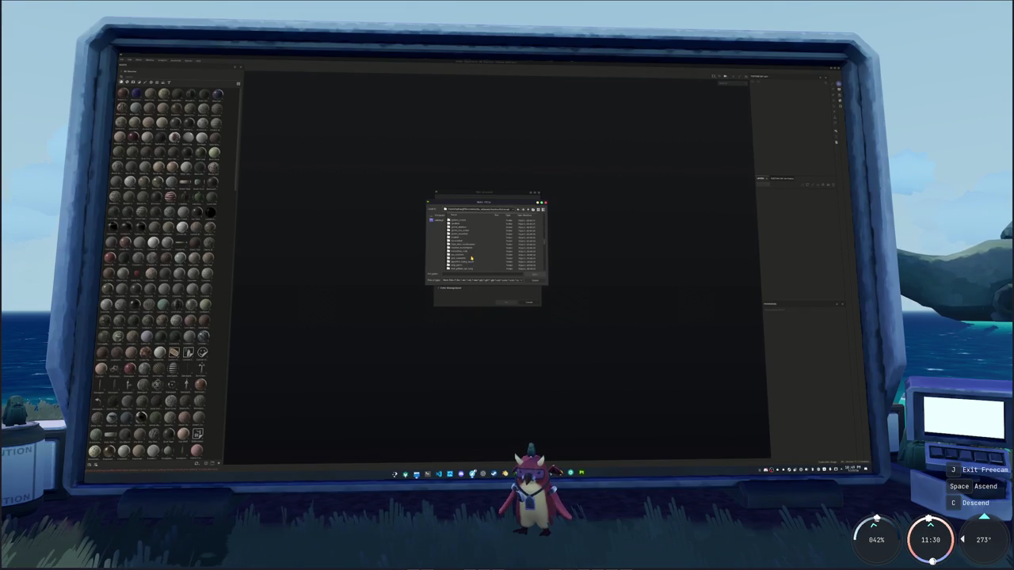
scroll(471, 257, down, 5)
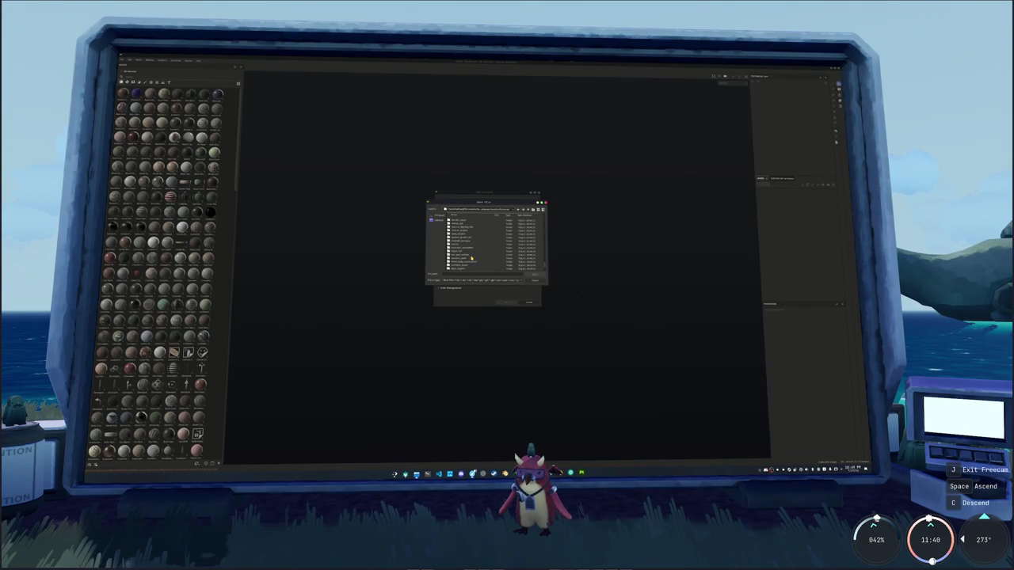
scroll(472, 257, down, 3)
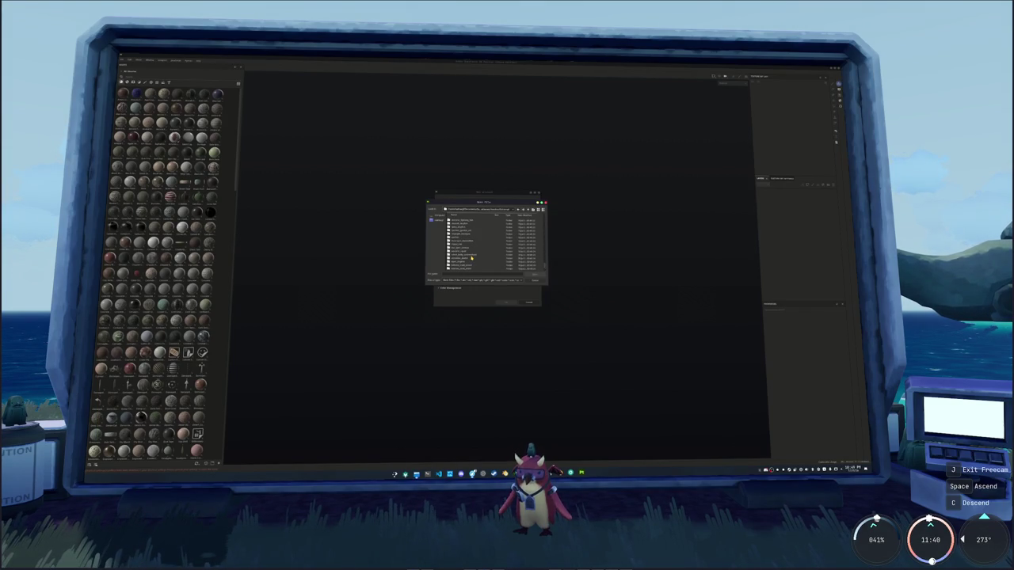
scroll(470, 253, down, 3)
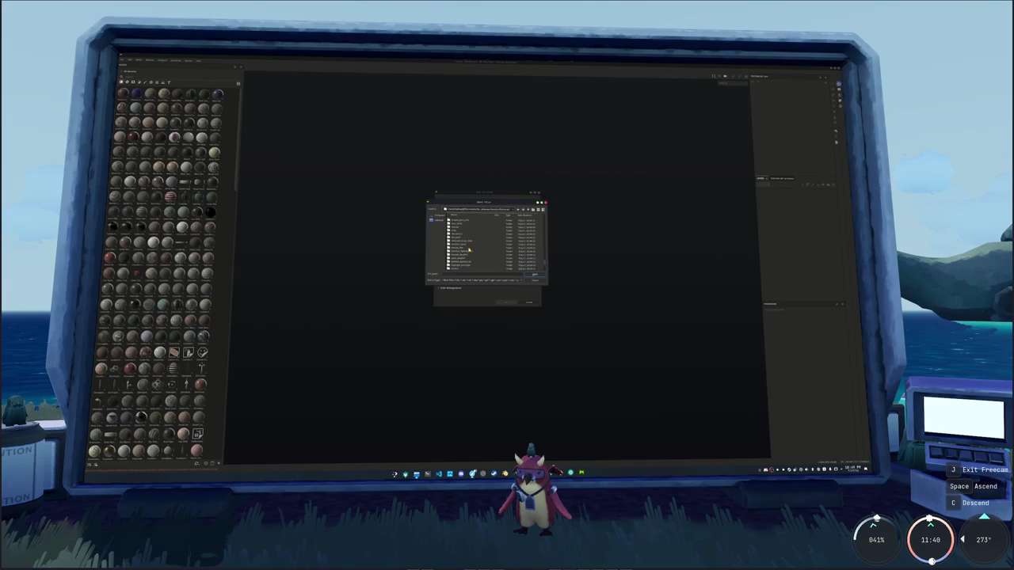
scroll(467, 254, down, 3)
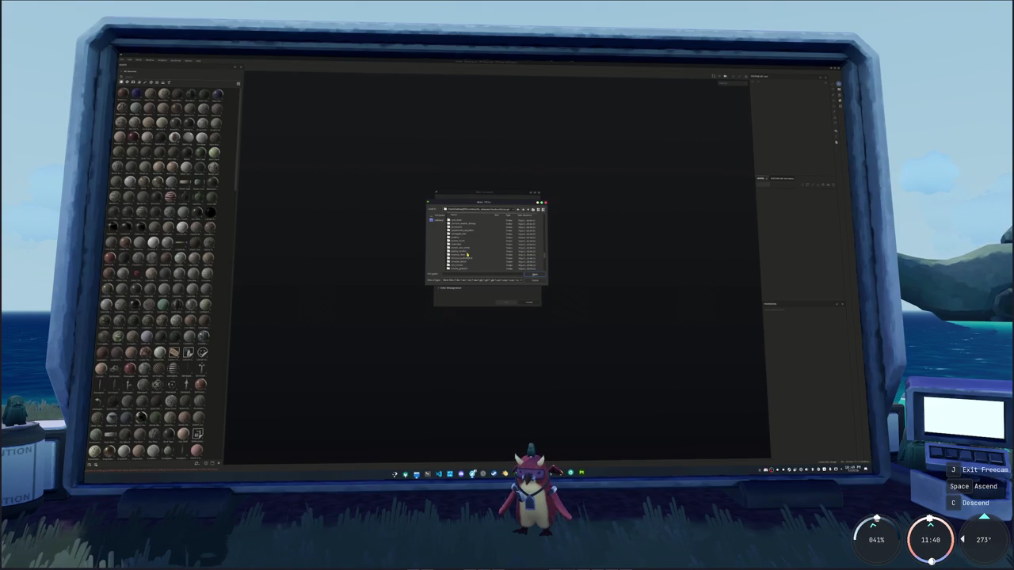
scroll(467, 262, down, 3)
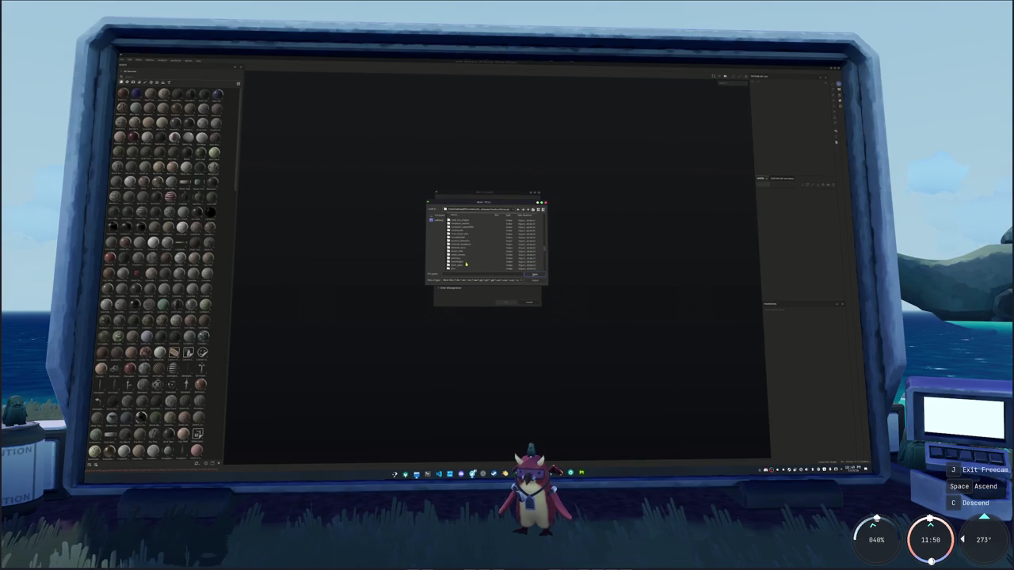
double_click(461, 251)
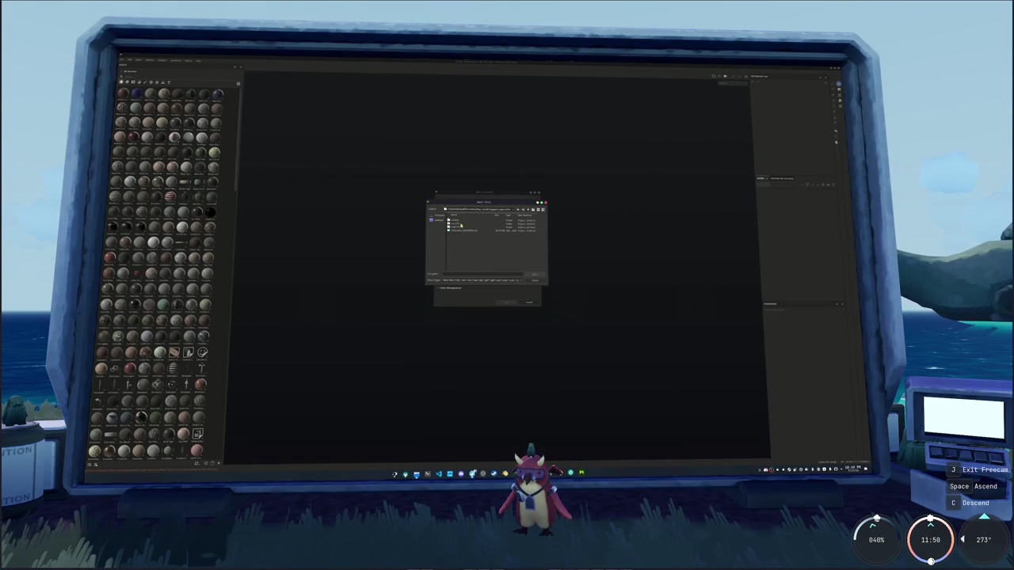
double_click(462, 231)
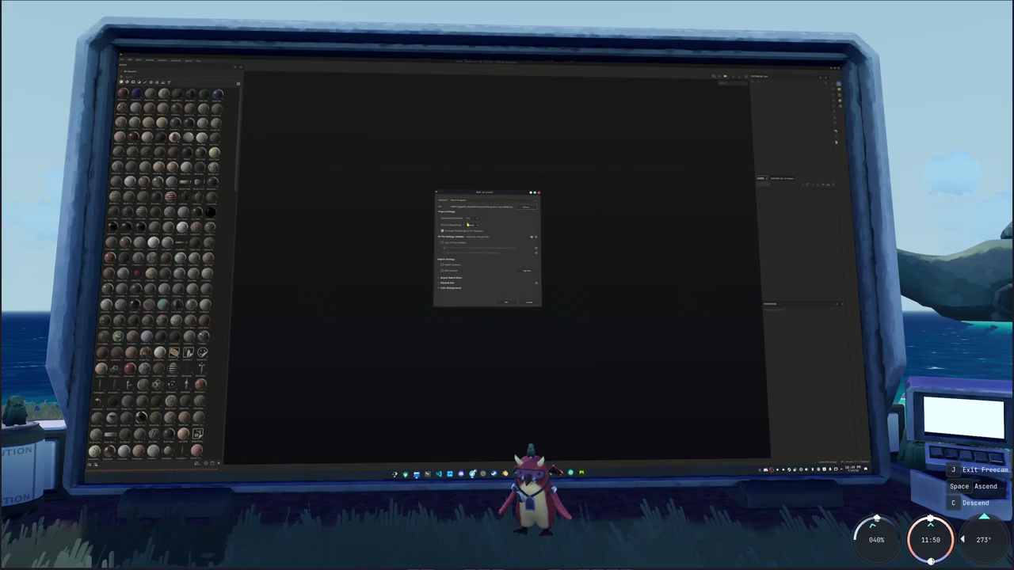
click(508, 303)
Bake the mesh maps and open the orange squirrelfish reference photo beside the model
click(440, 453)
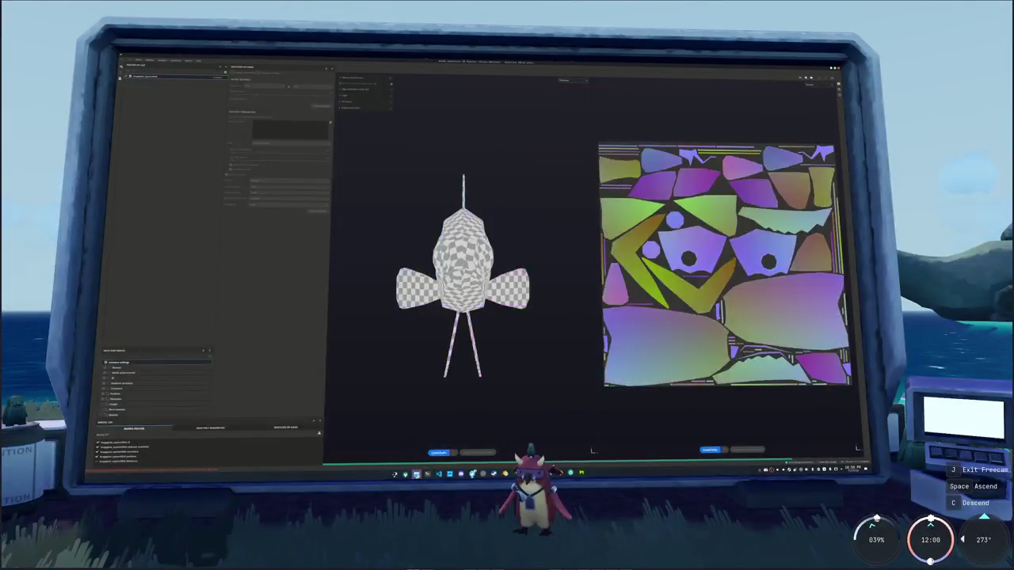
click(214, 92)
click(214, 96)
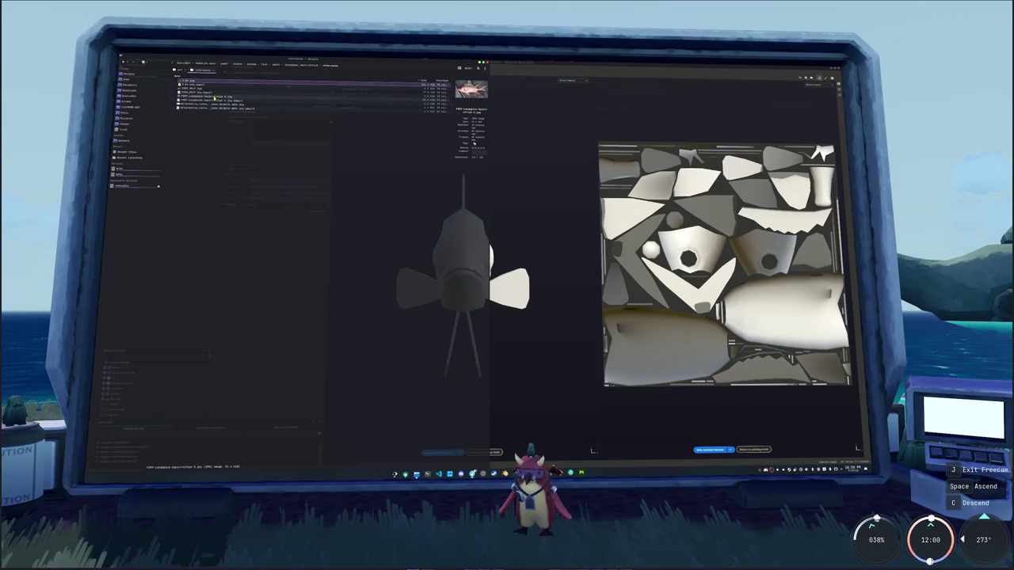
double_click(214, 97)
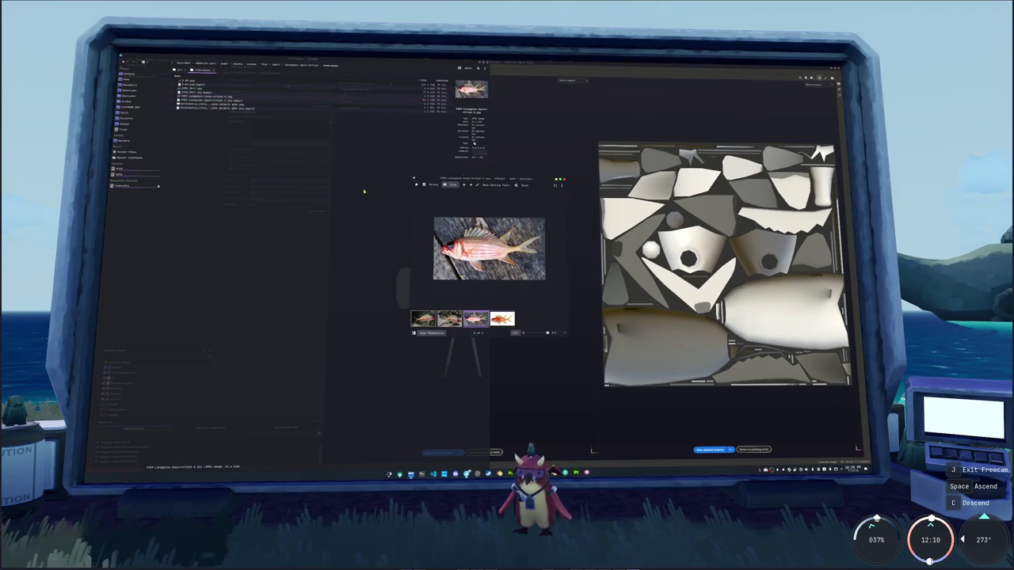
key(Down)
key(Down)
key(Return)
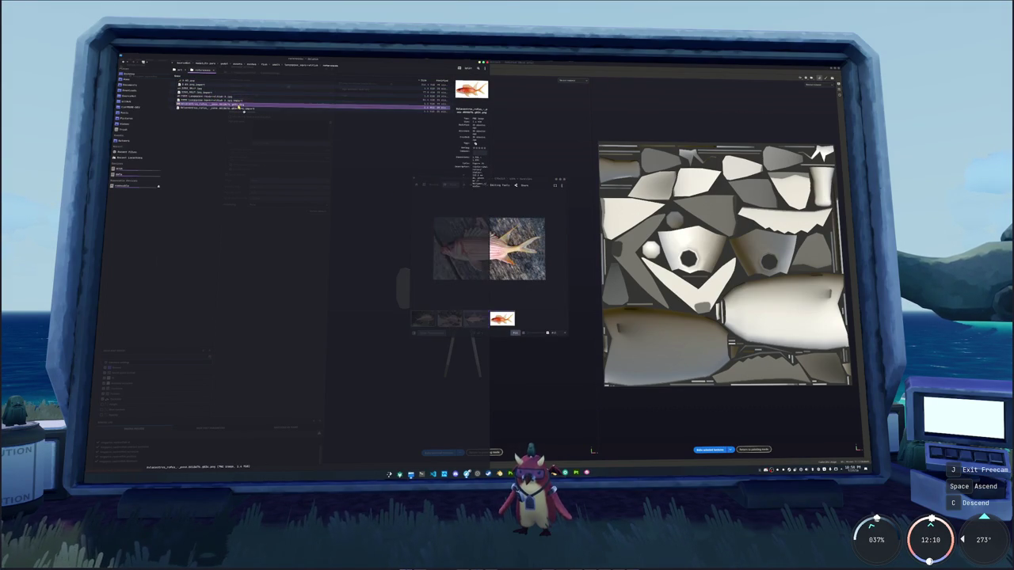
drag(463, 188, 376, 176)
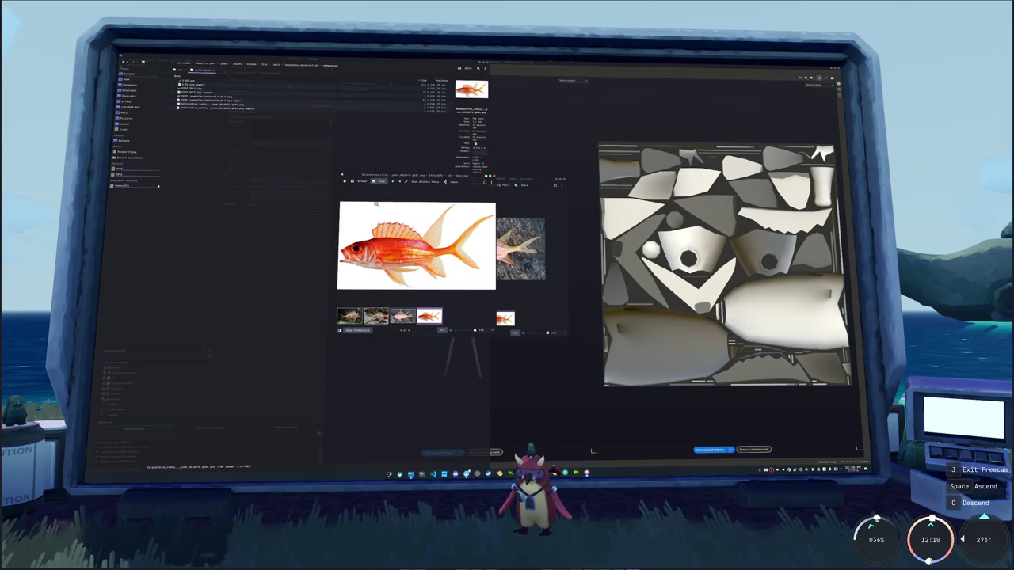
click(530, 148)
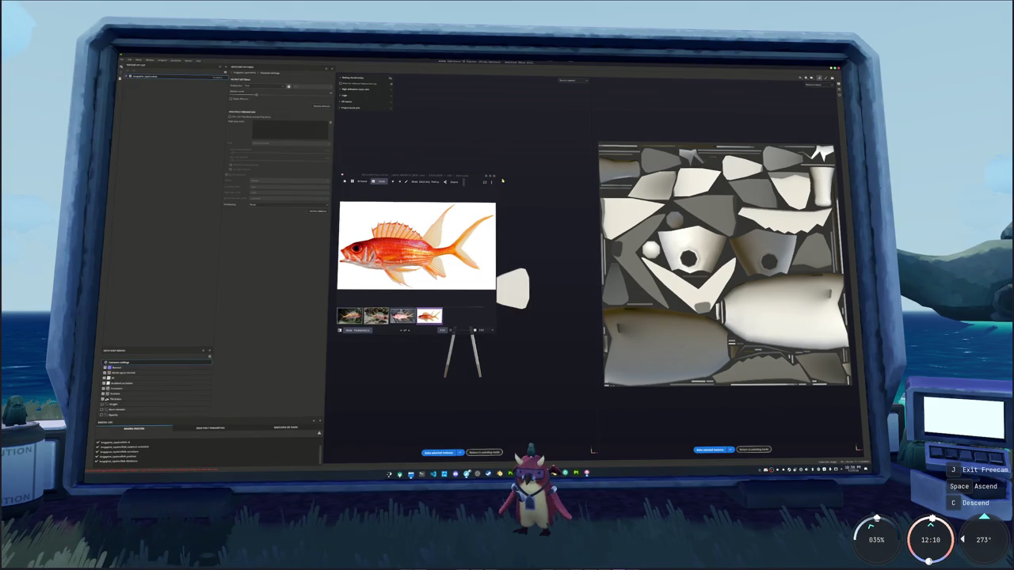
drag(412, 176, 340, 104)
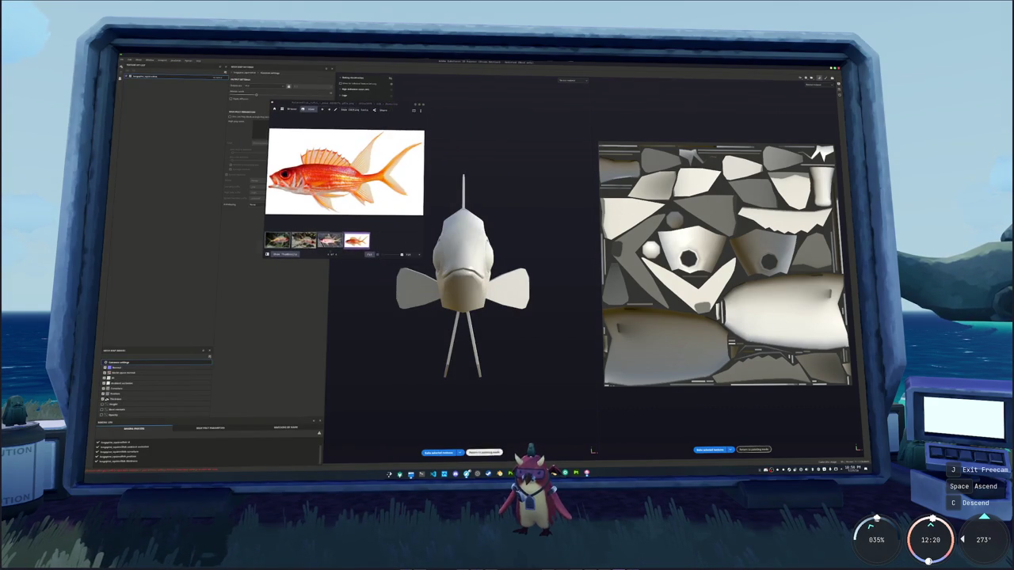
Launch KColorChooser by searching 'color' in the application launcher
click(488, 473)
key(super)
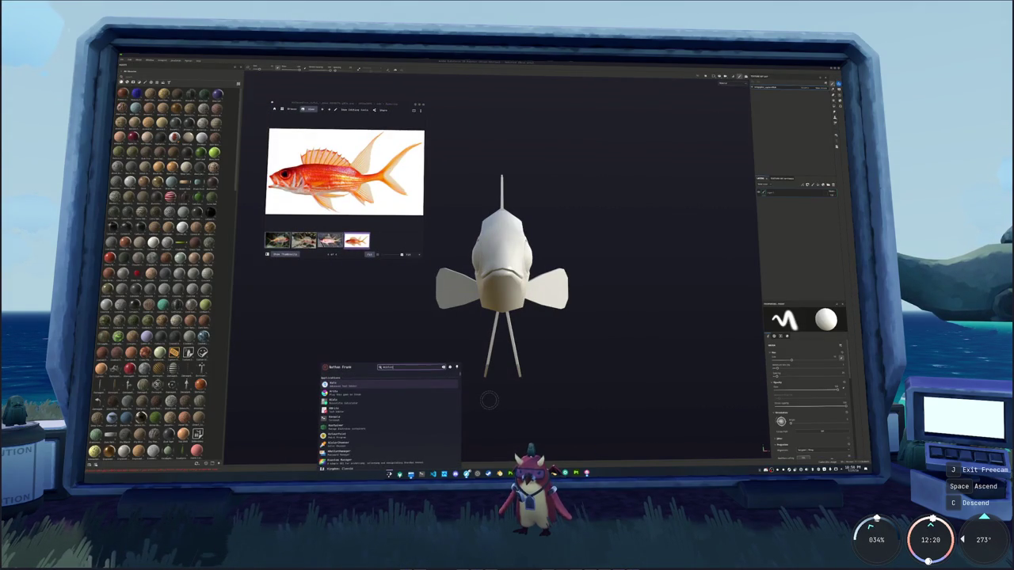
text(color)
key(Return)
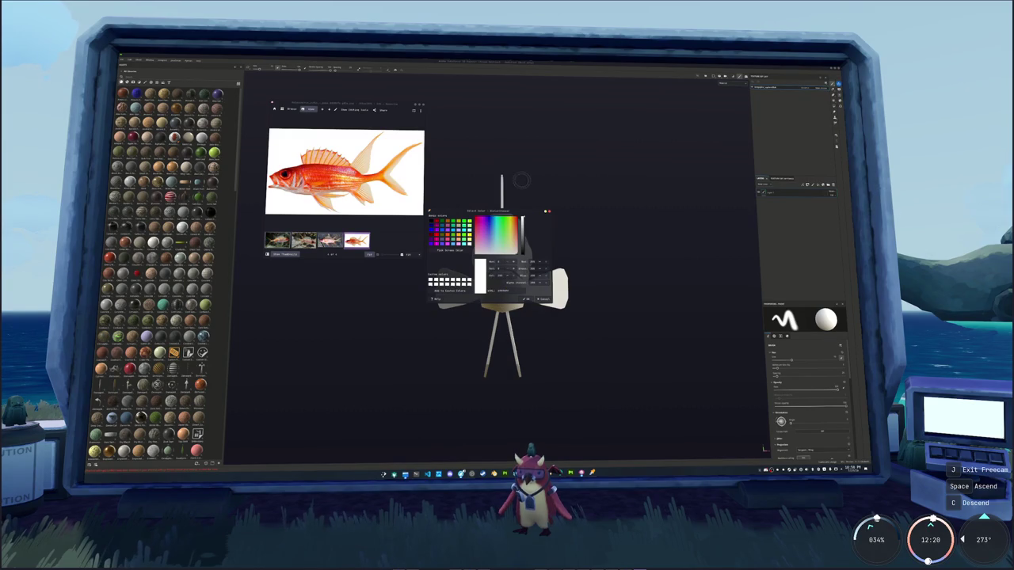
Move KColorChooser aside and sample a pale peach from the fish's head in the photo
drag(493, 212, 495, 103)
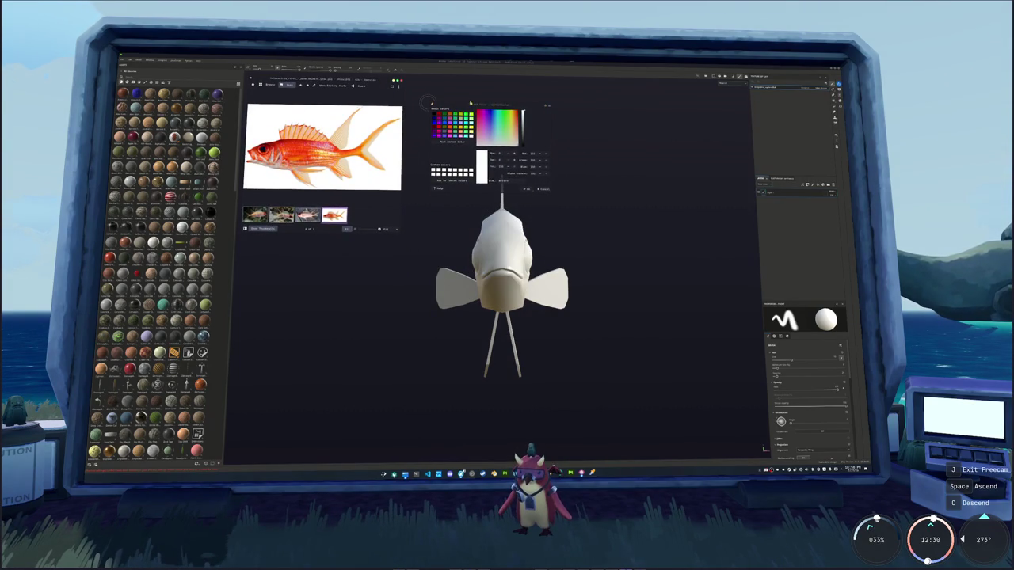
drag(428, 103, 406, 81)
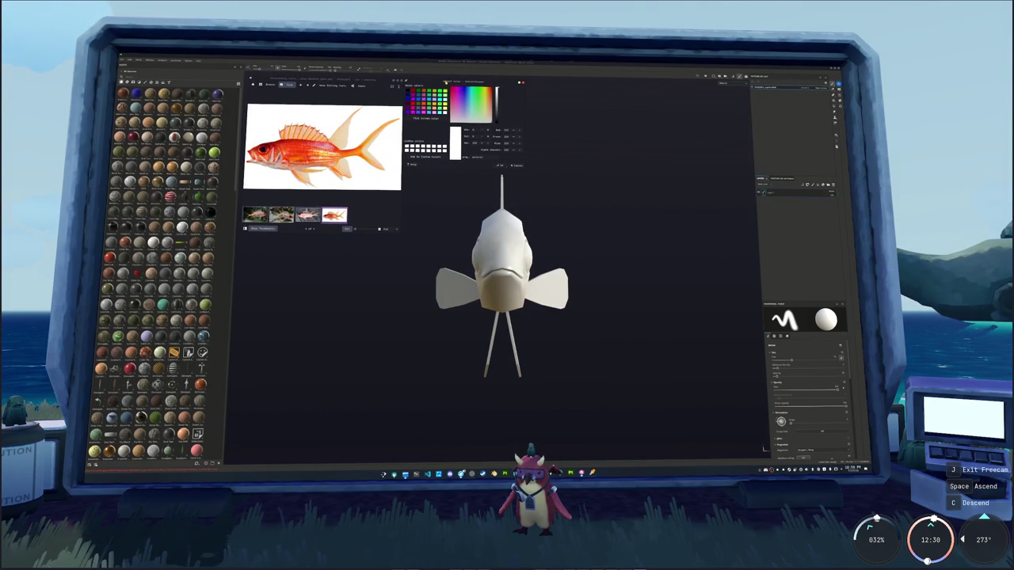
click(427, 119)
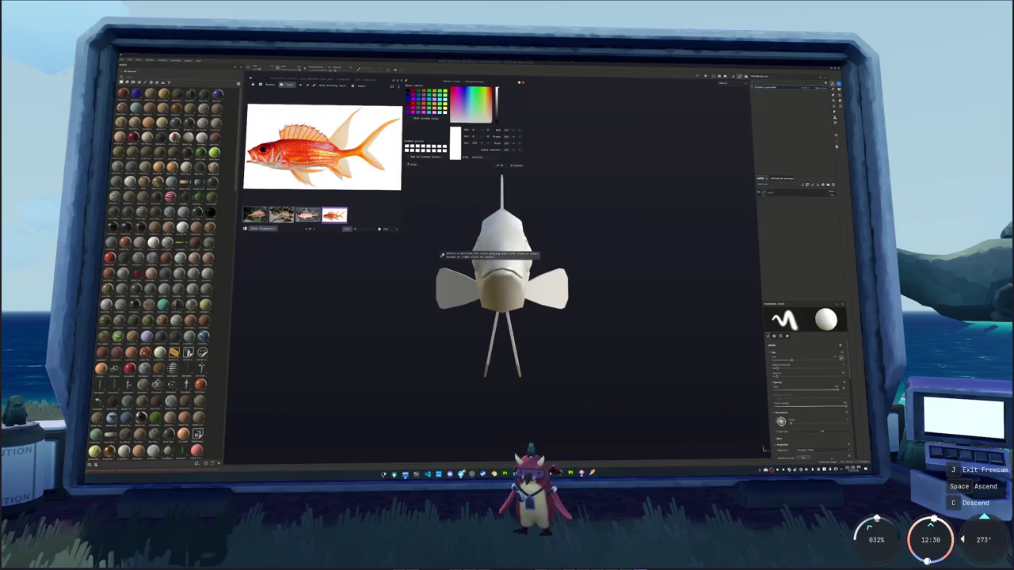
click(442, 255)
scroll(258, 158, up, 3)
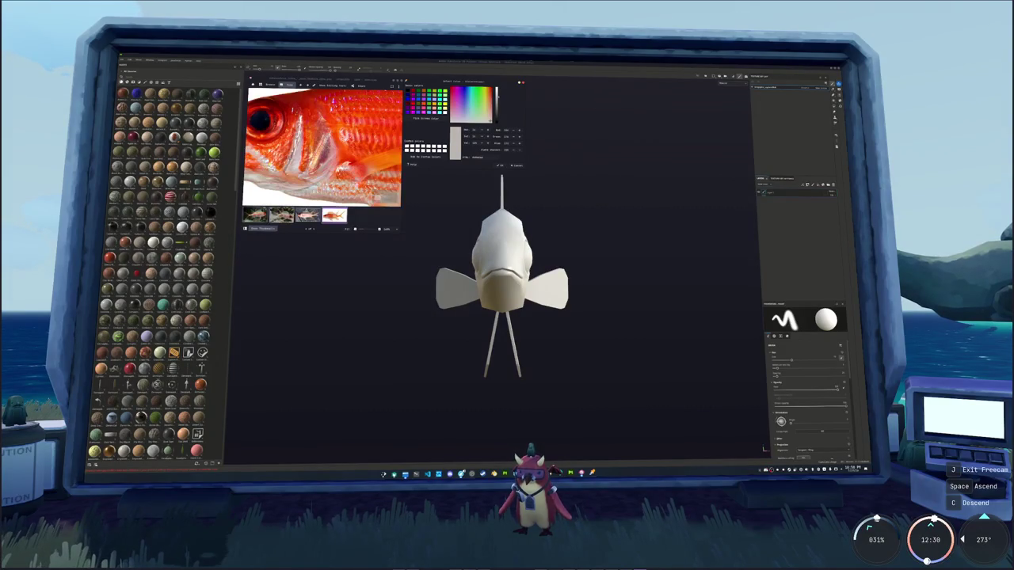
mouse_move(301, 150)
mouse_down()
mouse_move(352, 154)
mouse_move(332, 152)
mouse_up()
click(428, 119)
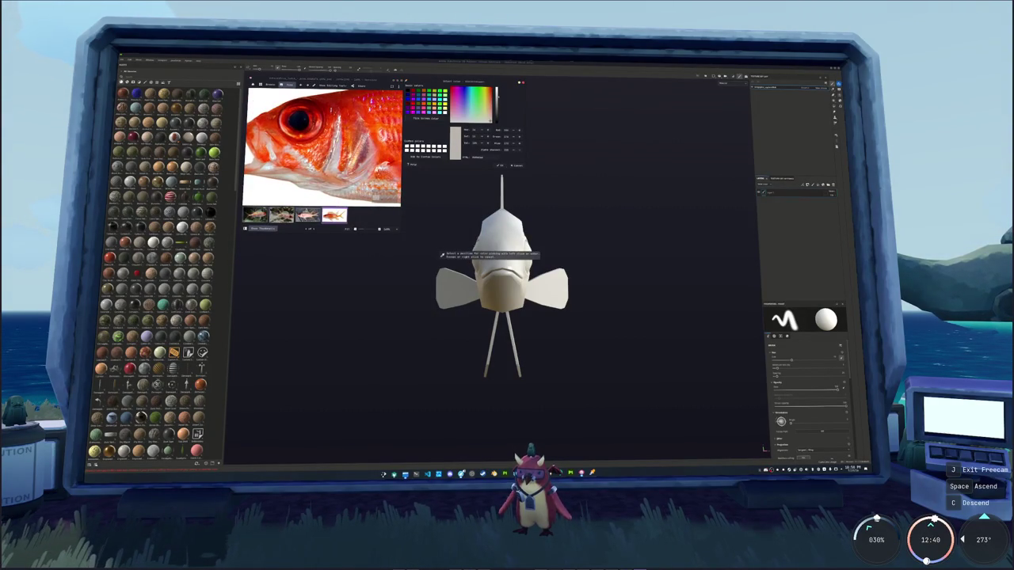
click(382, 195)
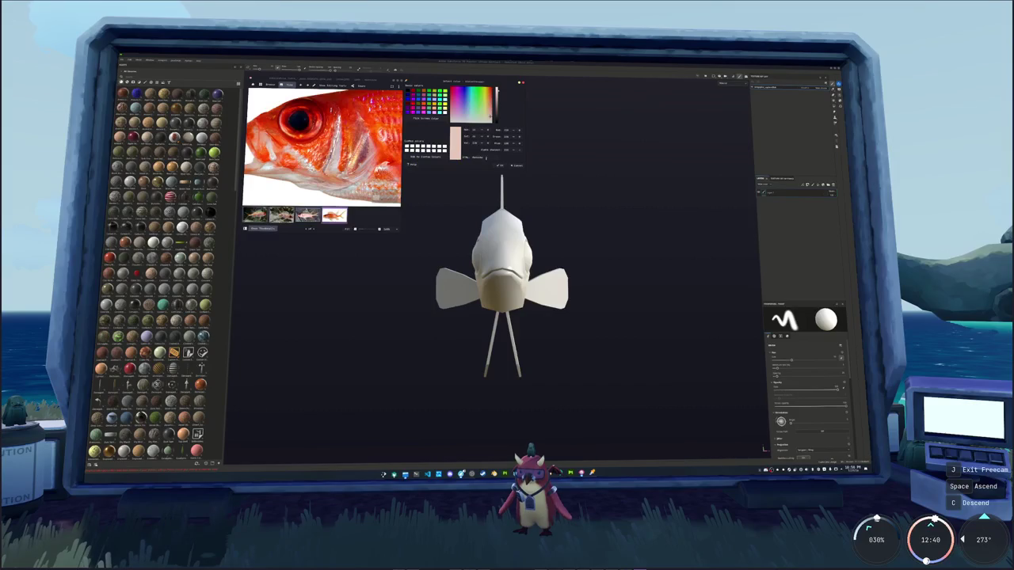
Sample a pale tone near the eye, copy its hex code, and drop a copper fill on the fish
scroll(340, 146, up, 2)
scroll(341, 147, up, 1)
scroll(341, 147, up, 1)
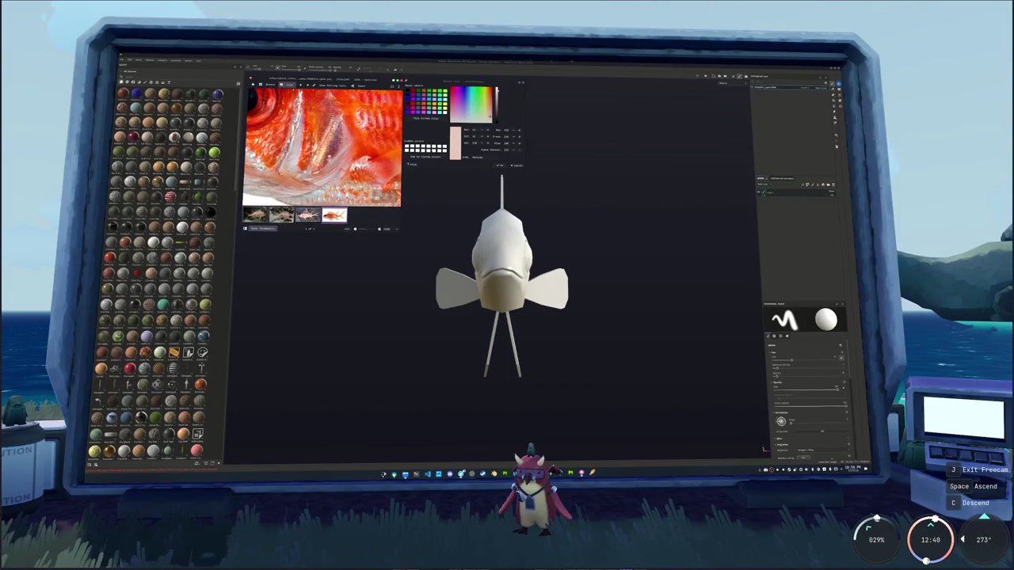
scroll(341, 146, down, 2)
drag(341, 146, 407, 130)
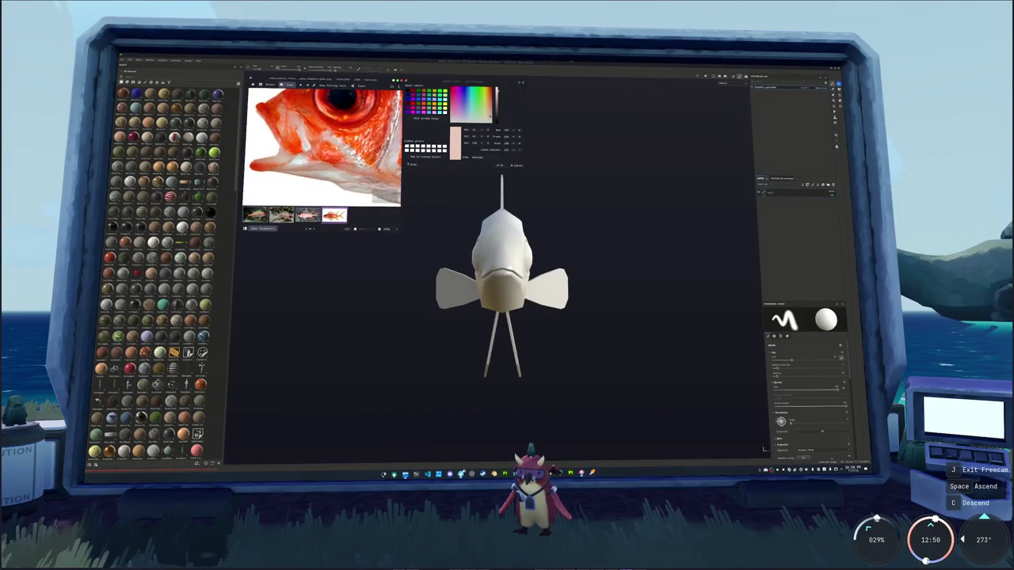
click(426, 118)
click(441, 255)
scroll(341, 146, down, 3)
double_click(477, 157)
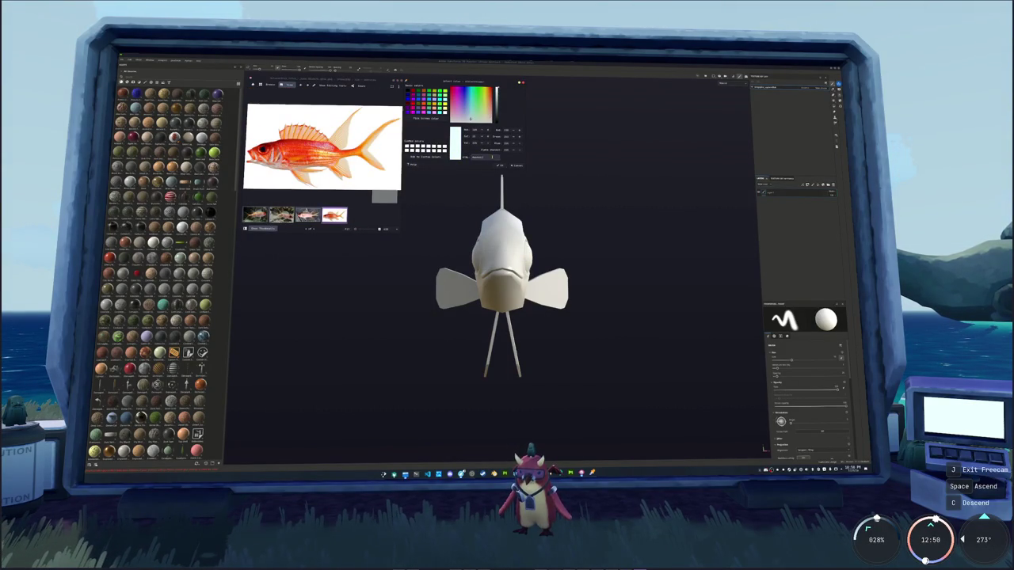
scroll(171, 344, down, 5)
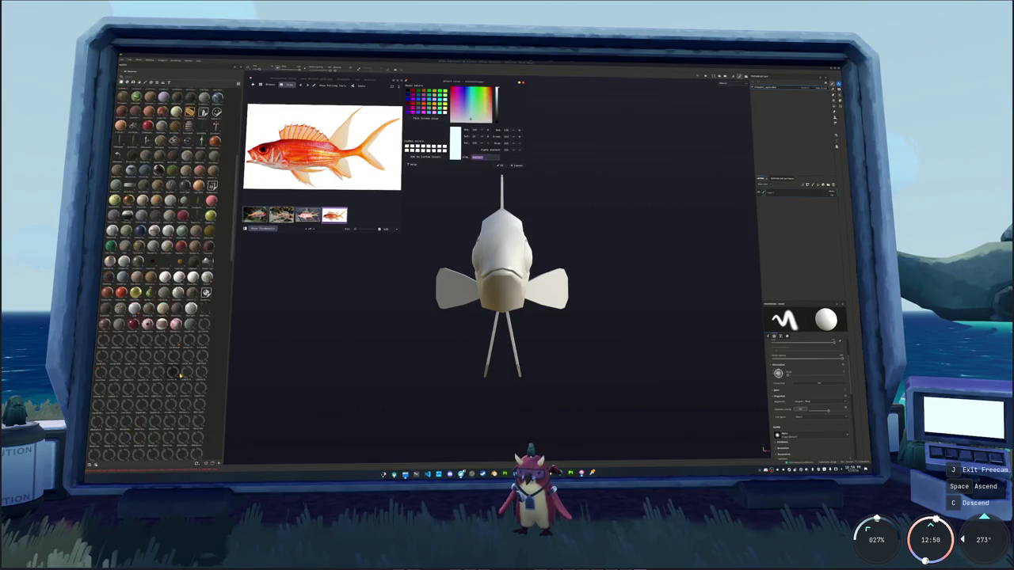
drag(174, 348, 507, 269)
alt+drag(695, 267, 605, 305)
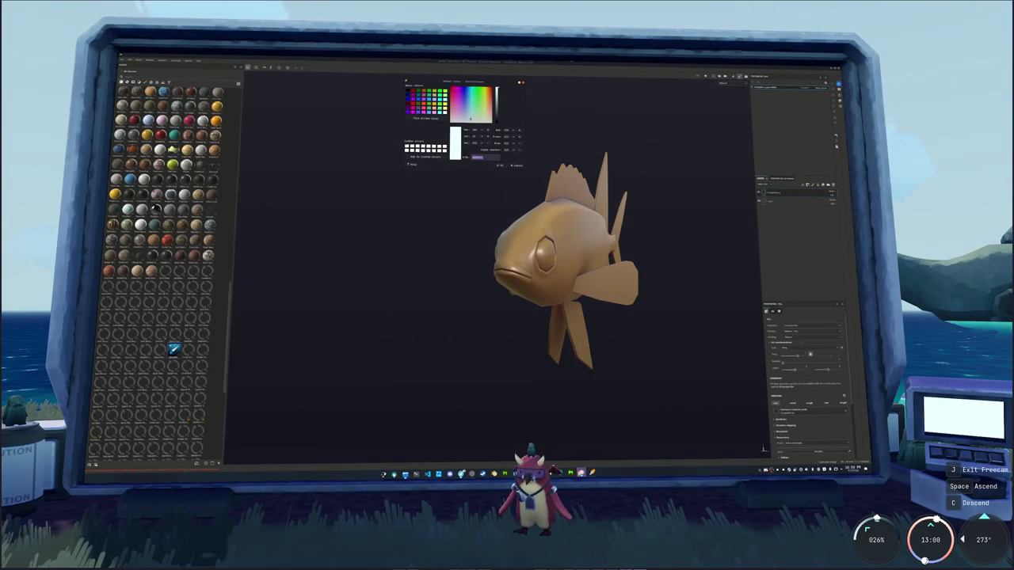
Select the fish's base layer and set its Base Color to near white
key(alt+Tab)
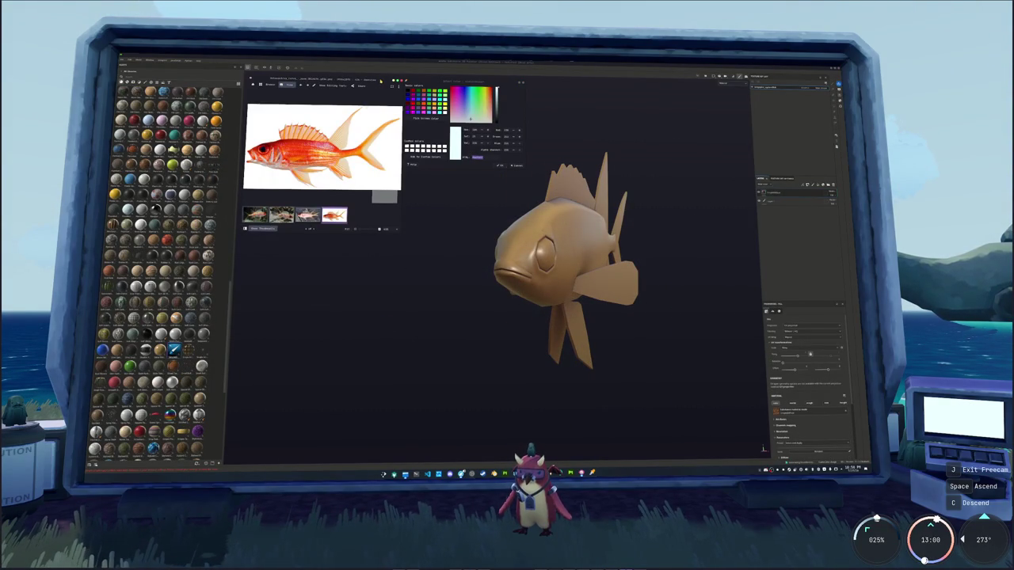
click(823, 204)
scroll(784, 359, down, 5)
click(797, 379)
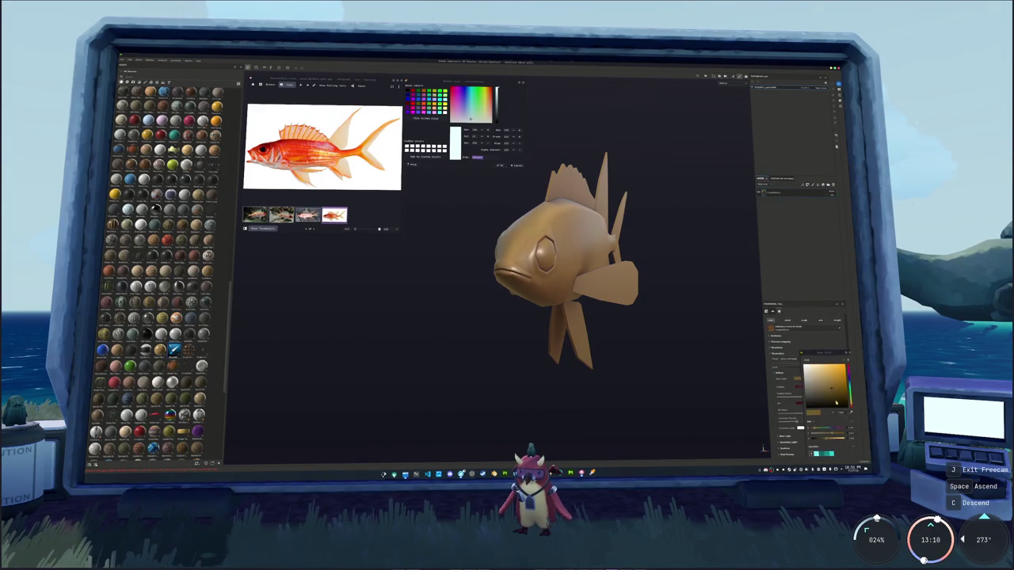
click(824, 402)
click(821, 395)
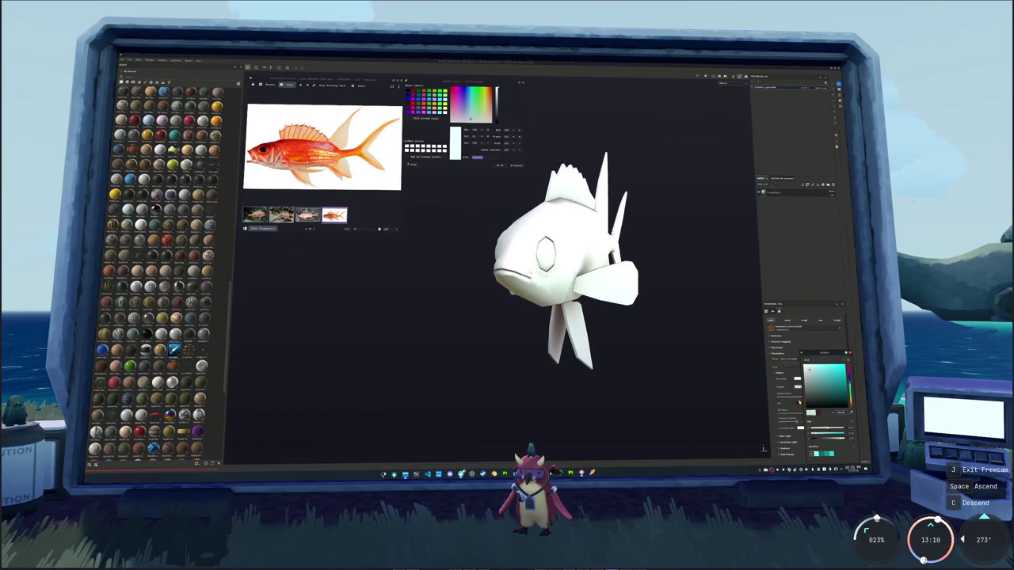
click(840, 411)
click(816, 382)
Add a new paint layer and orbit the fish to view it from several angles
click(767, 193)
click(792, 238)
click(767, 192)
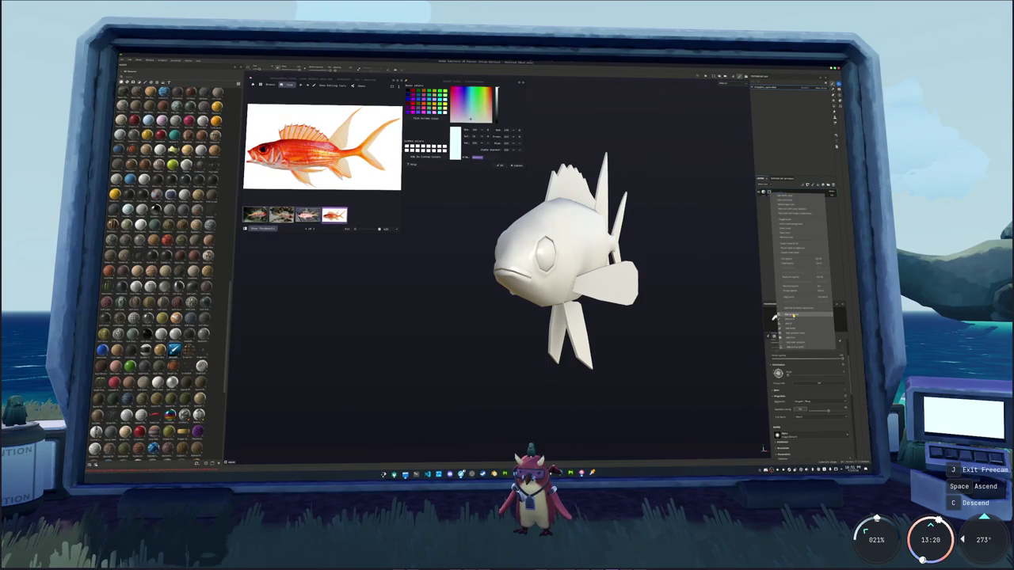
click(792, 315)
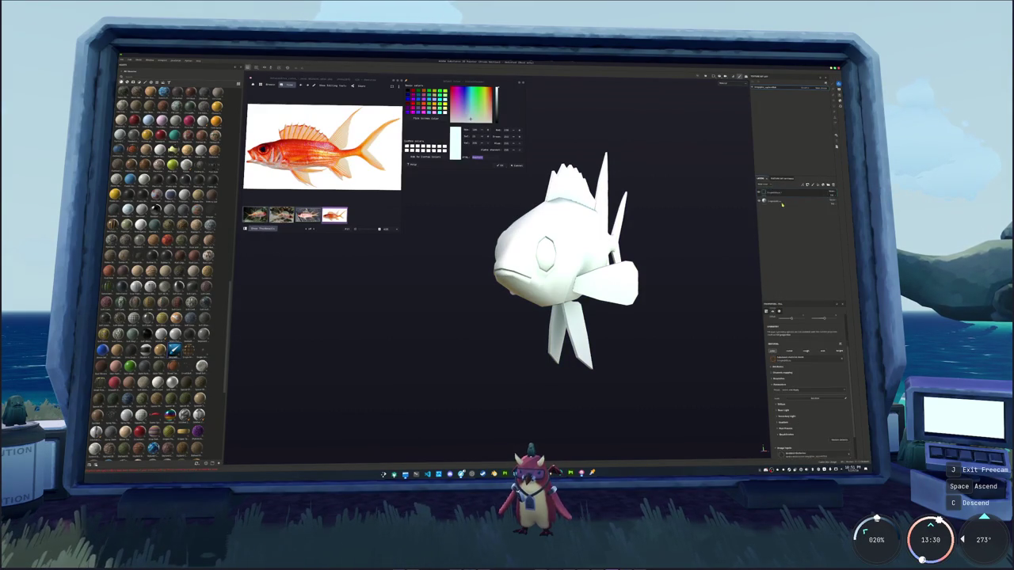
click(725, 83)
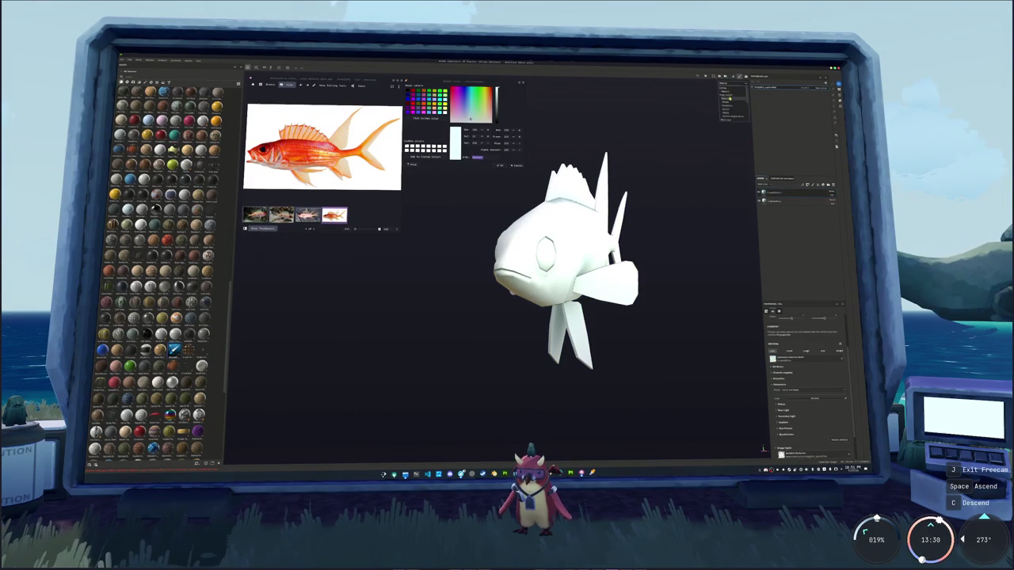
click(729, 96)
mouse_move(626, 237)
alt+mouse_down()
mouse_move(541, 235)
mouse_move(523, 260)
alt+mouse_up()
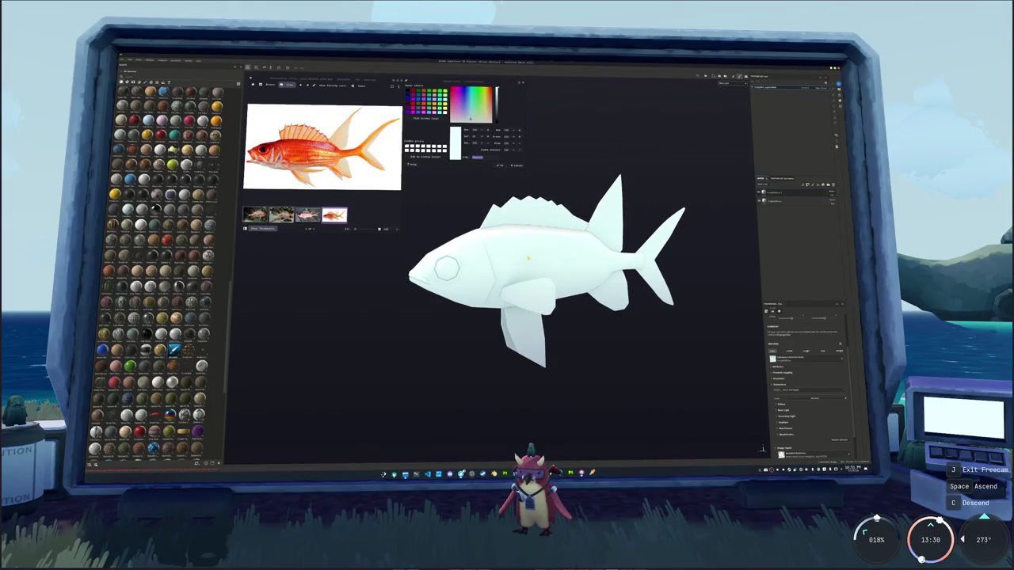
mouse_move(532, 240)
alt+mouse_down()
mouse_move(681, 227)
mouse_move(596, 235)
alt+mouse_up()
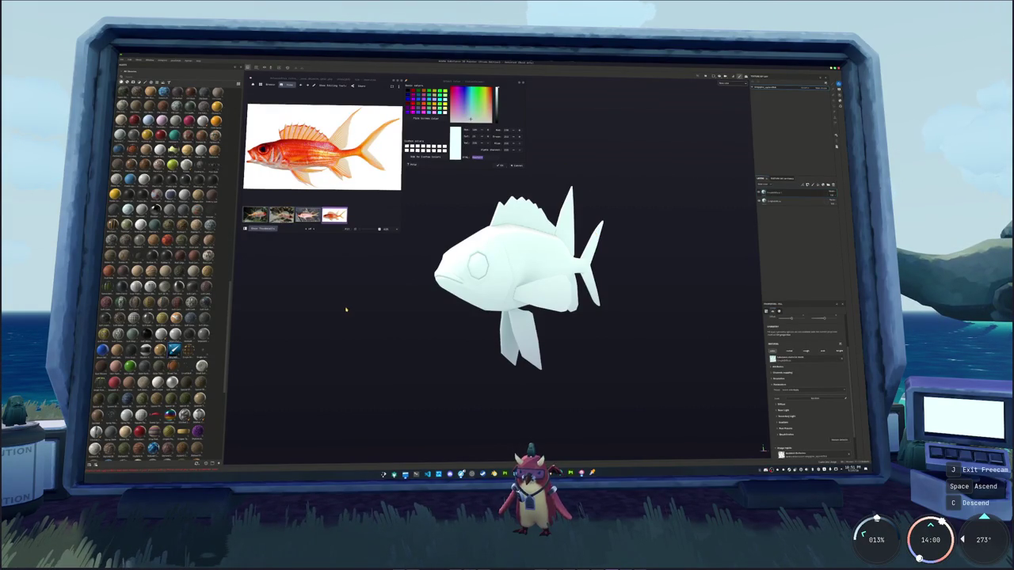
alt+drag(567, 269, 546, 274)
Select the paint layer and sample an orange from the reference photo
click(773, 193)
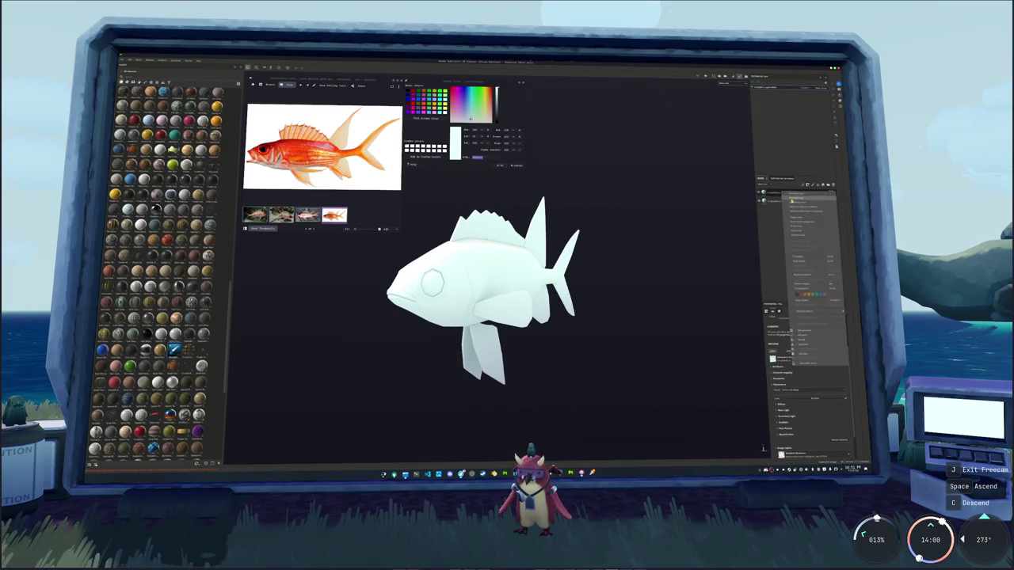
scroll(610, 267, up, 1)
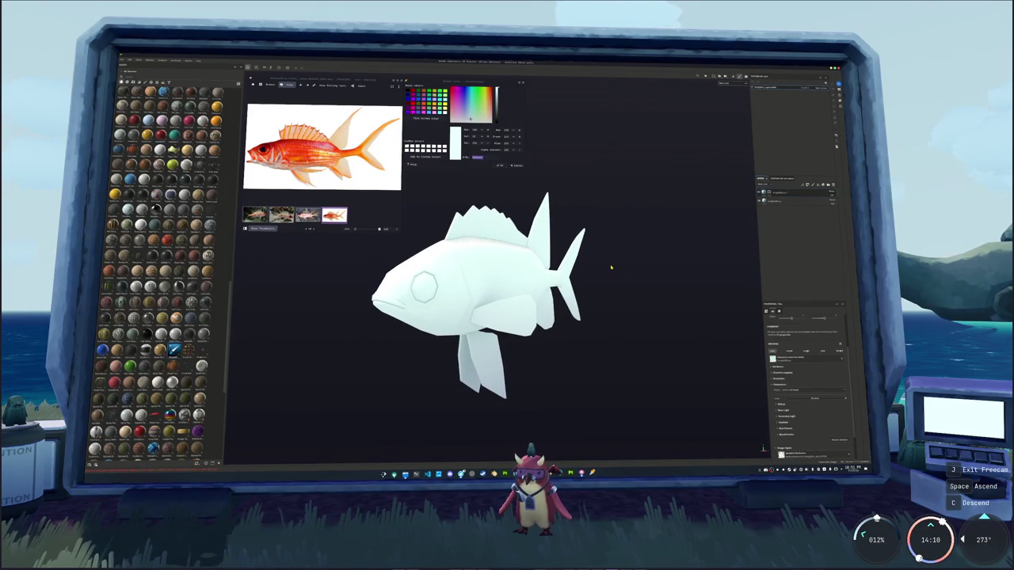
scroll(611, 268, up, 1)
scroll(602, 258, up, 1)
click(423, 117)
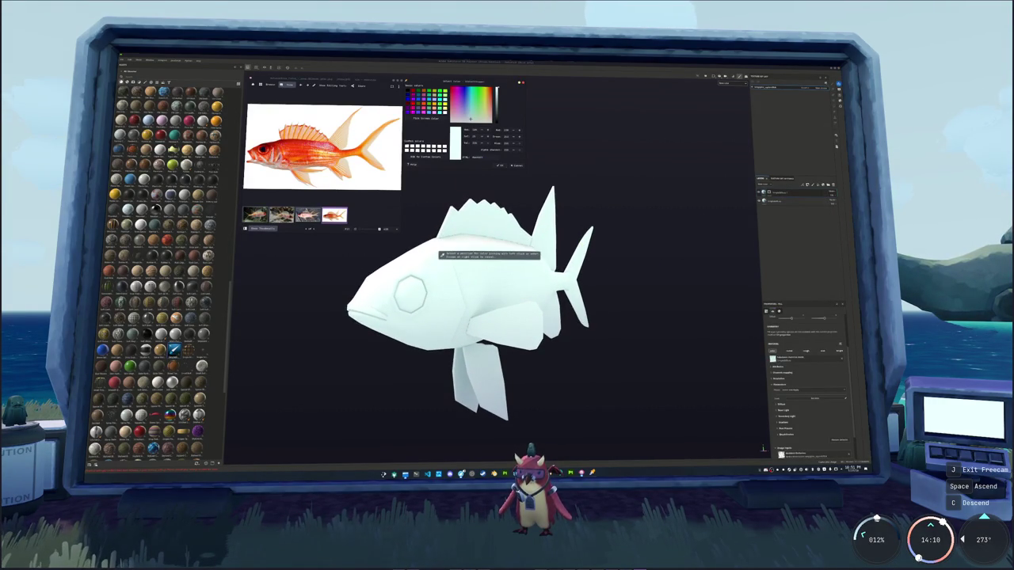
click(332, 154)
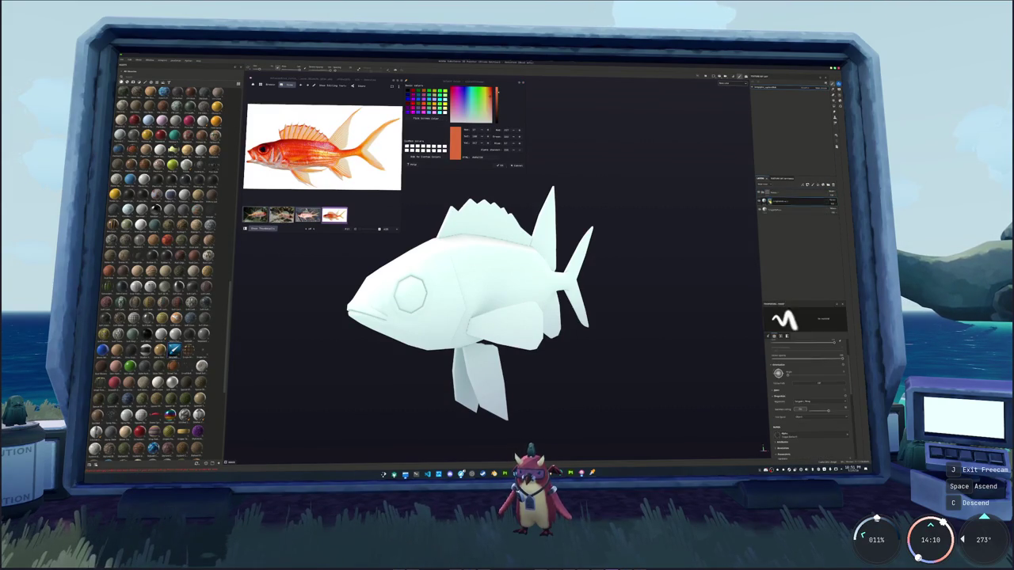
Add a new layer to the stack, select it, and sample orange from the photo
right_click(770, 200)
click(781, 246)
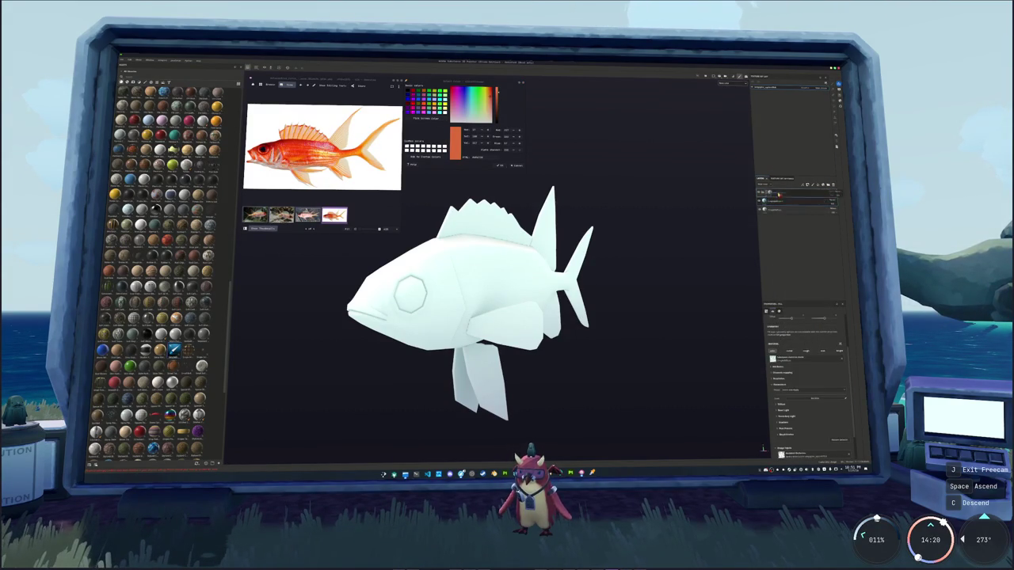
click(778, 192)
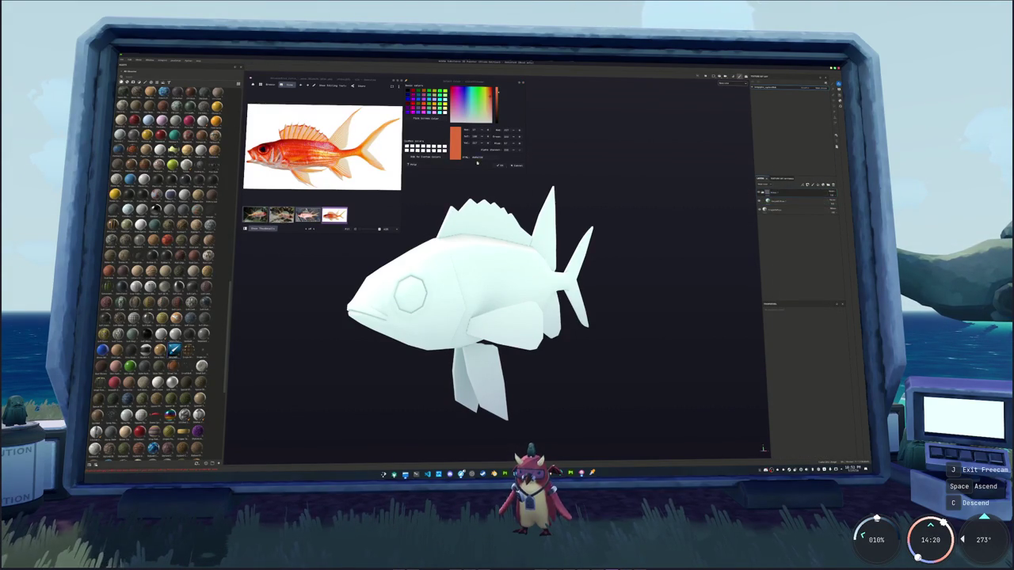
click(425, 118)
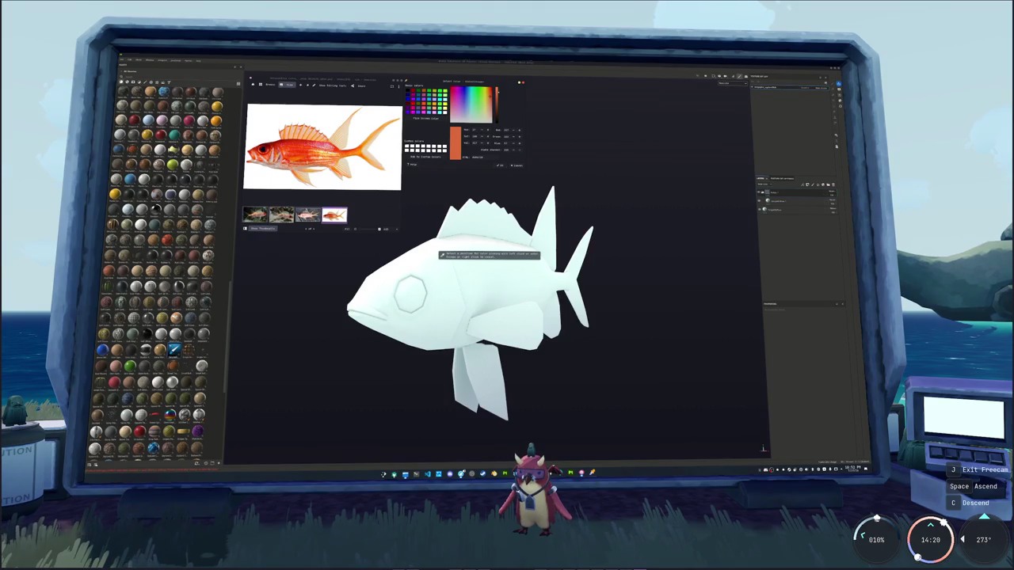
click(299, 149)
scroll(300, 149, up, 2)
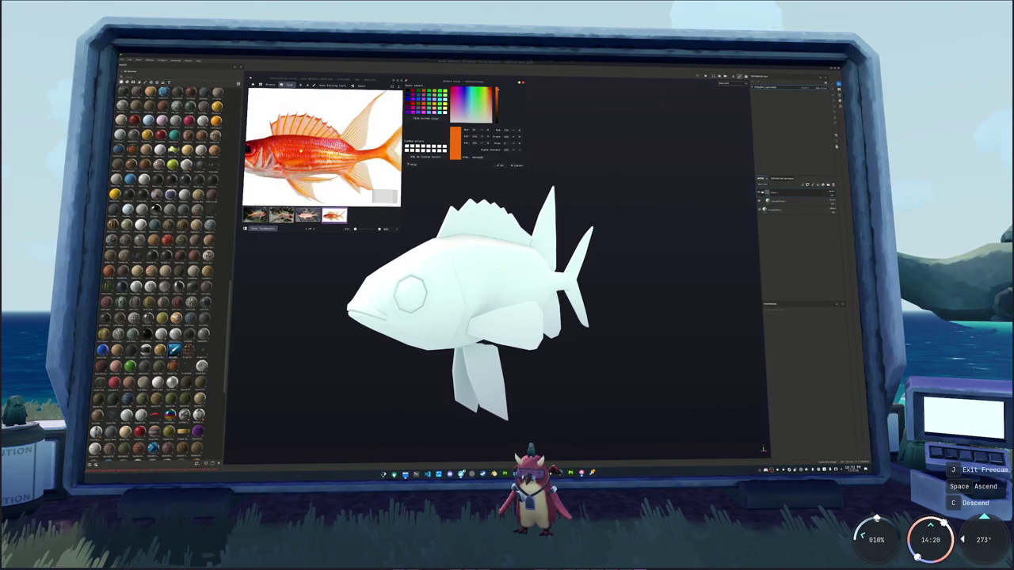
scroll(300, 150, down, 1)
scroll(301, 150, down, 1)
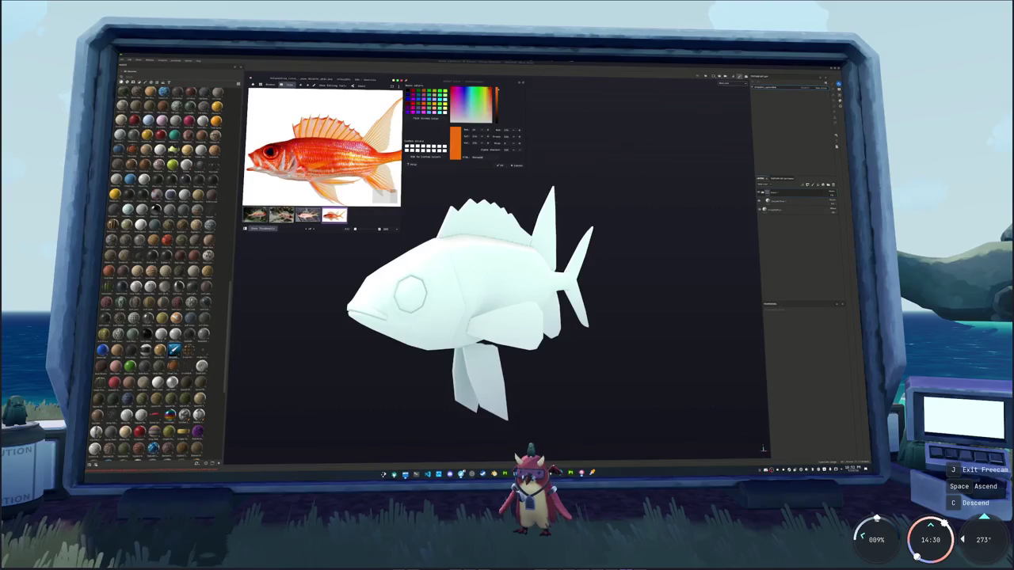
Sample a deeper red-orange from the photo and expand the new layer's Diffuse settings
click(427, 118)
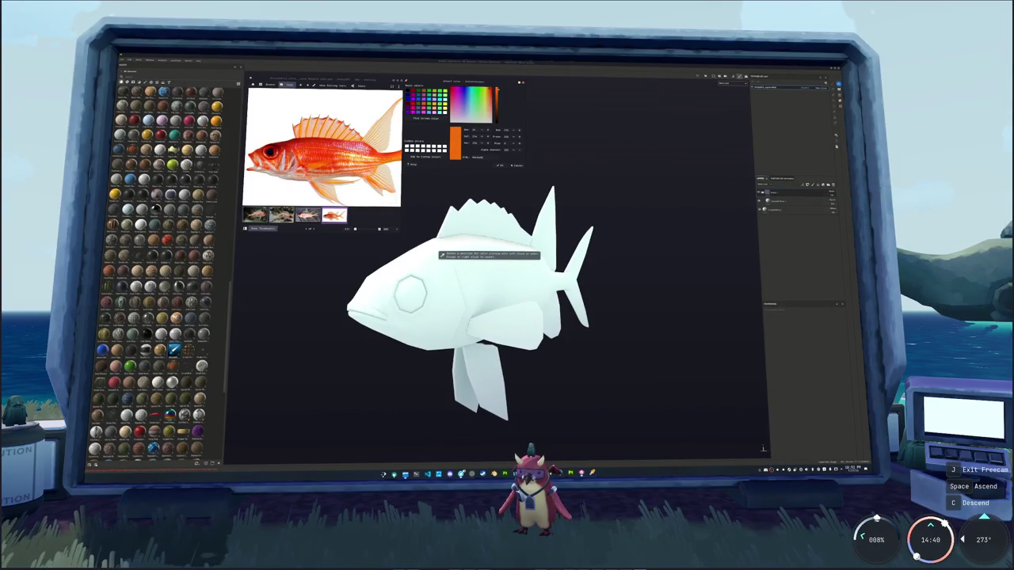
click(285, 155)
scroll(269, 149, up, 1)
click(428, 118)
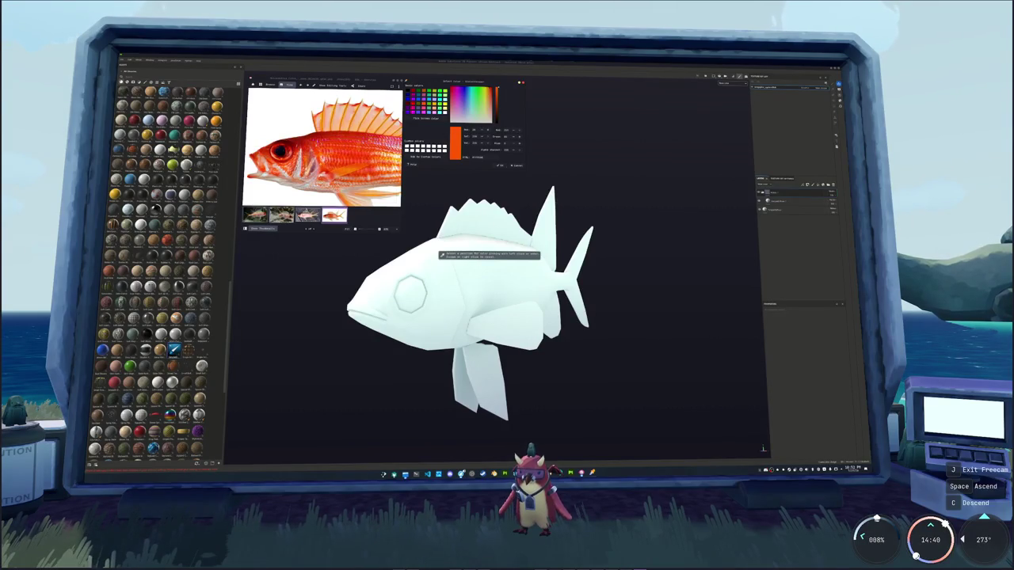
key(Escape)
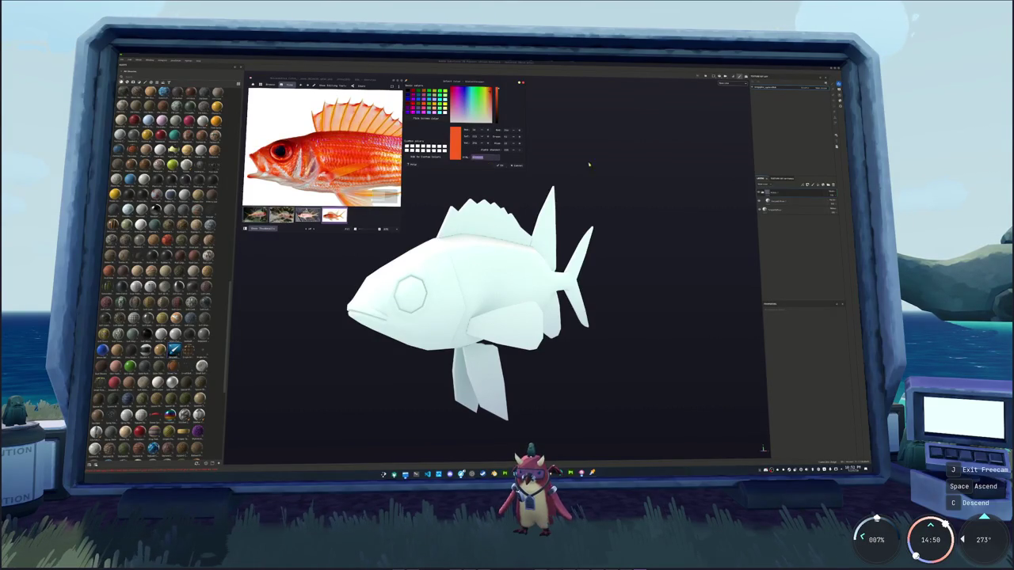
click(792, 200)
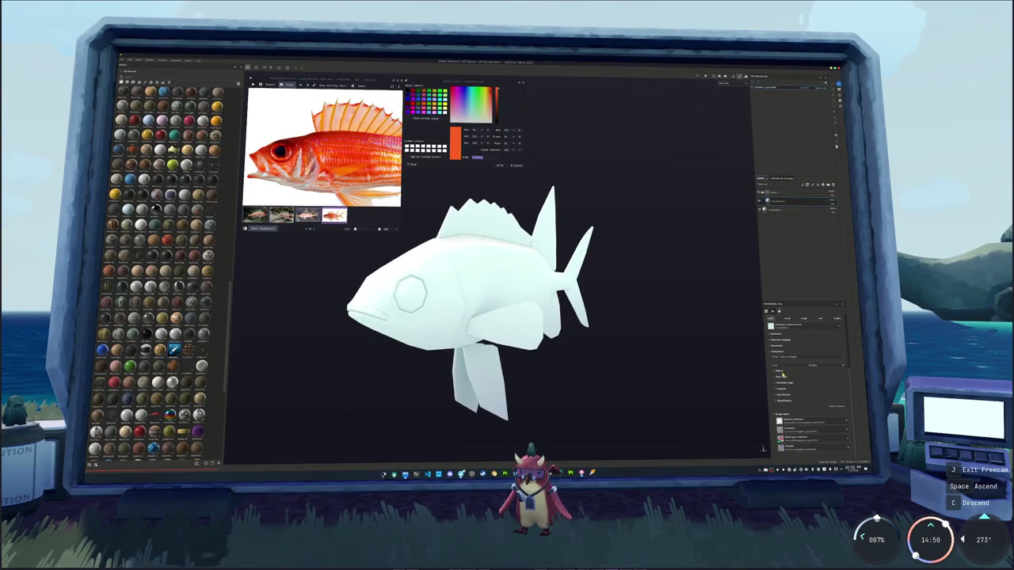
click(778, 372)
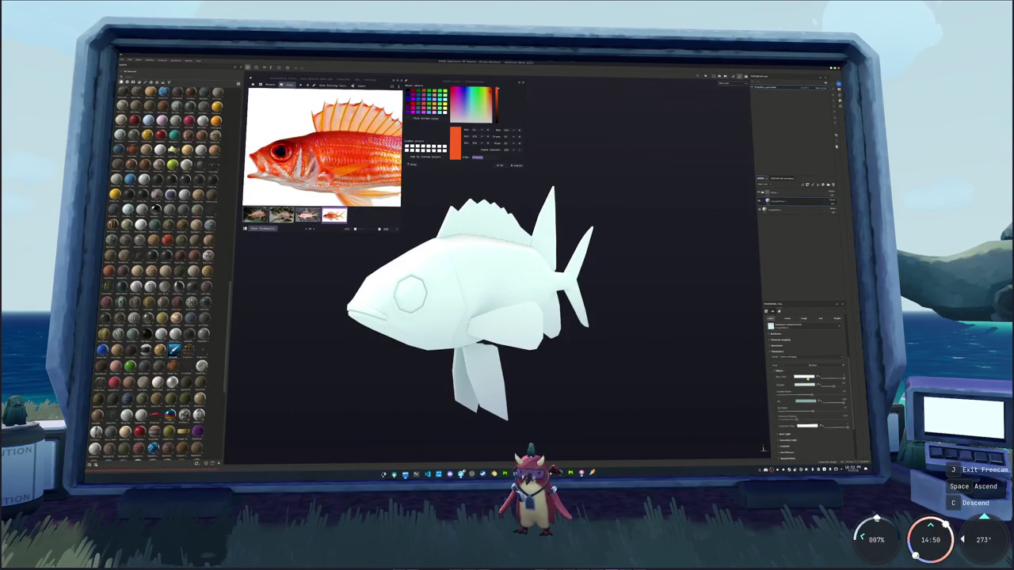
Paste the sampled orange into the layer's Base Color and darken it slightly
click(804, 377)
key(ctrl+v)
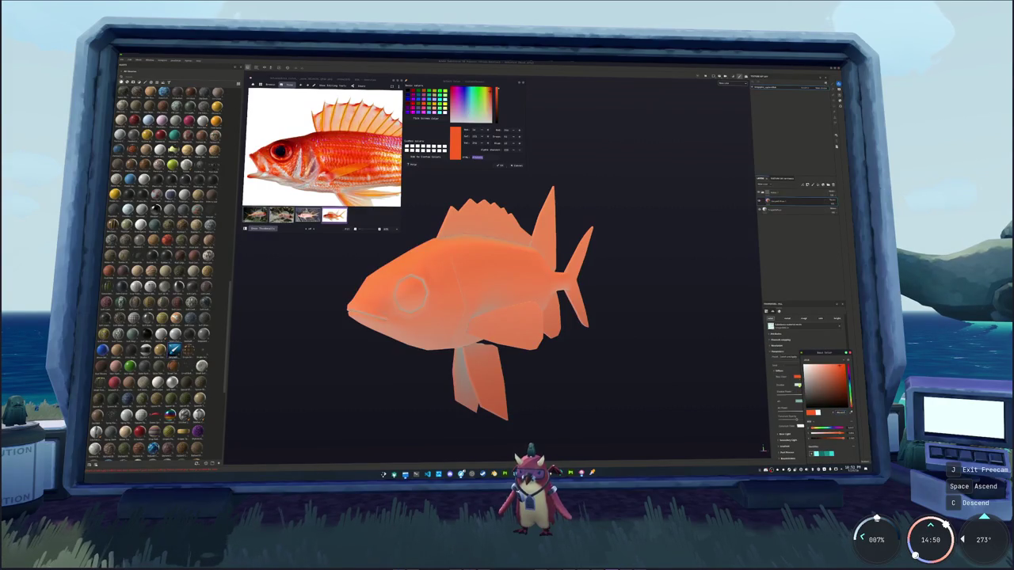
key(ctrl+z)
key(ctrl+v)
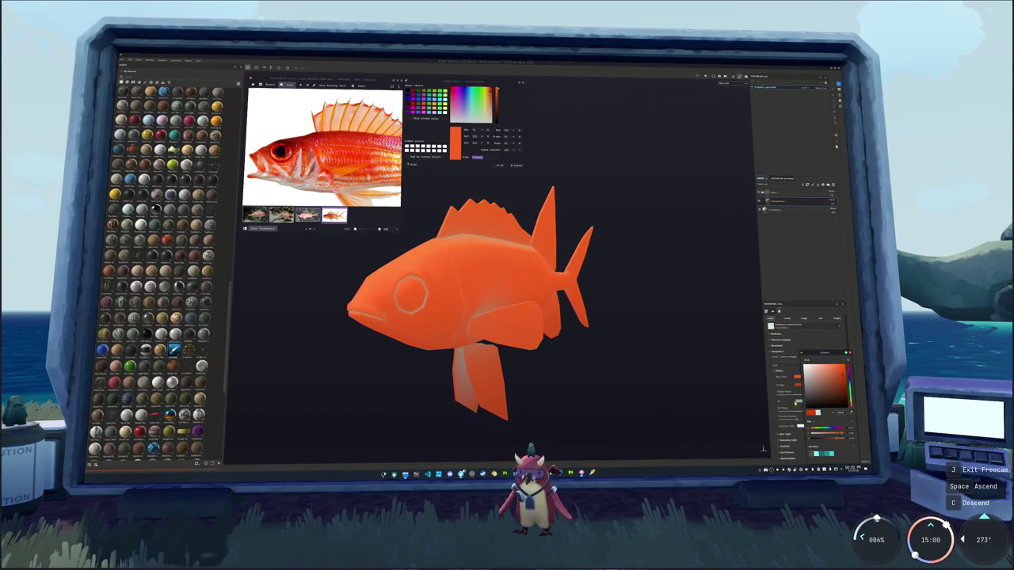
click(843, 384)
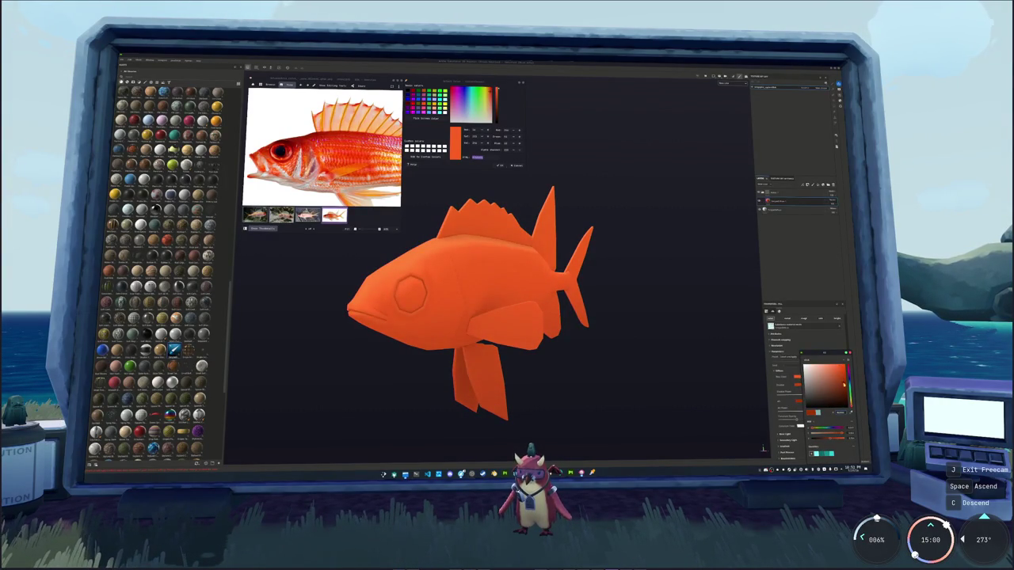
click(777, 200)
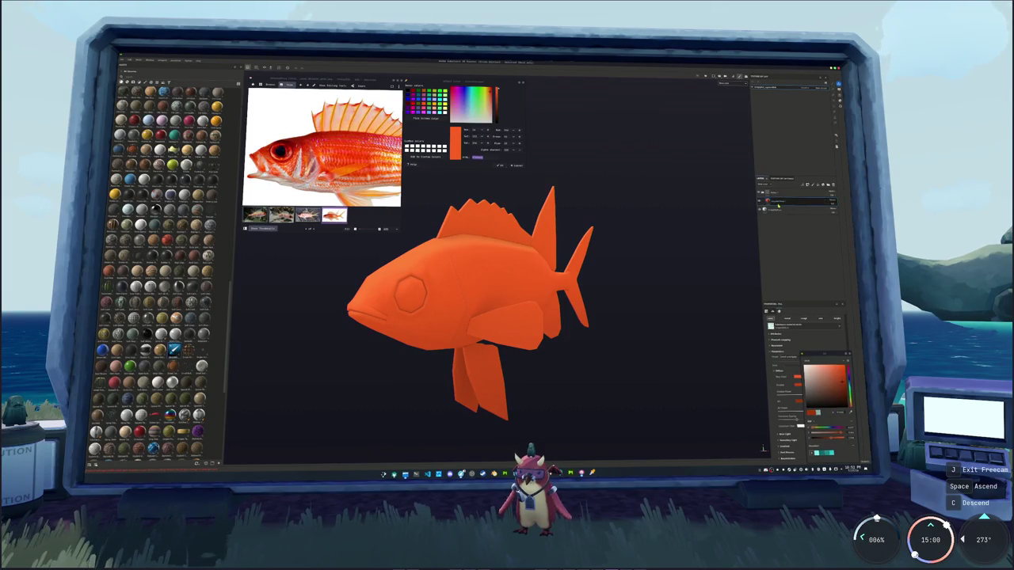
Eyedrop a darker red from the photo and fine-tune it as the layer's base colour
click(427, 118)
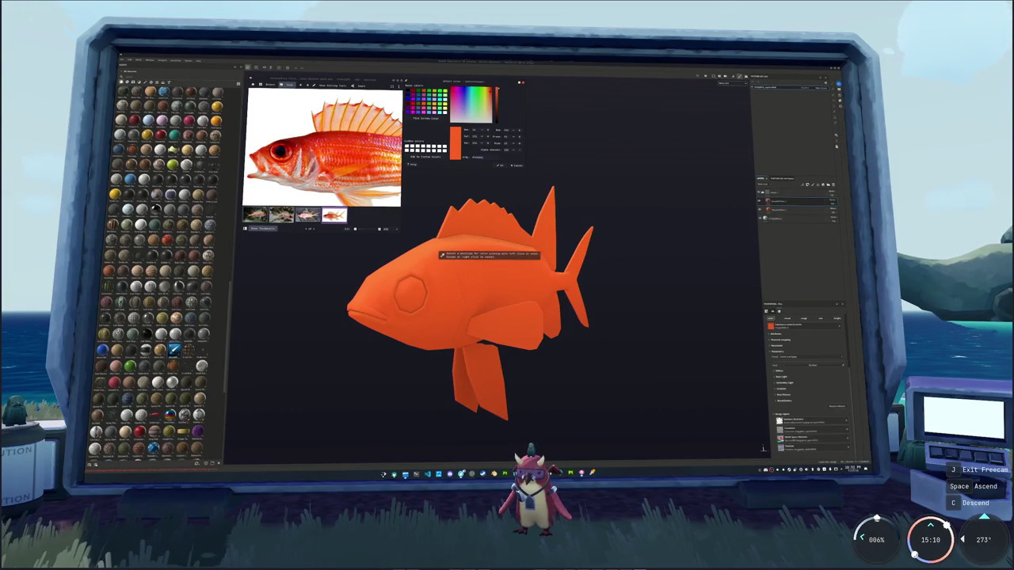
click(384, 195)
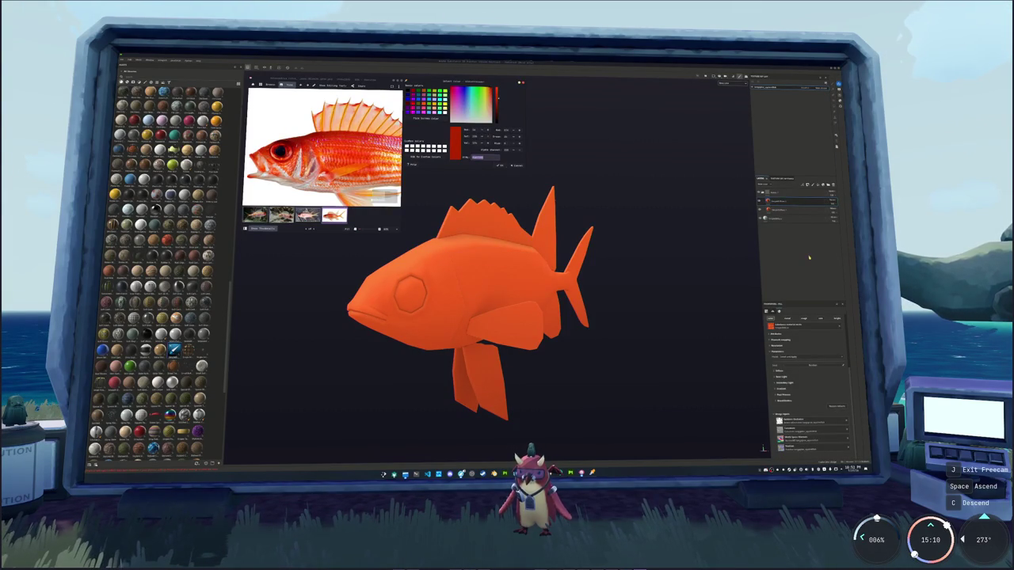
click(797, 385)
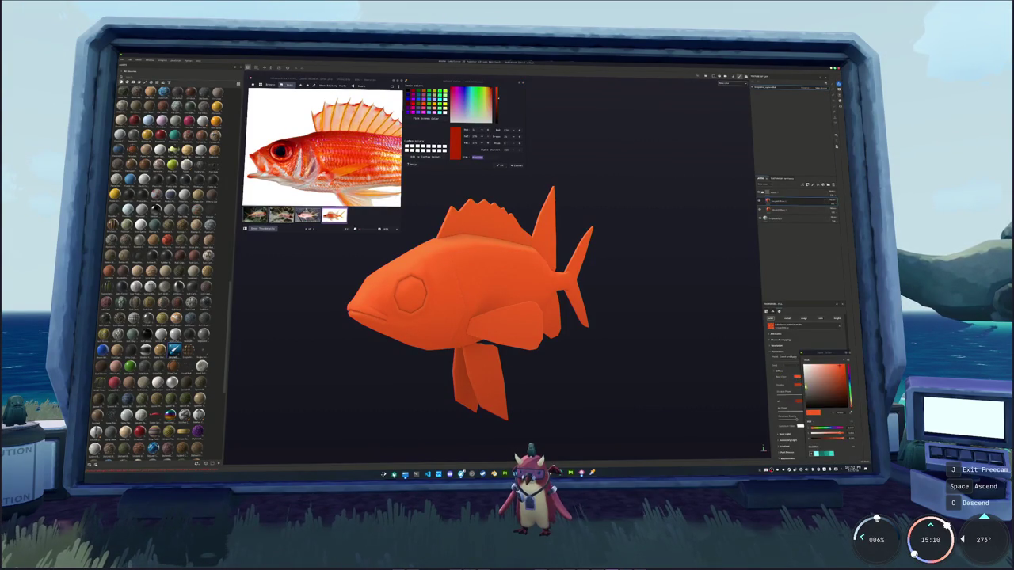
click(838, 413)
click(839, 394)
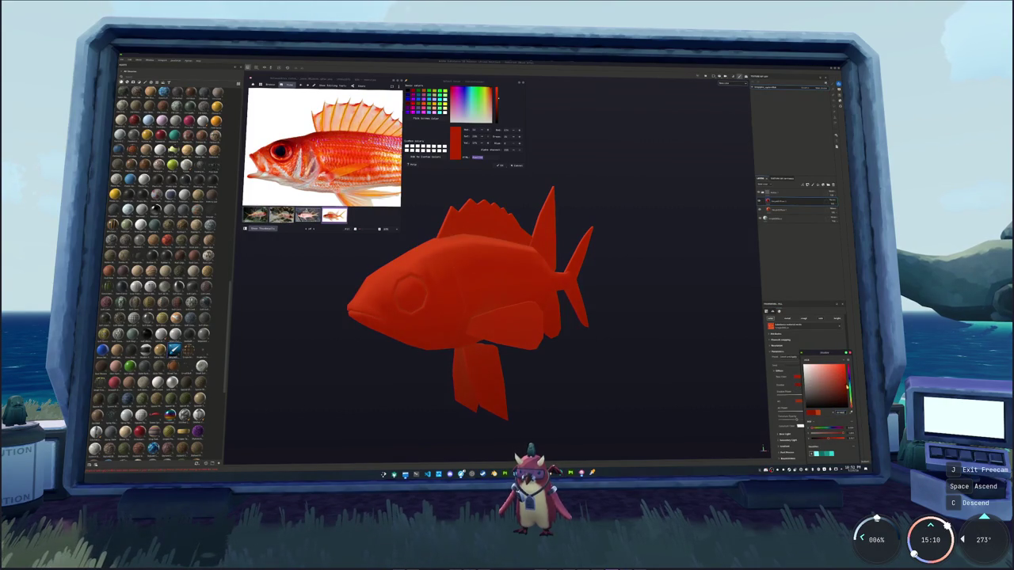
click(835, 374)
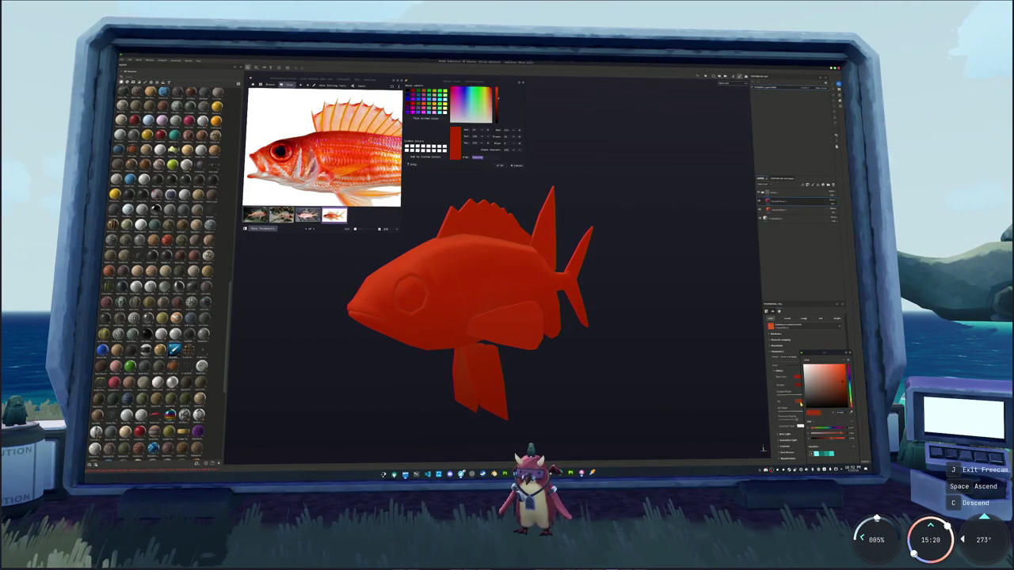
click(837, 377)
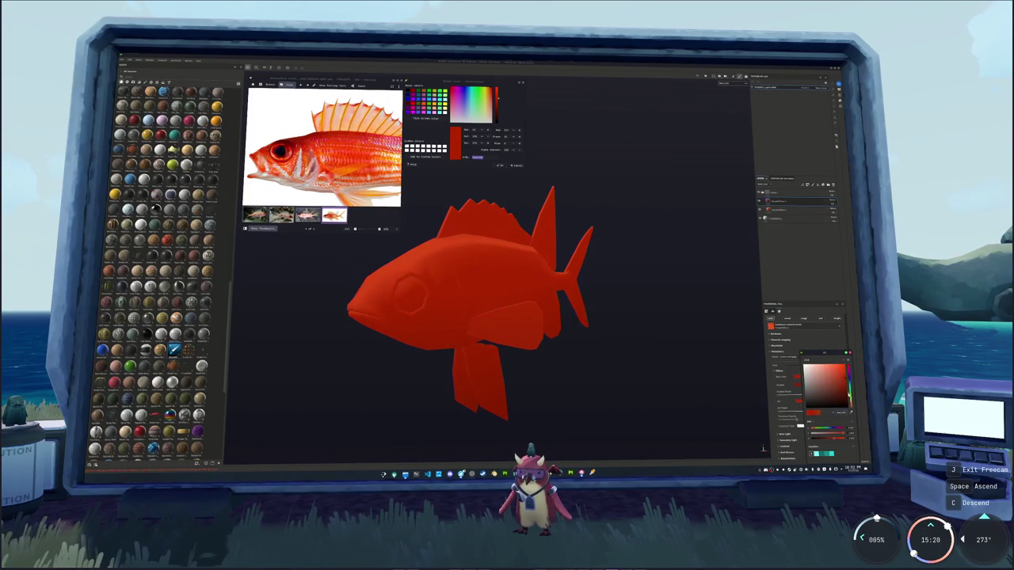
right_click(781, 203)
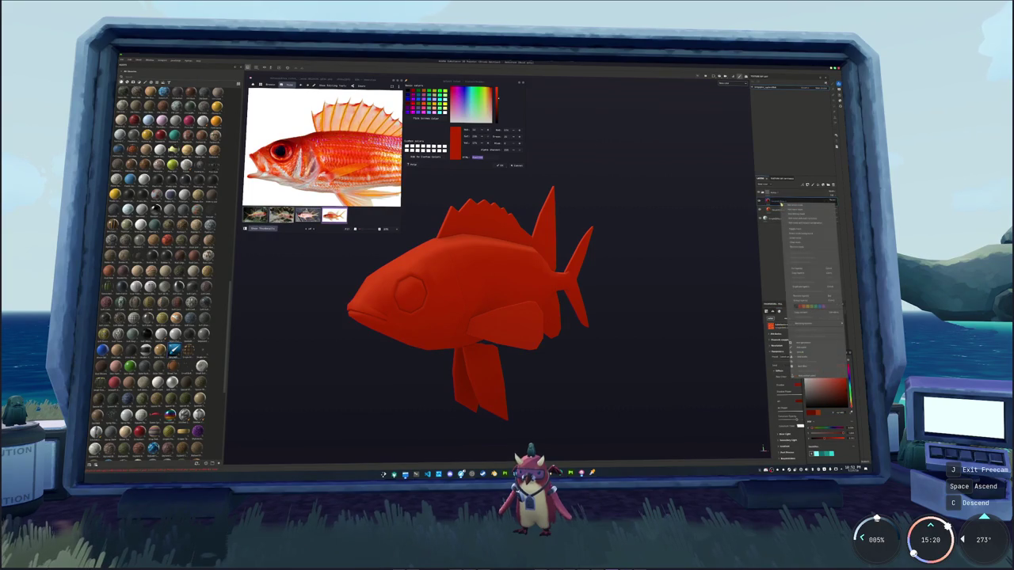
Turn the fish layer orange, add a generator effect, and raise its strength slider
click(792, 318)
right_click(776, 319)
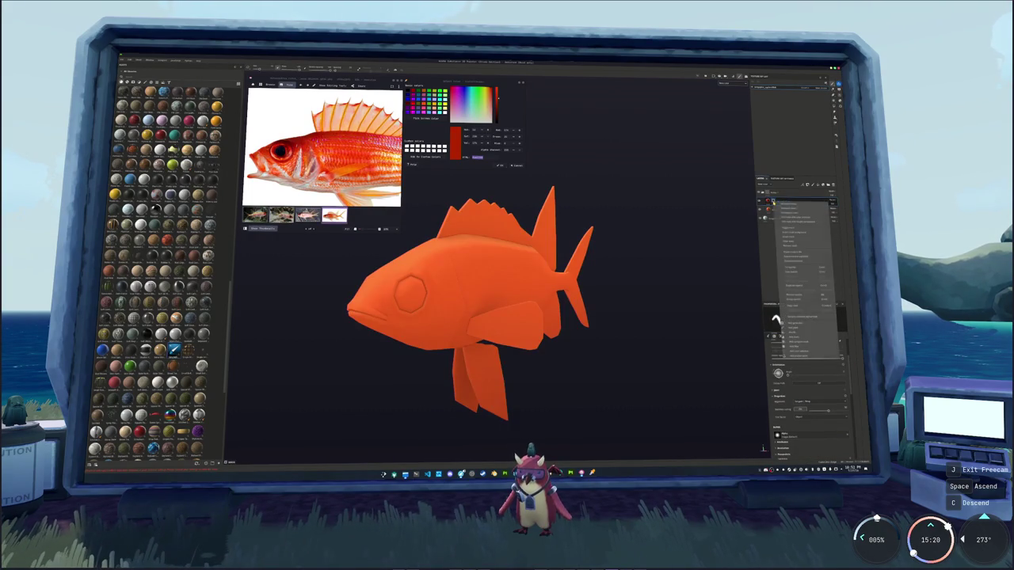
click(792, 322)
right_click(796, 318)
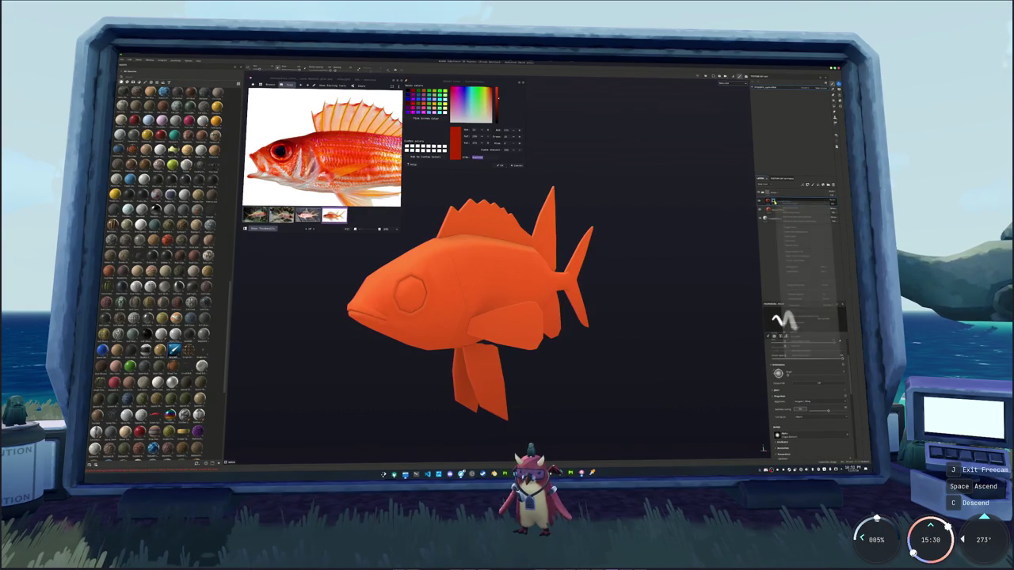
click(796, 319)
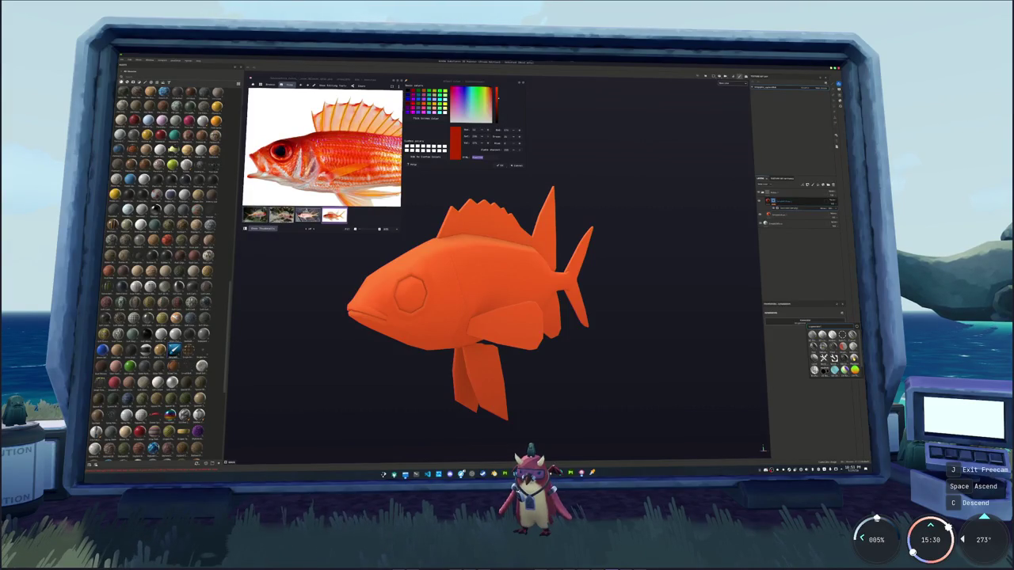
alt+drag(602, 349, 649, 349)
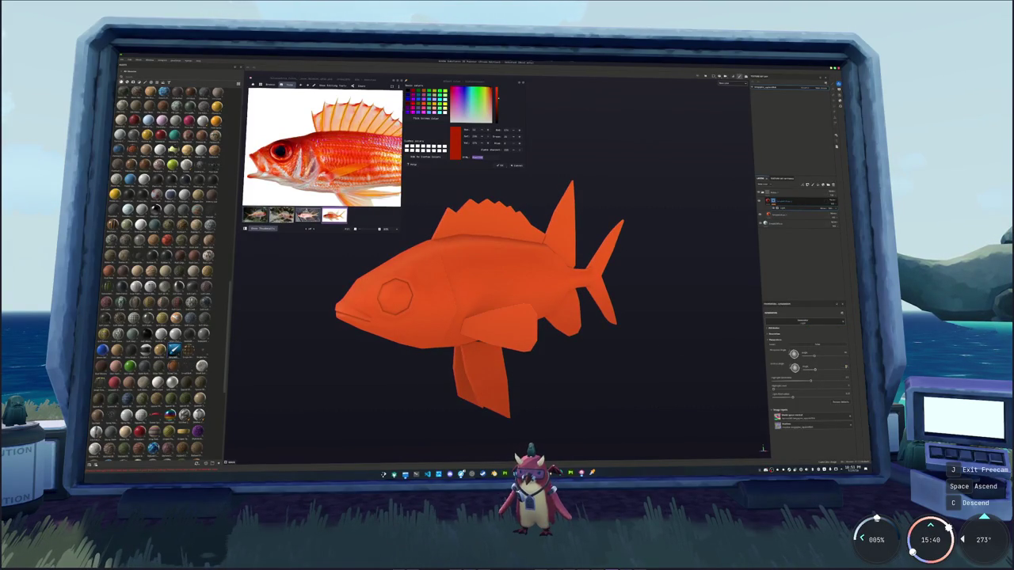
mouse_move(774, 391)
mouse_down()
mouse_move(817, 390)
mouse_move(802, 381)
mouse_move(800, 390)
mouse_up()
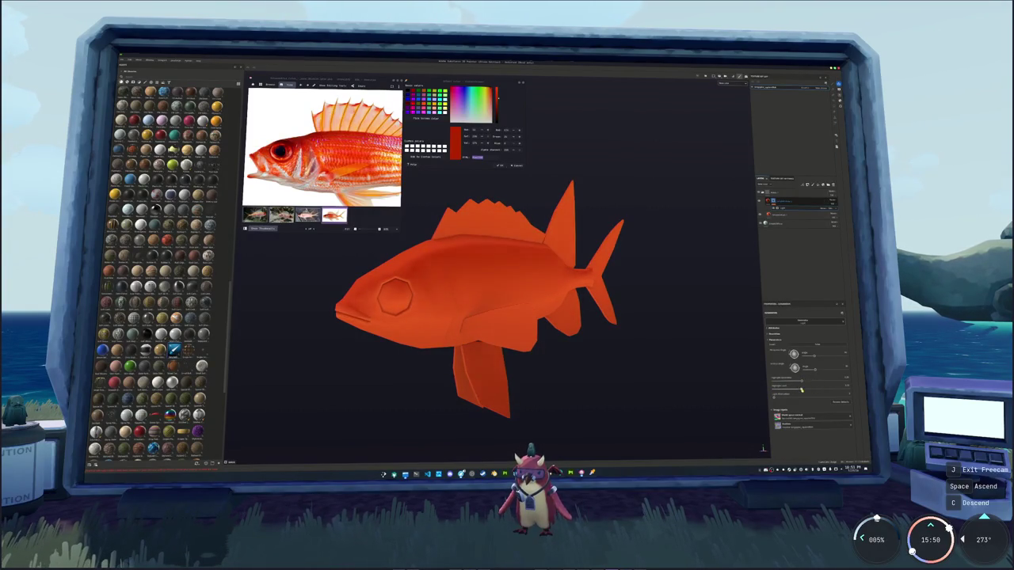
mouse_move(657, 328)
alt+mouse_down()
mouse_move(513, 323)
mouse_move(588, 311)
alt+mouse_up()
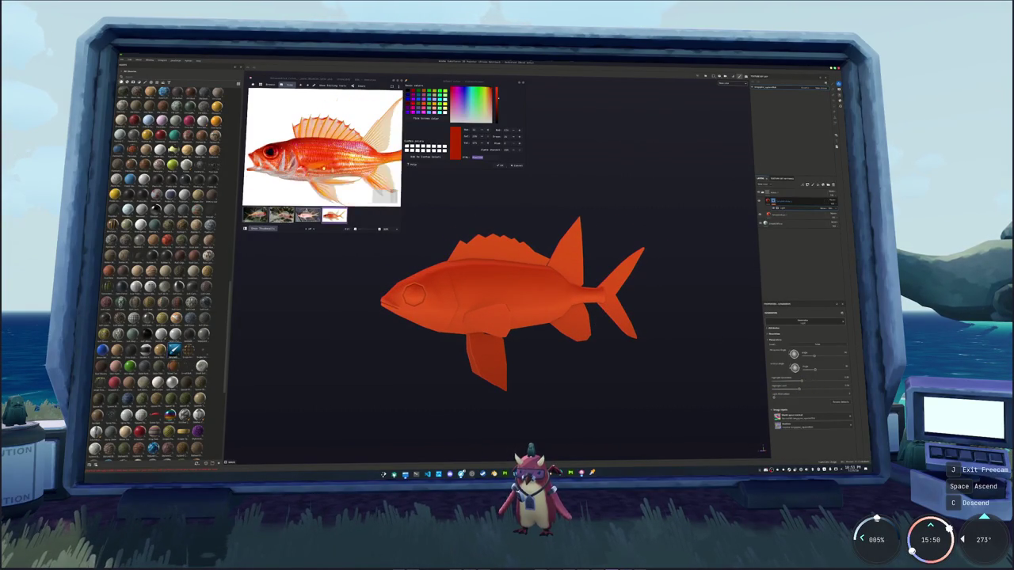
Select the layer's effect and try golden yellow-orange and redder shades as its Base Color
scroll(323, 147, up, 3)
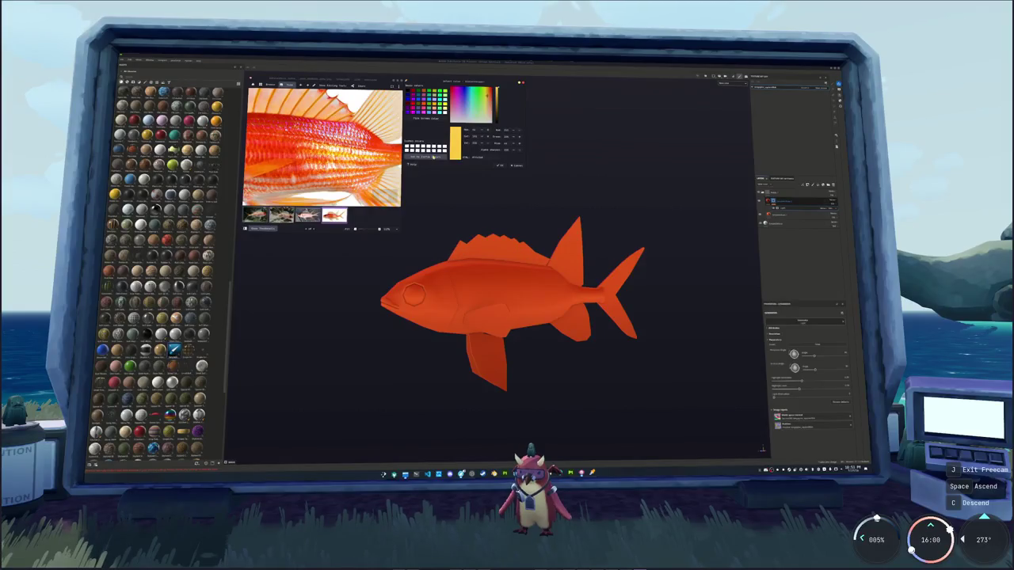
scroll(323, 148, down, 3)
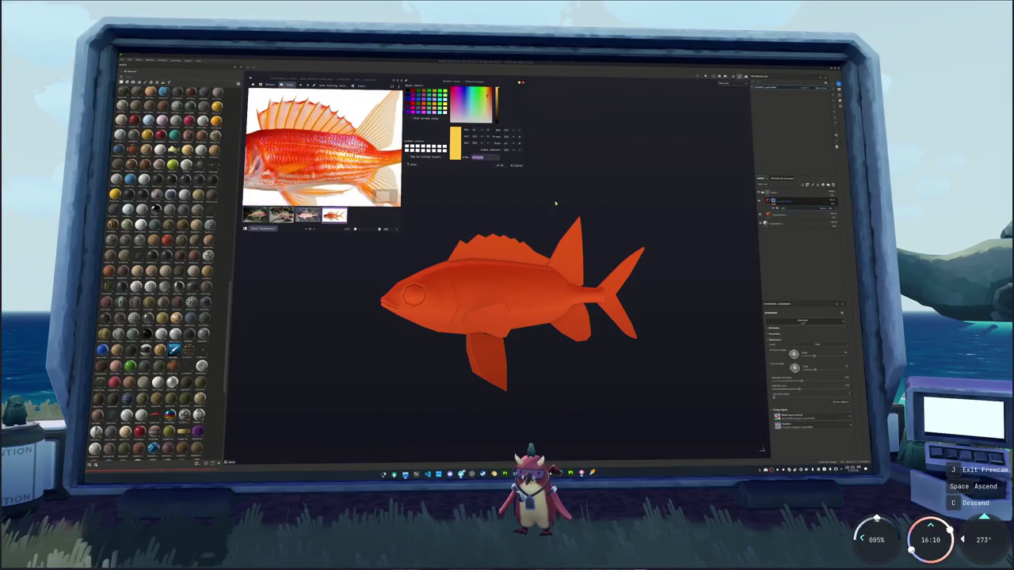
click(782, 217)
click(785, 215)
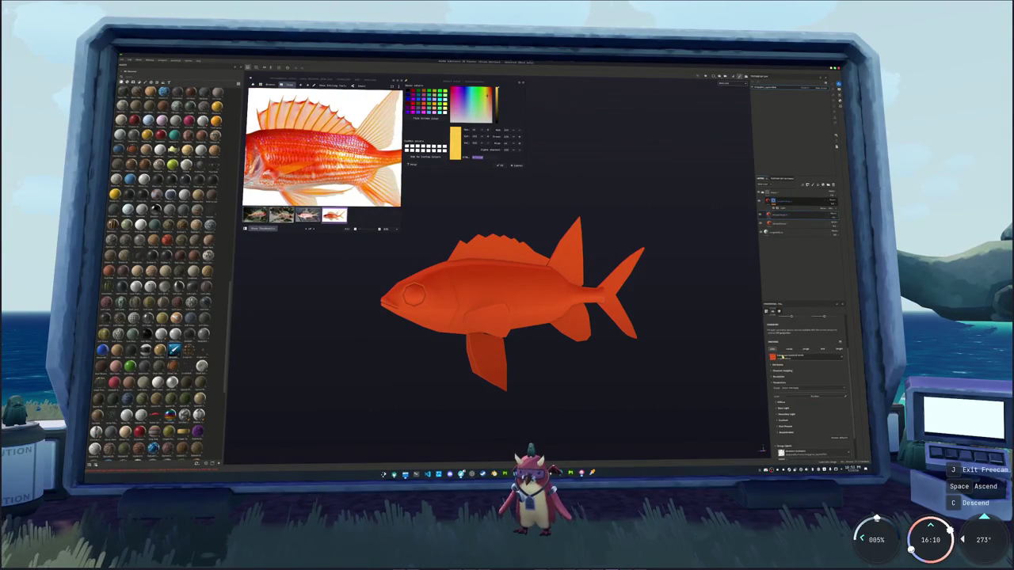
click(797, 379)
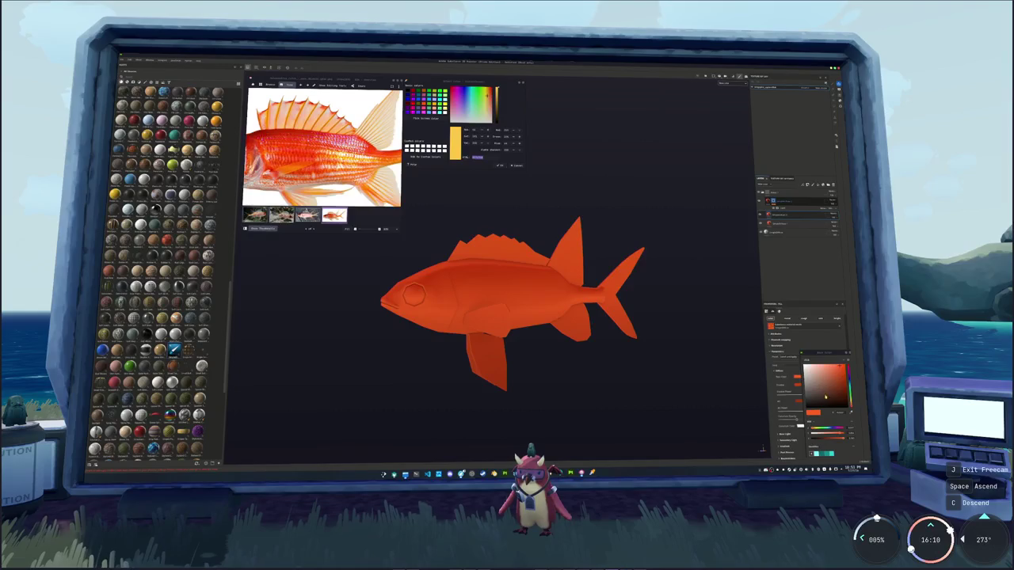
click(849, 377)
click(849, 369)
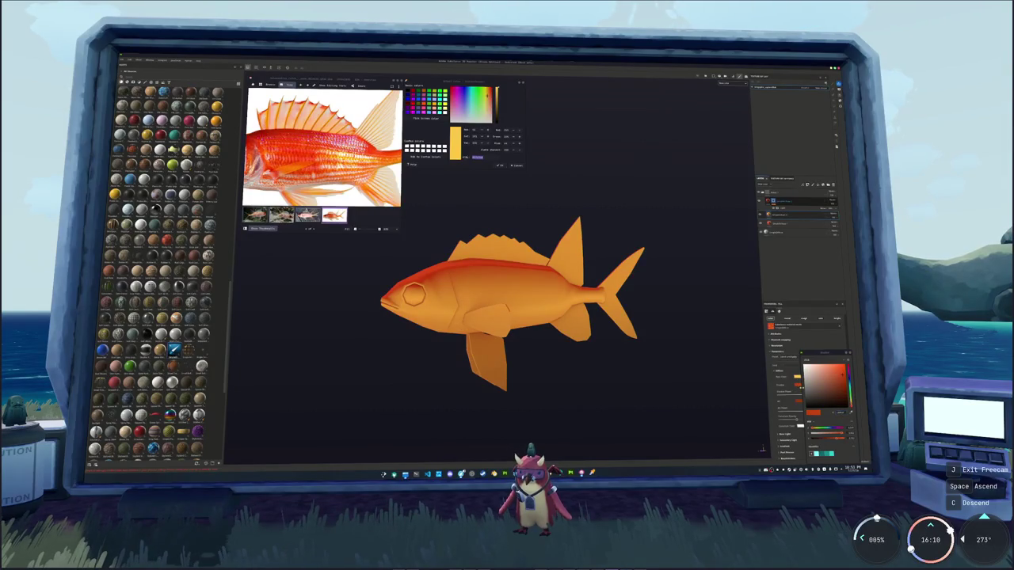
click(849, 375)
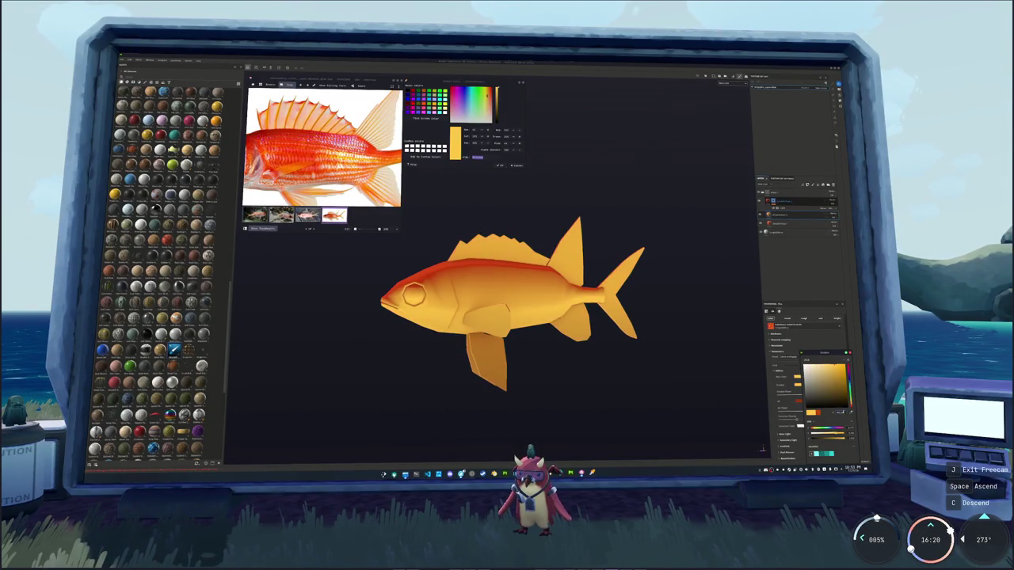
click(849, 369)
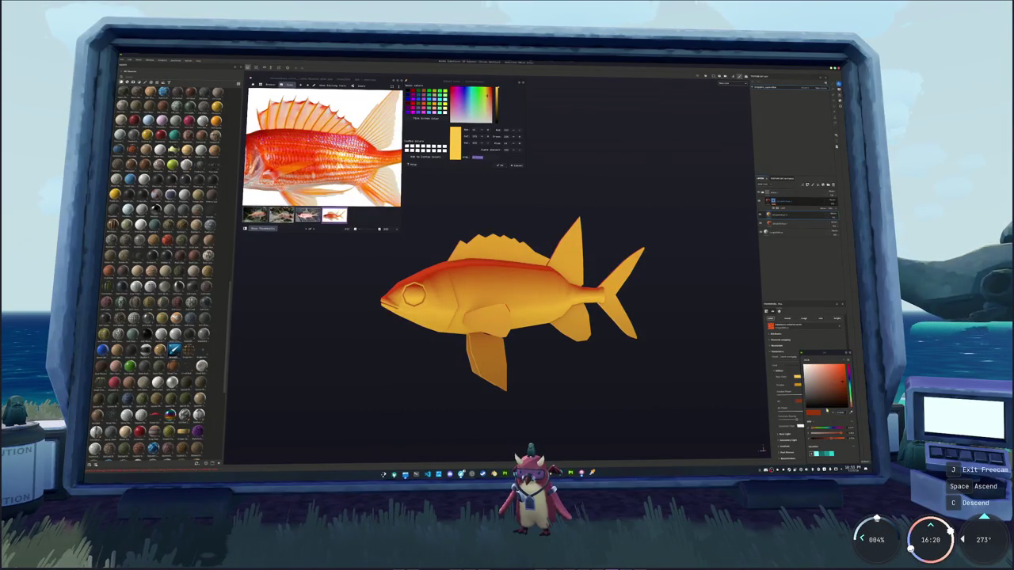
click(849, 375)
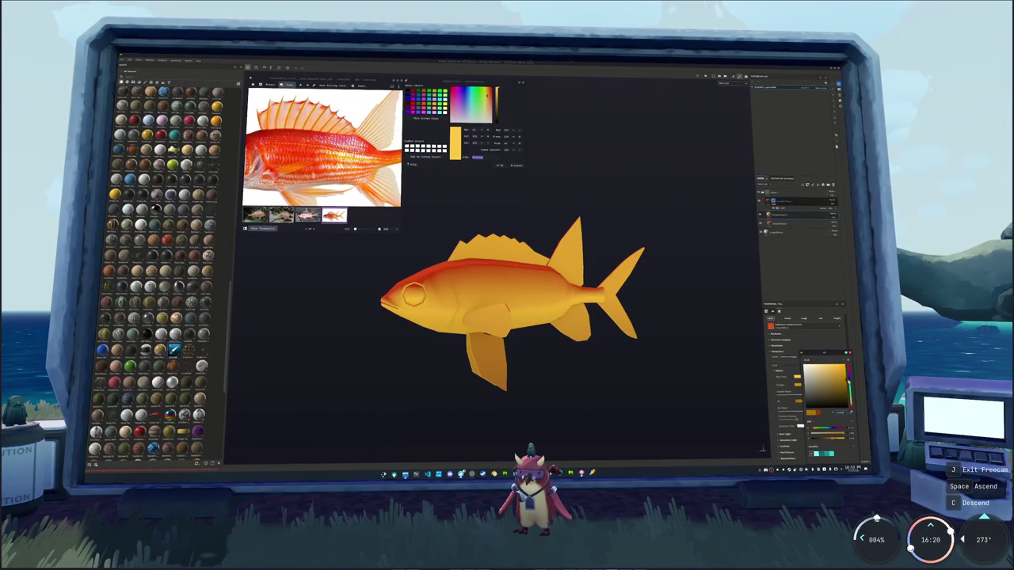
Remove the golden colouring from the layer so the fish is flat red-orange again
right_click(781, 216)
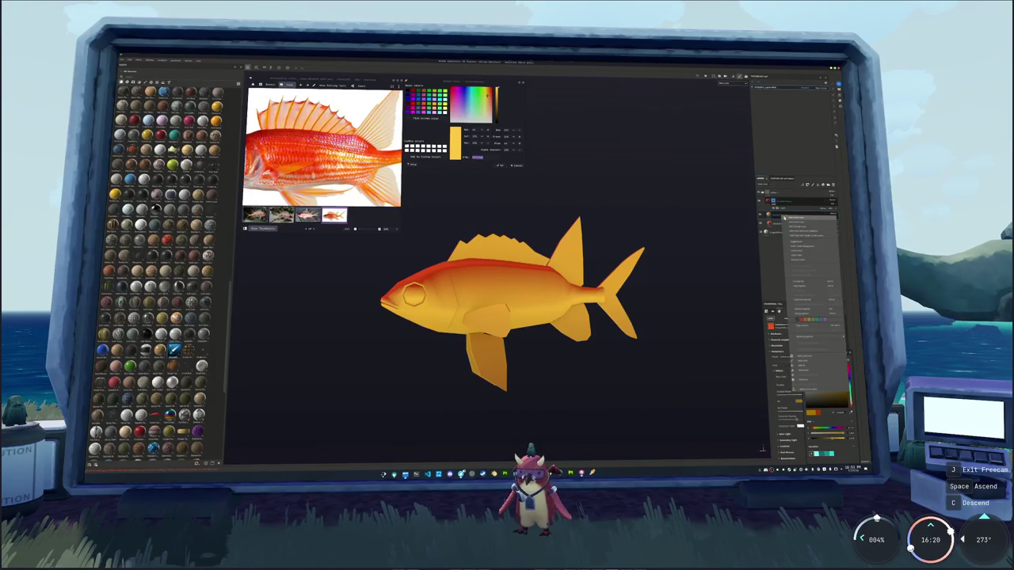
click(800, 230)
right_click(779, 215)
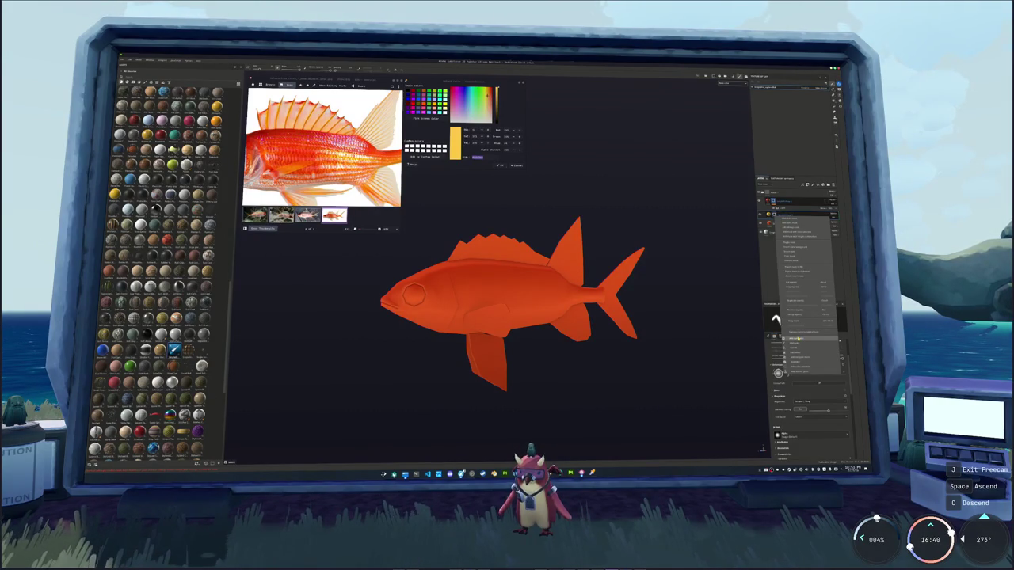
Add a gradient generator to the fish layer and push it toward deeper orange
click(797, 339)
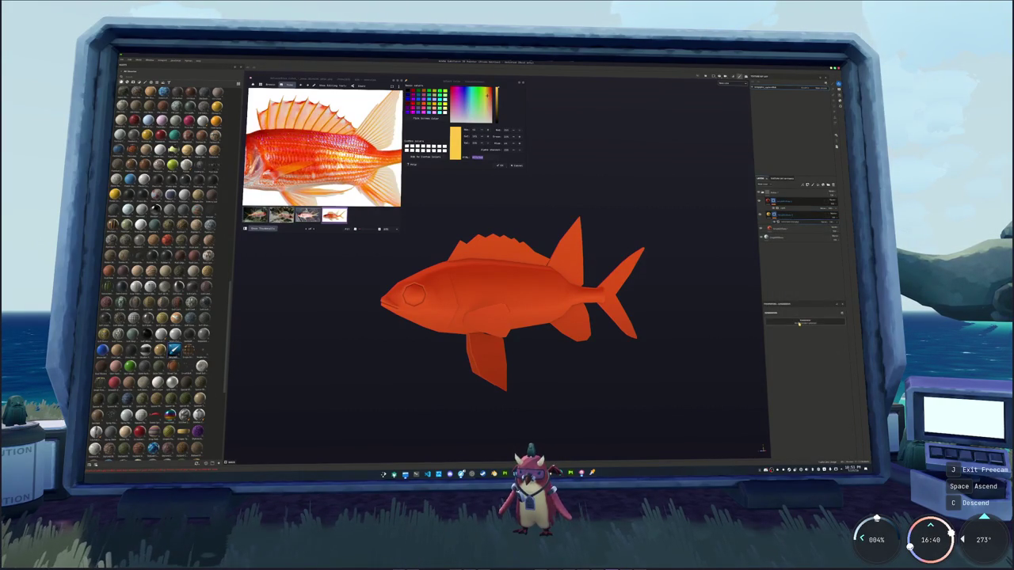
click(799, 323)
click(828, 366)
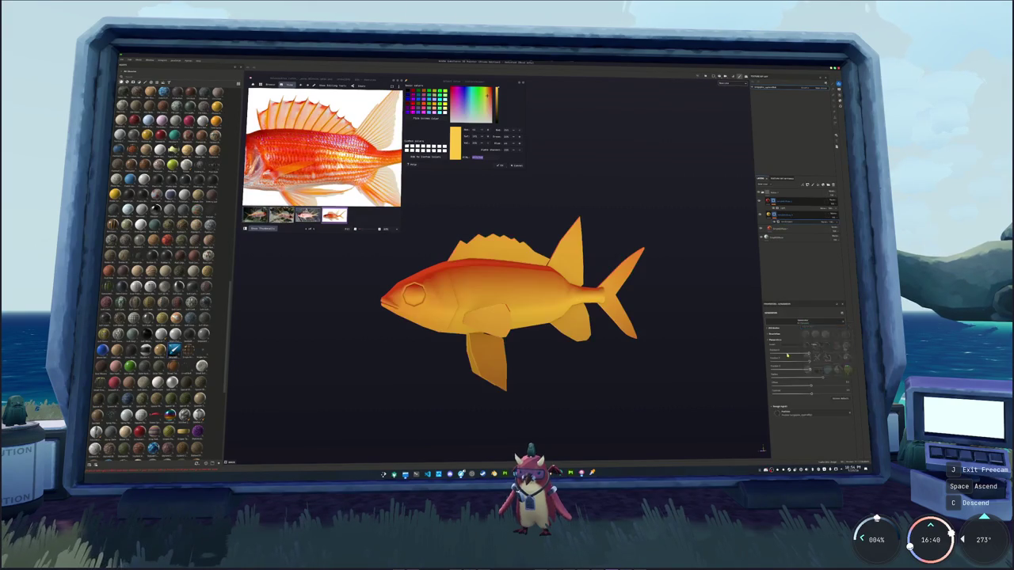
drag(809, 370, 728, 371)
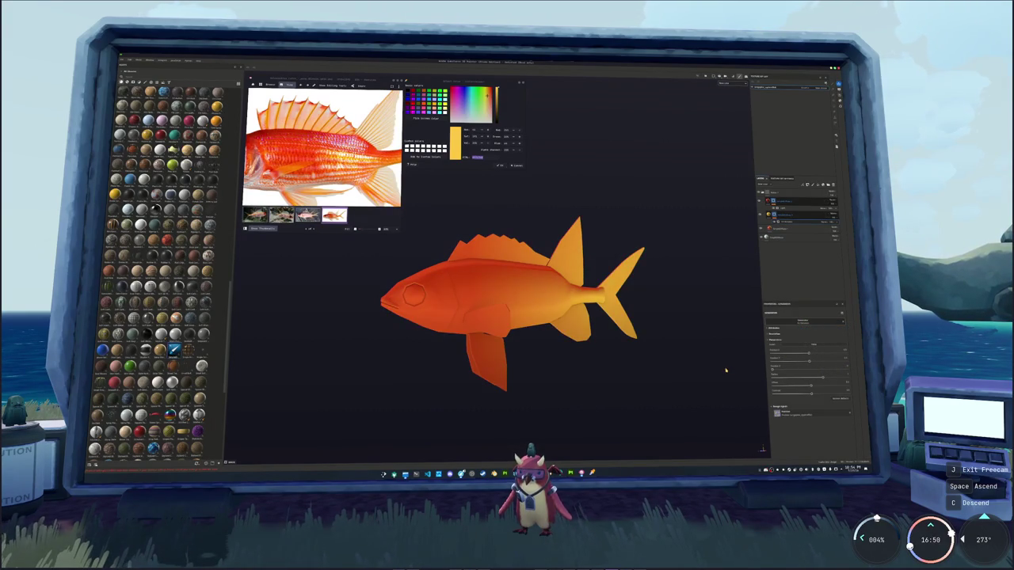
middle_drag(725, 369, 676, 349)
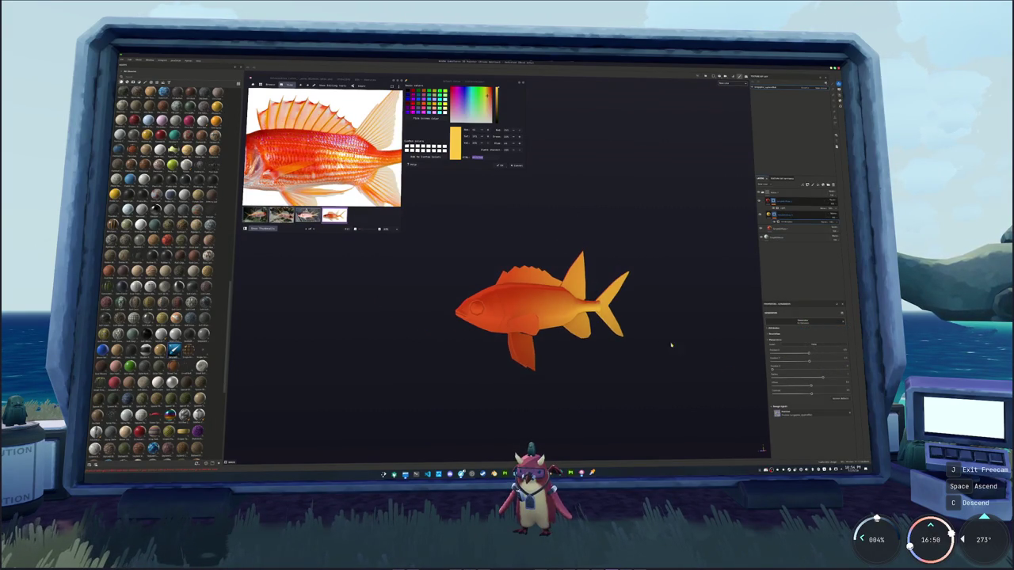
Add a second generator to the layer and give it a different blend mode
right_click(778, 216)
click(795, 340)
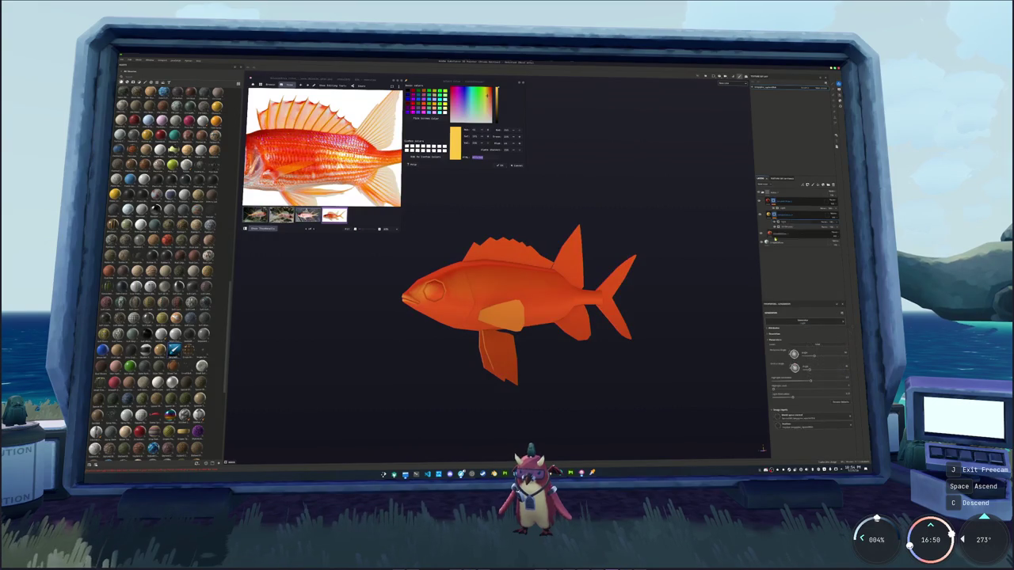
click(828, 222)
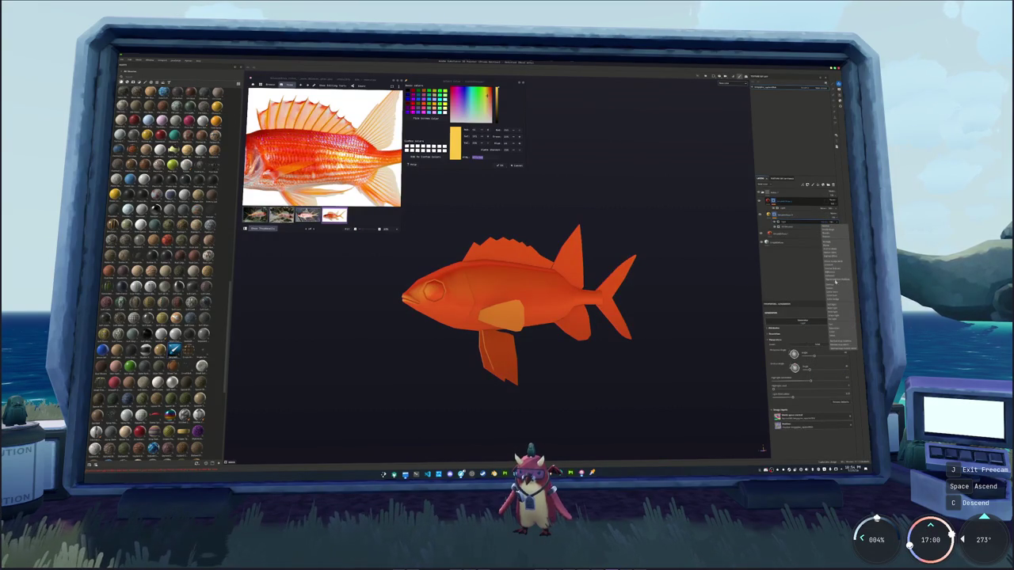
click(834, 245)
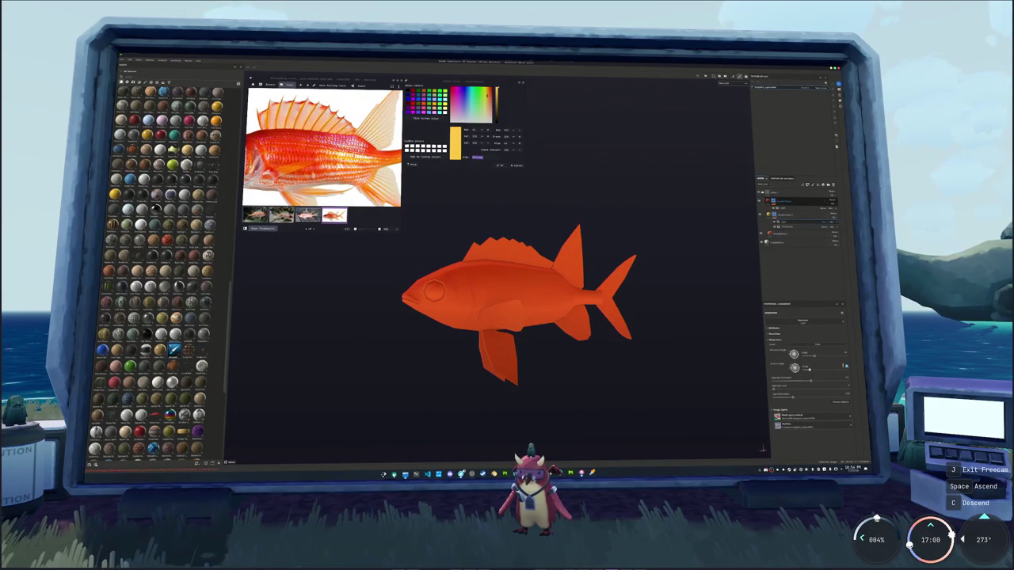
alt+drag(657, 277, 678, 272)
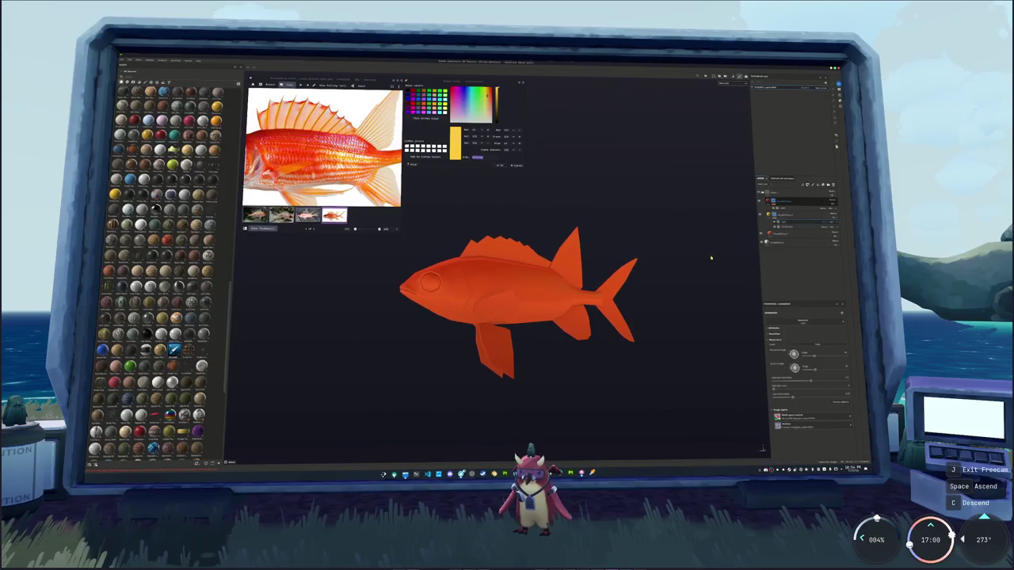
Adjust the generator sliders to lighten the fins and tail toward golden-orange
click(788, 223)
scroll(727, 278, up, 3)
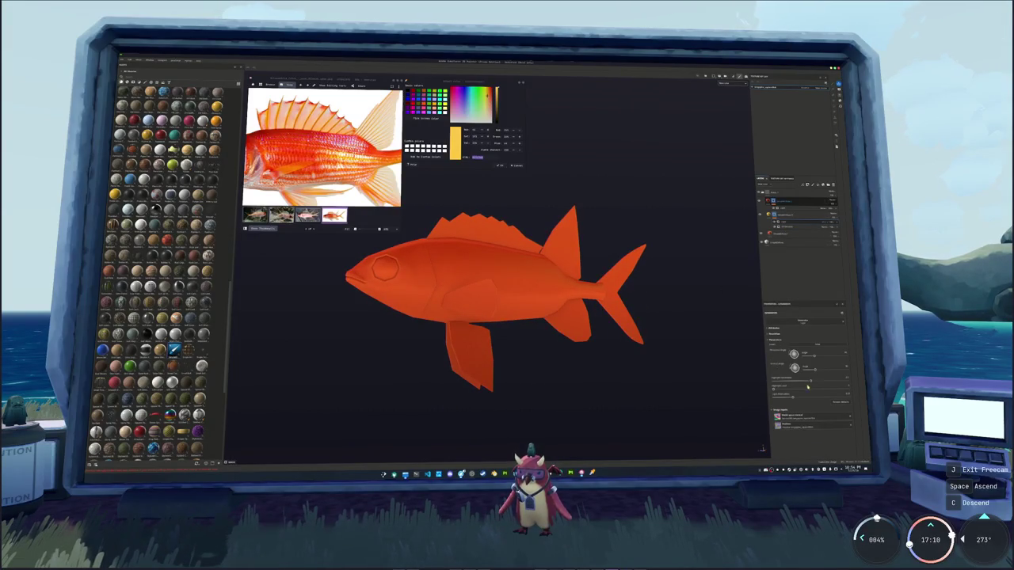
drag(775, 390, 822, 389)
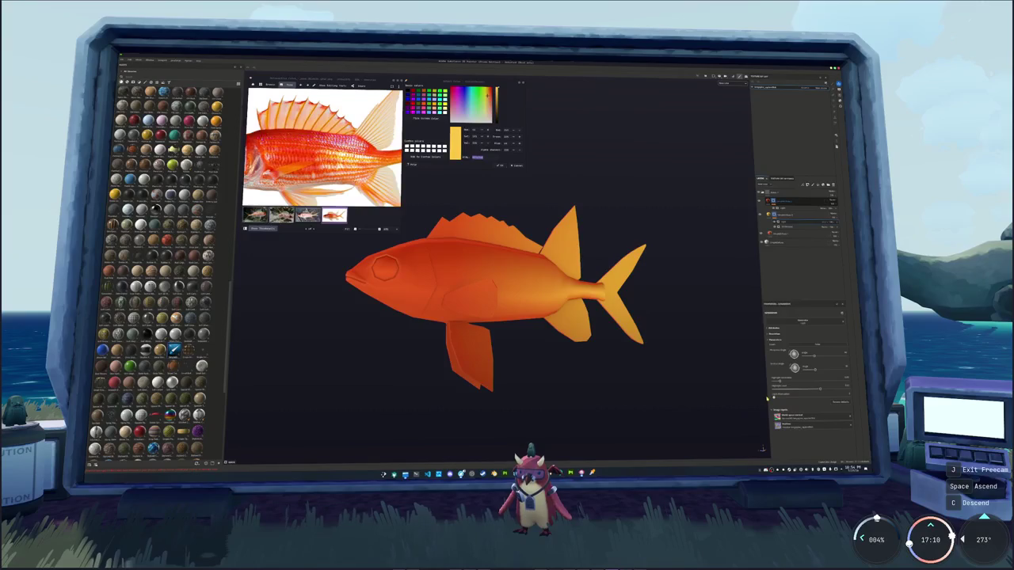
drag(767, 400, 793, 399)
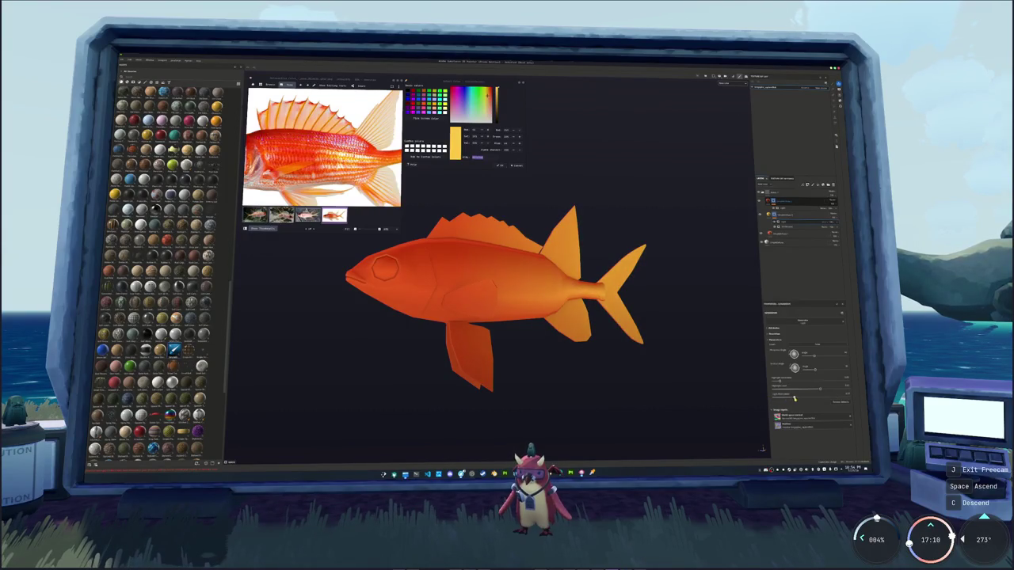
scroll(639, 301, down, 2)
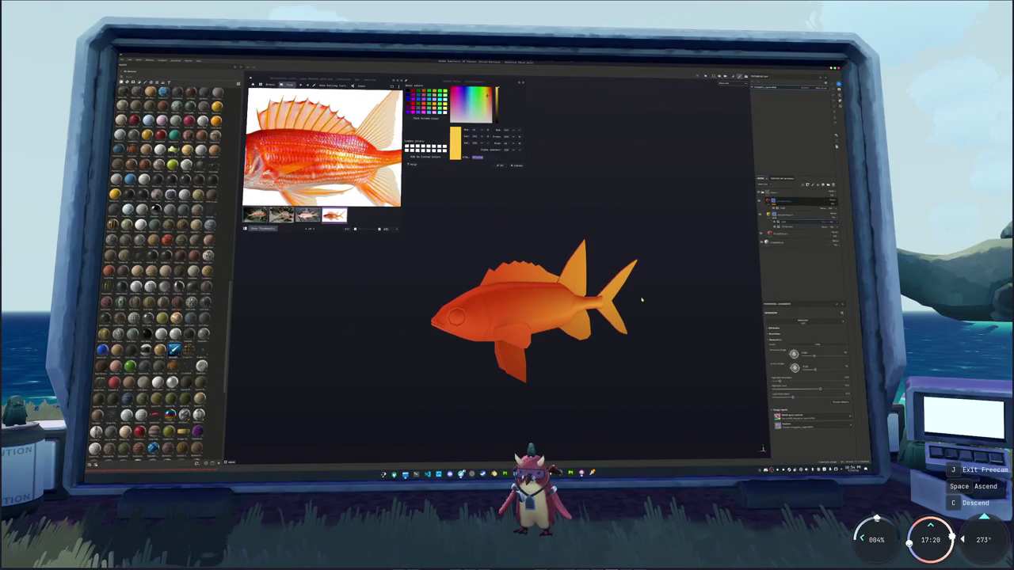
Sample the orange body colour from the fish with the colour picker
click(784, 193)
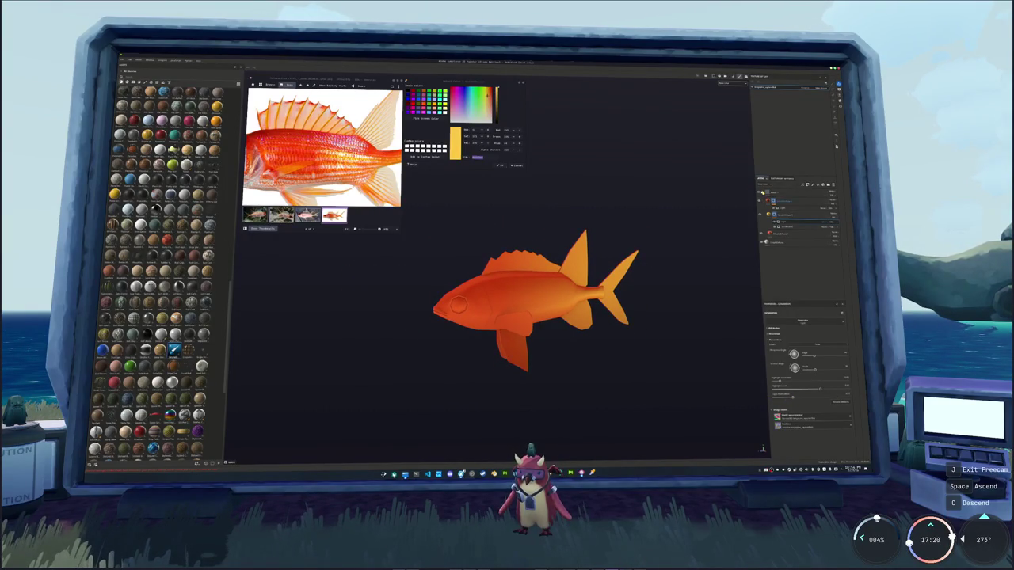
click(785, 200)
click(769, 209)
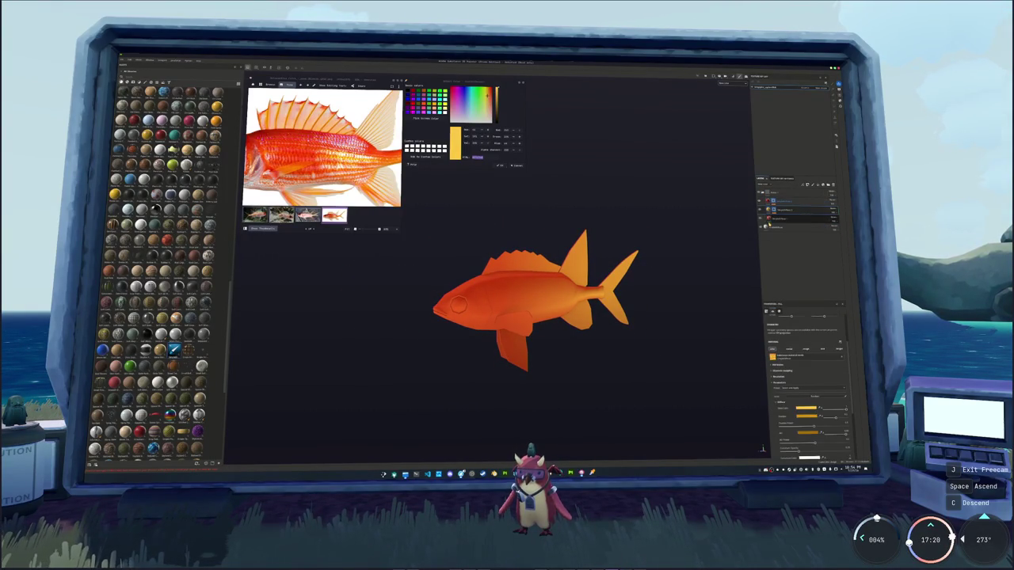
click(746, 199)
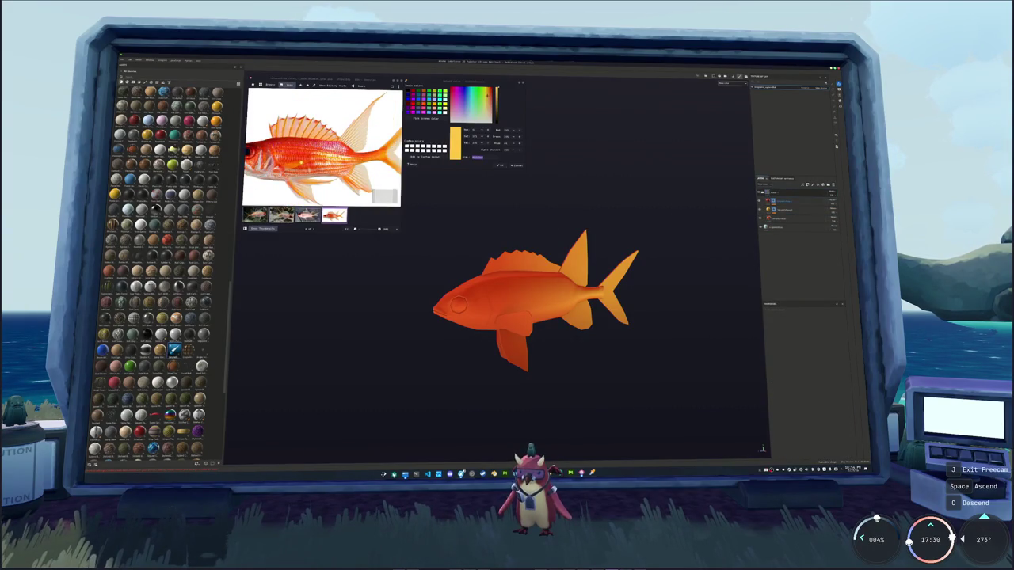
scroll(385, 197, down, 3)
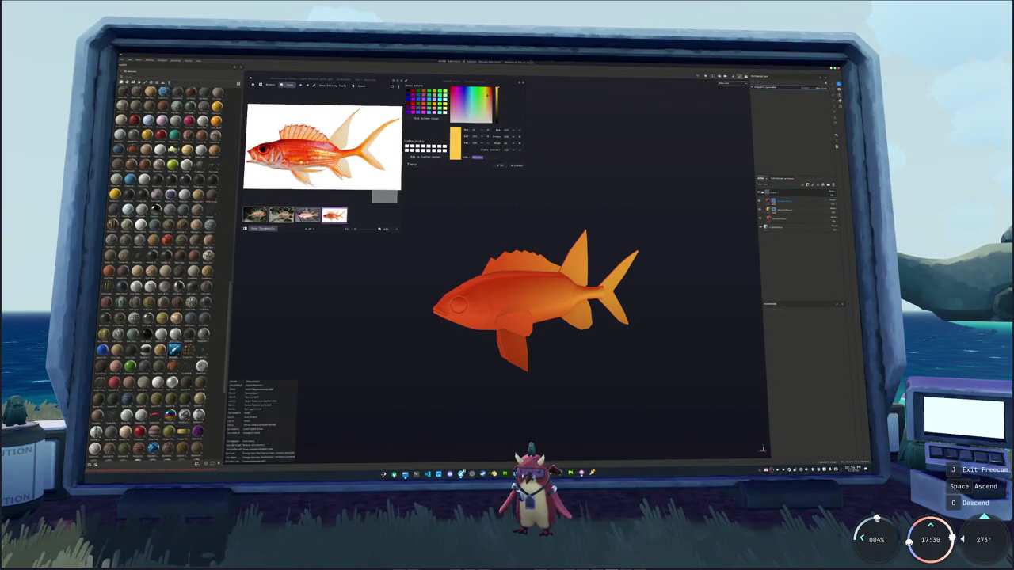
click(431, 119)
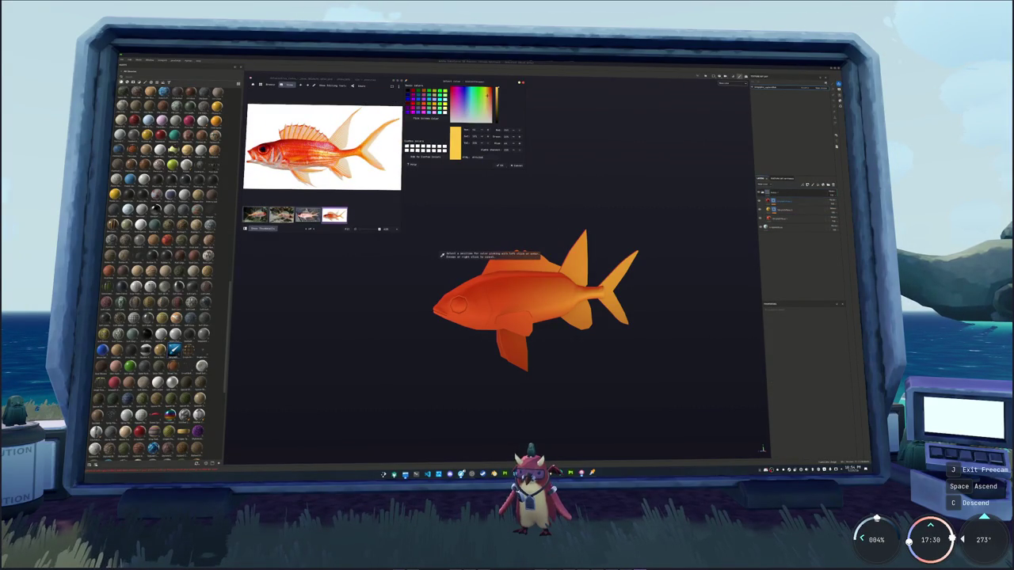
click(467, 285)
Set the fins' fill layer Base Color to an orange close to the body
double_click(479, 156)
click(783, 208)
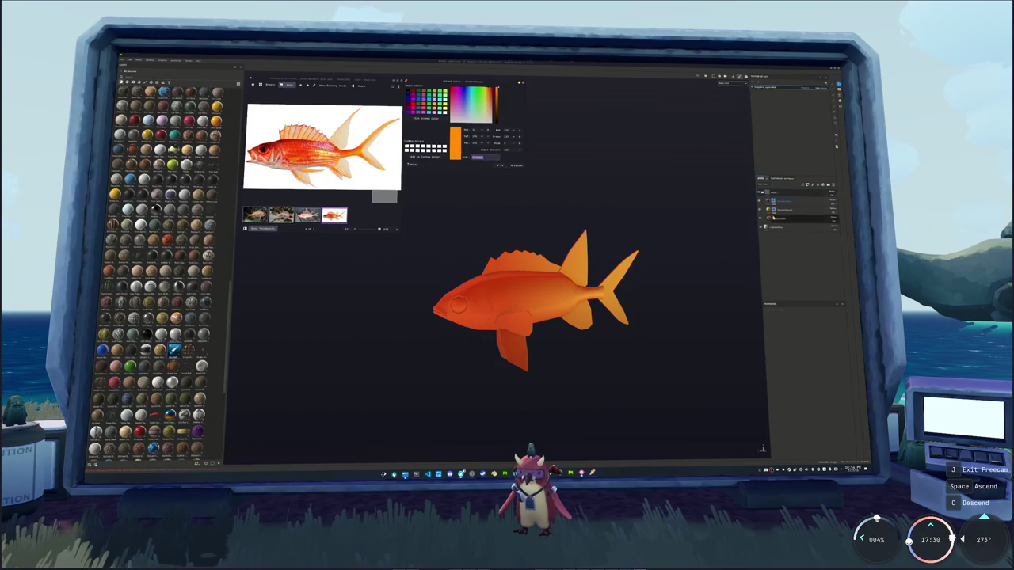
click(783, 210)
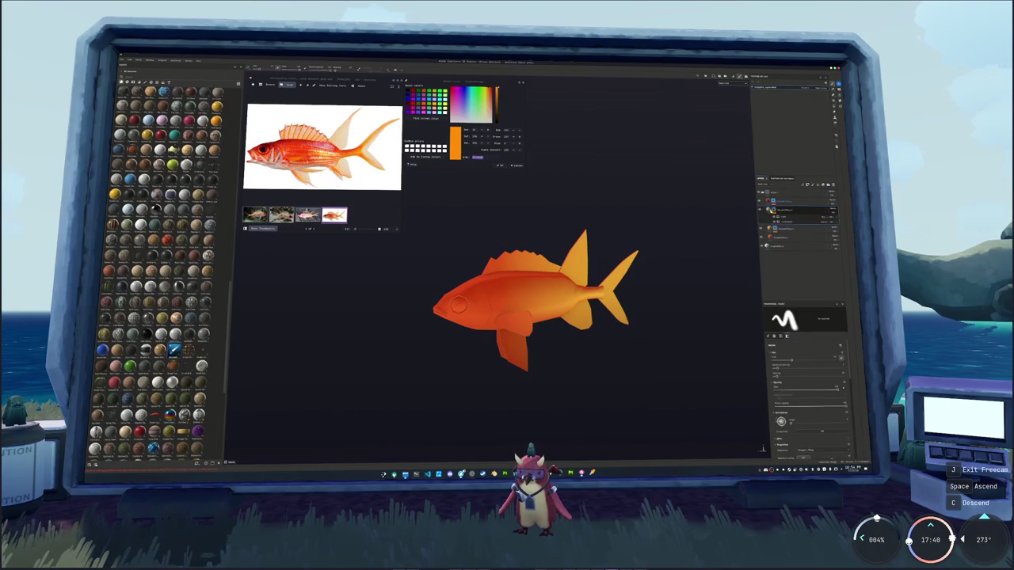
click(777, 404)
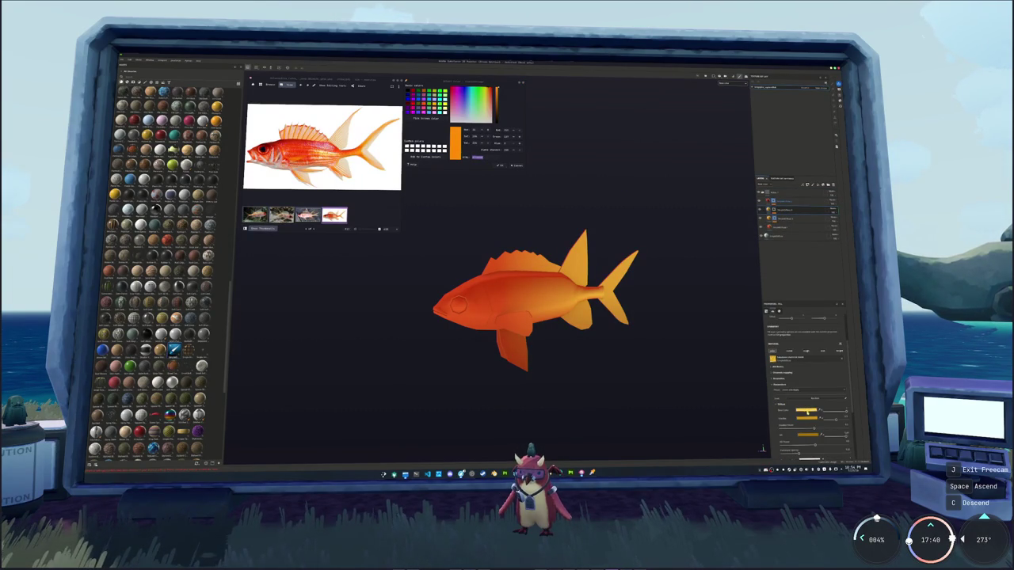
click(799, 410)
click(840, 412)
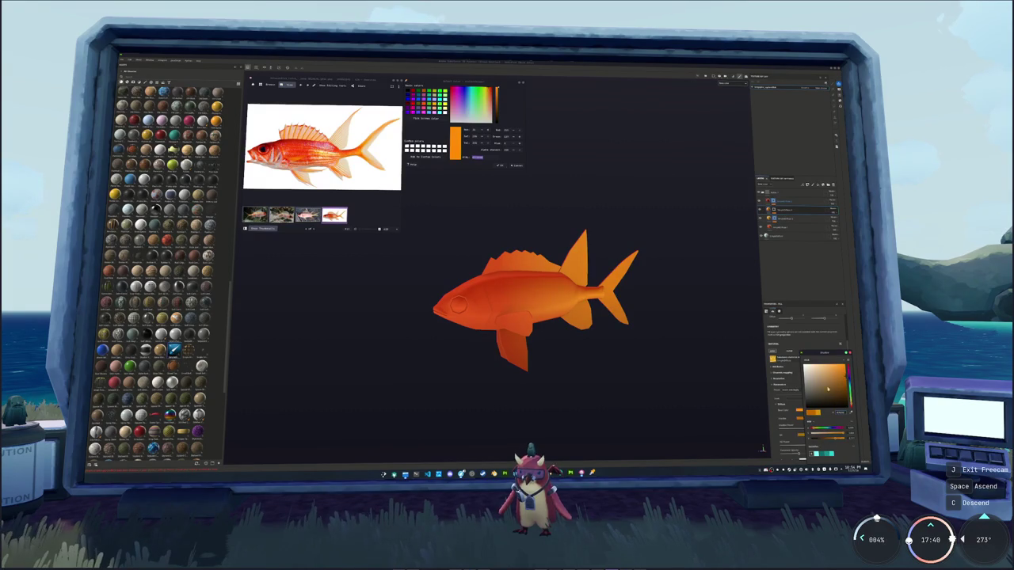
click(823, 427)
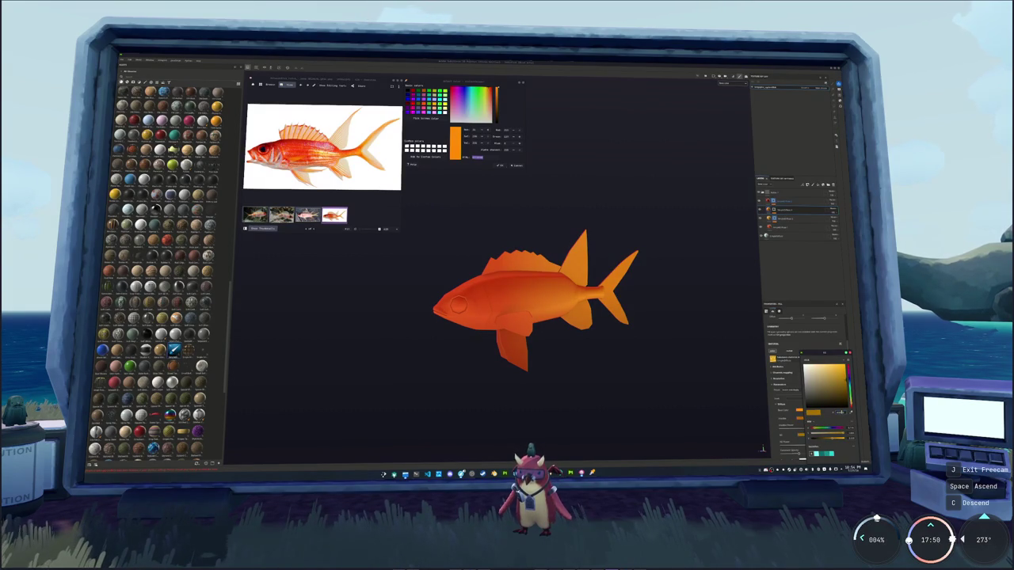
click(781, 219)
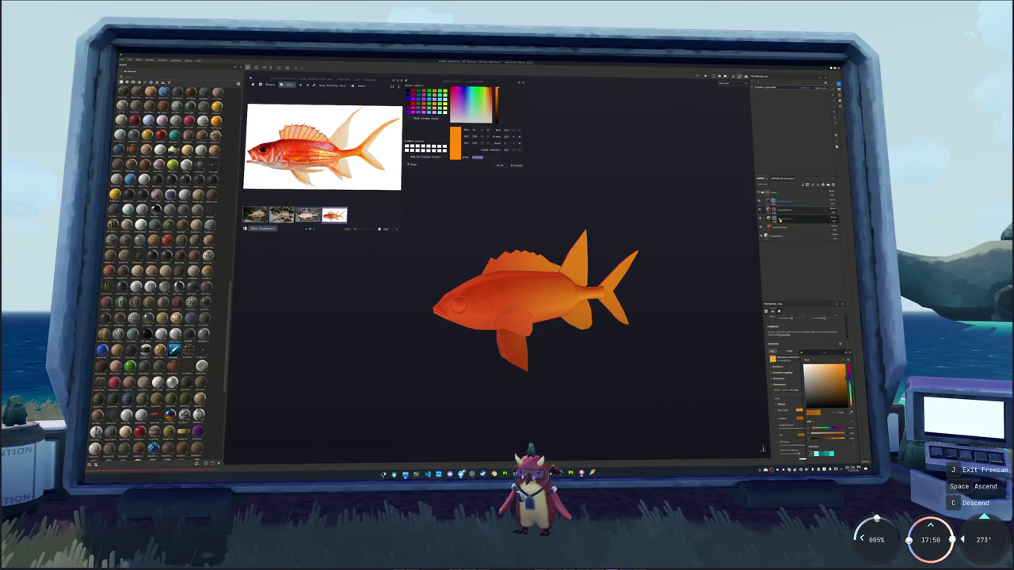
scroll(735, 272, up, 2)
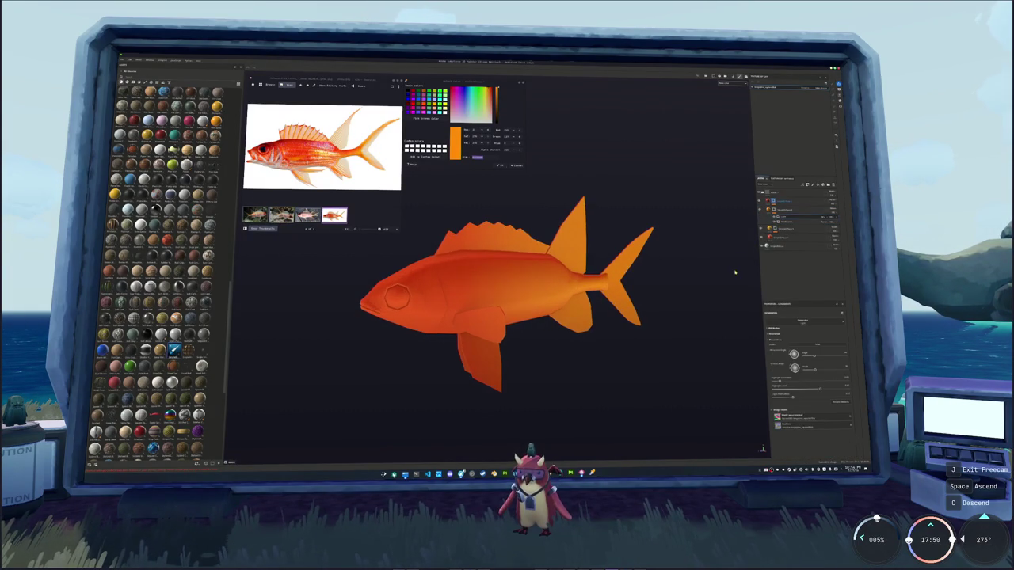
Reduce the fin shading layer's effect and sample a lighter orange from the fish
click(792, 221)
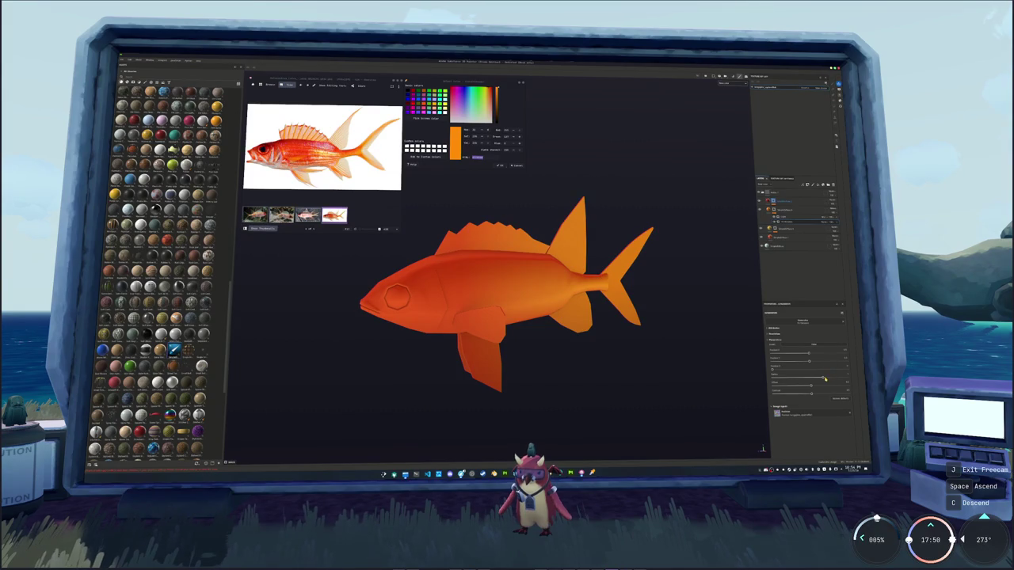
drag(825, 380, 801, 378)
alt+drag(694, 252, 691, 229)
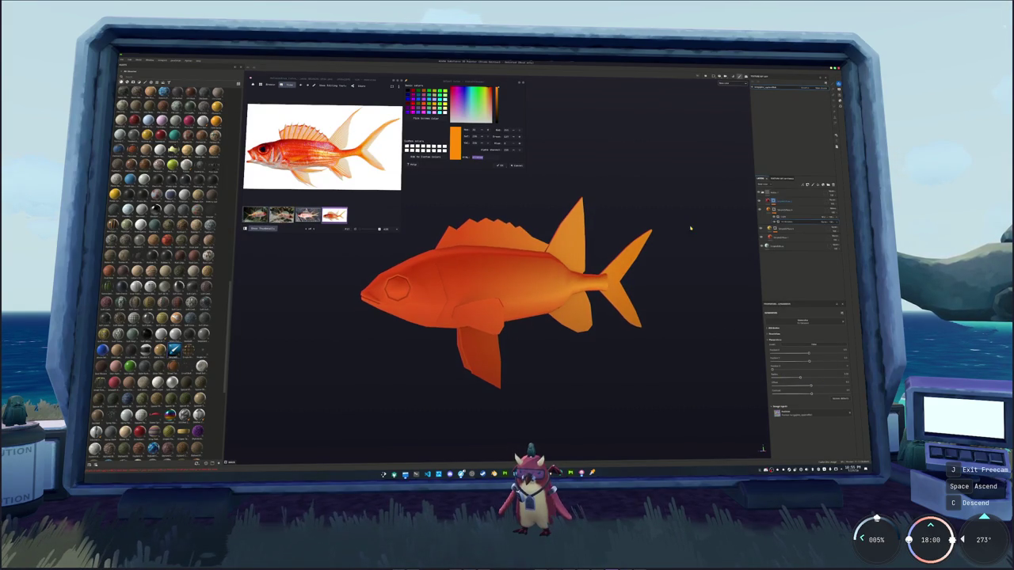
click(426, 118)
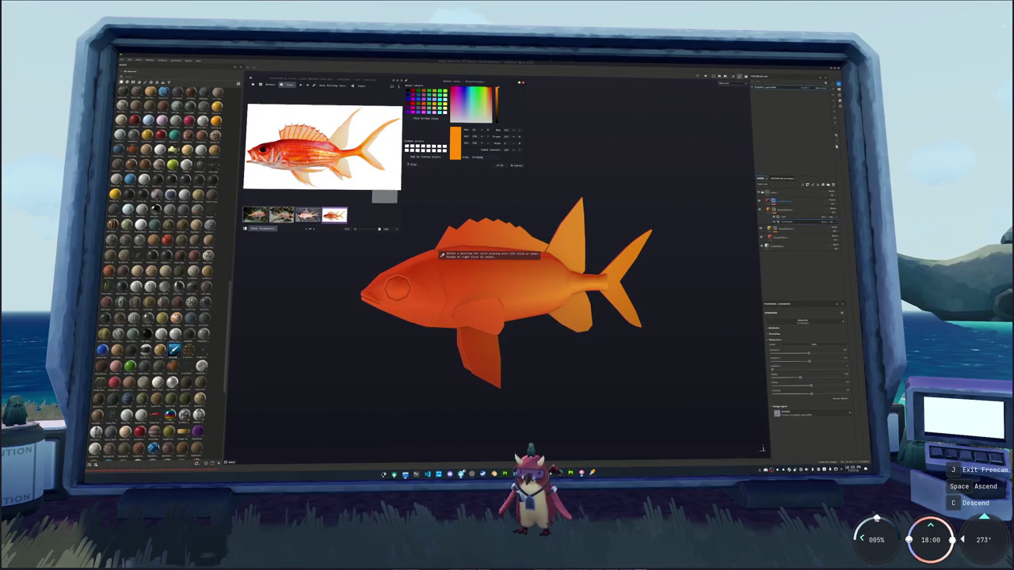
click(441, 255)
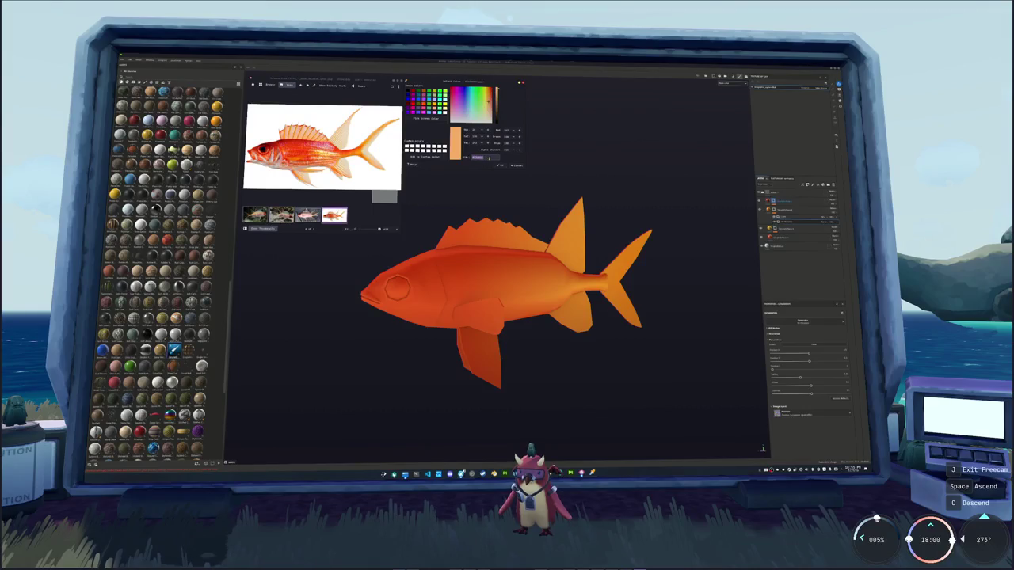
Add a new top fill layer with a light peach-orange Base Color
click(794, 191)
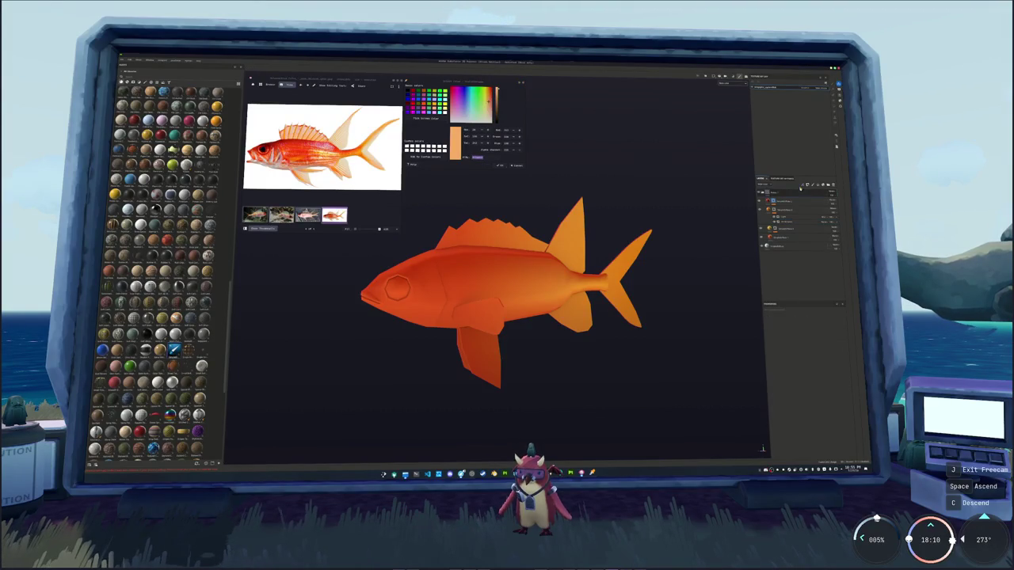
click(785, 185)
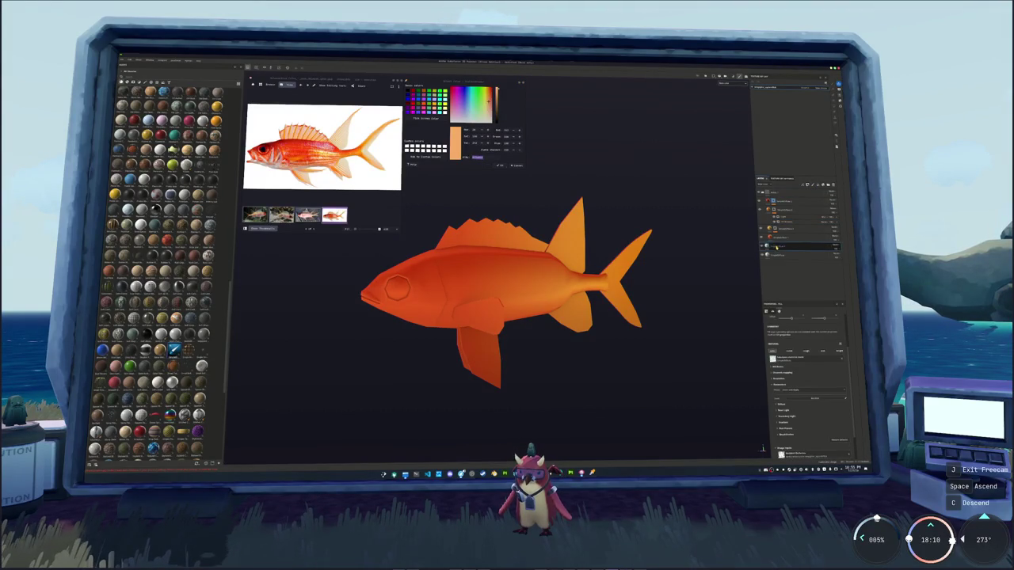
click(784, 185)
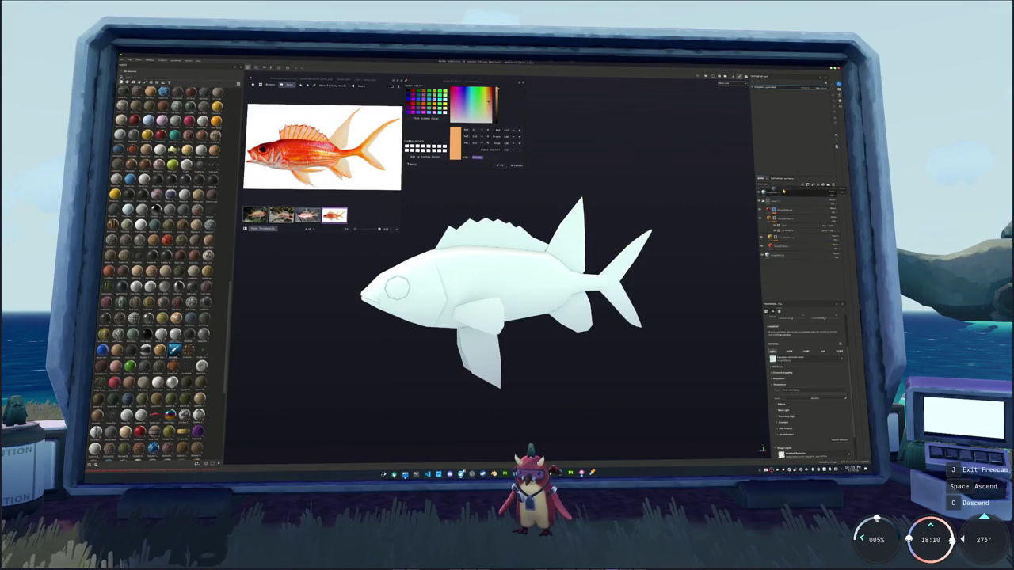
click(782, 405)
click(799, 413)
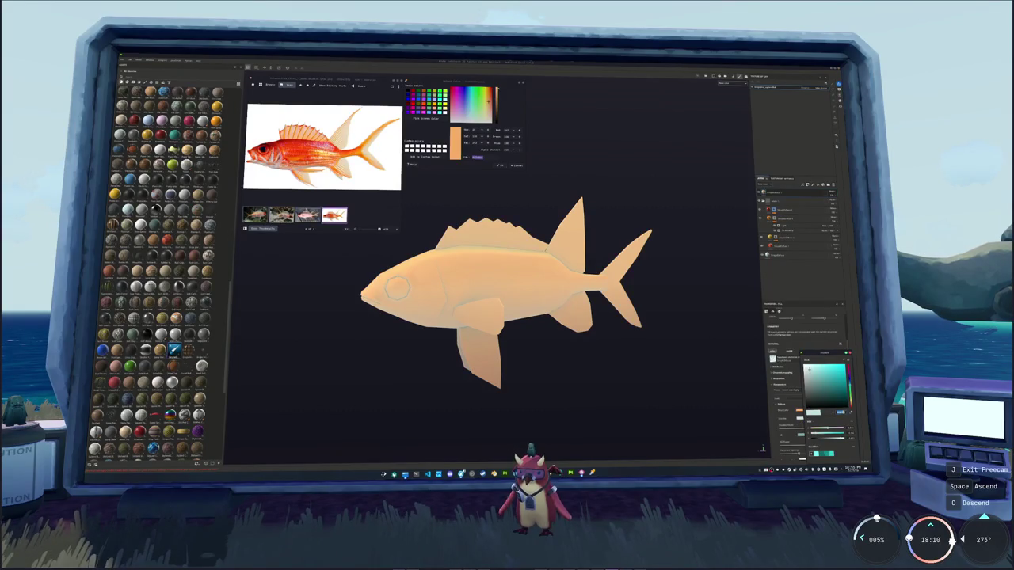
click(832, 375)
drag(832, 375, 834, 378)
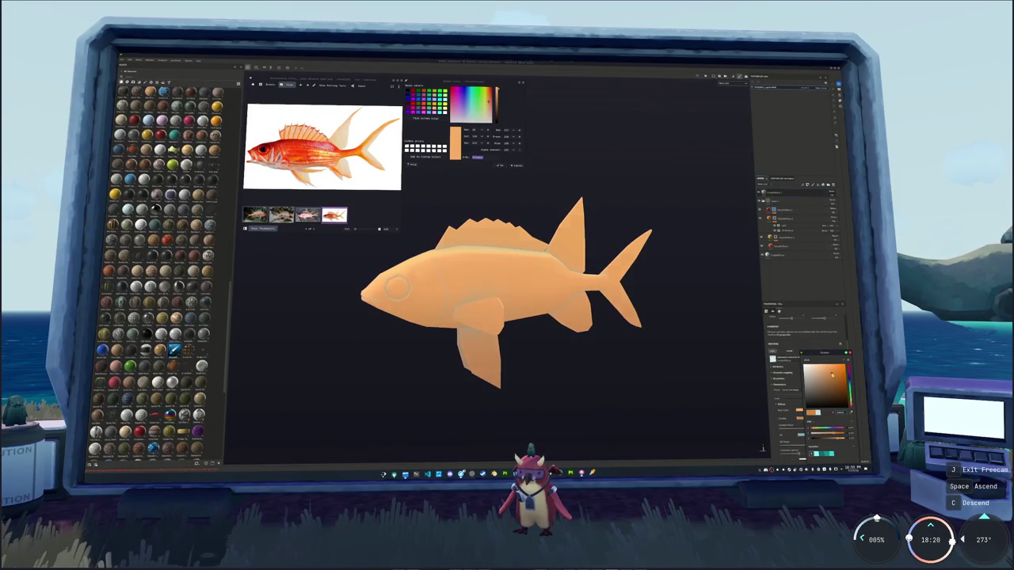
click(796, 434)
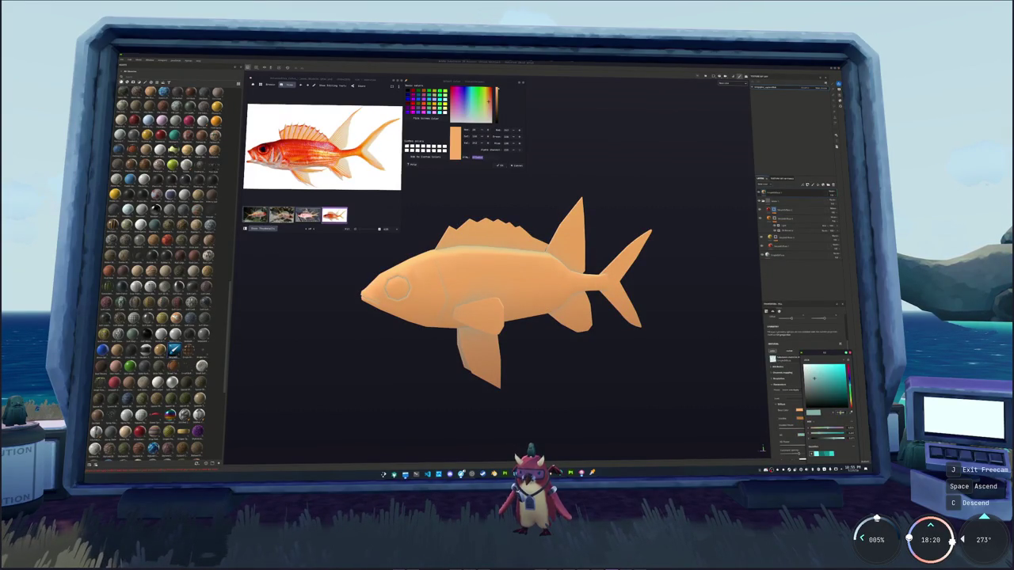
click(798, 410)
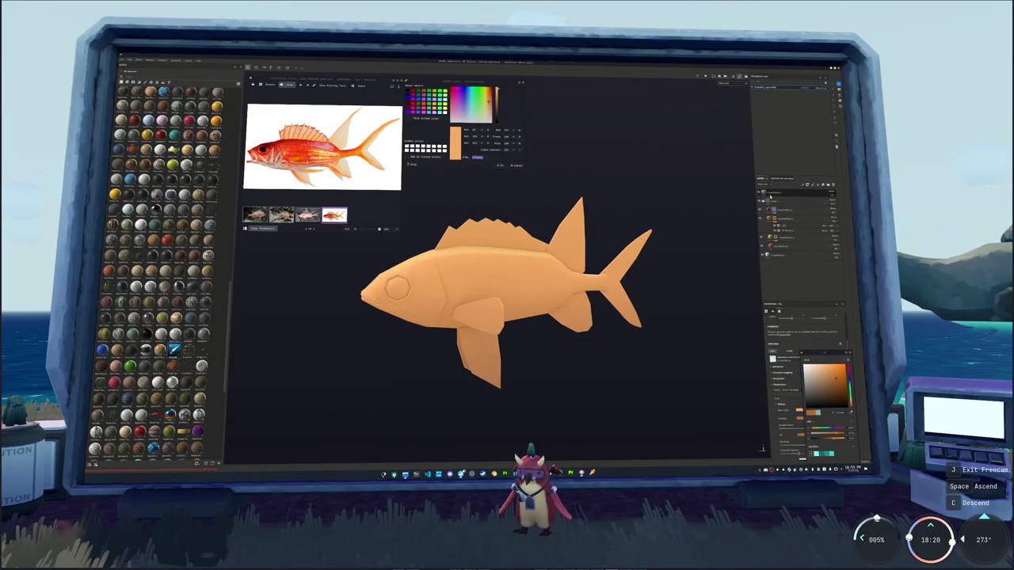
Mask the peach layer and polygon-fill the tail, dorsal, spiny dorsal, anal, pelvic and pectoral fins
click(796, 199)
key(4)
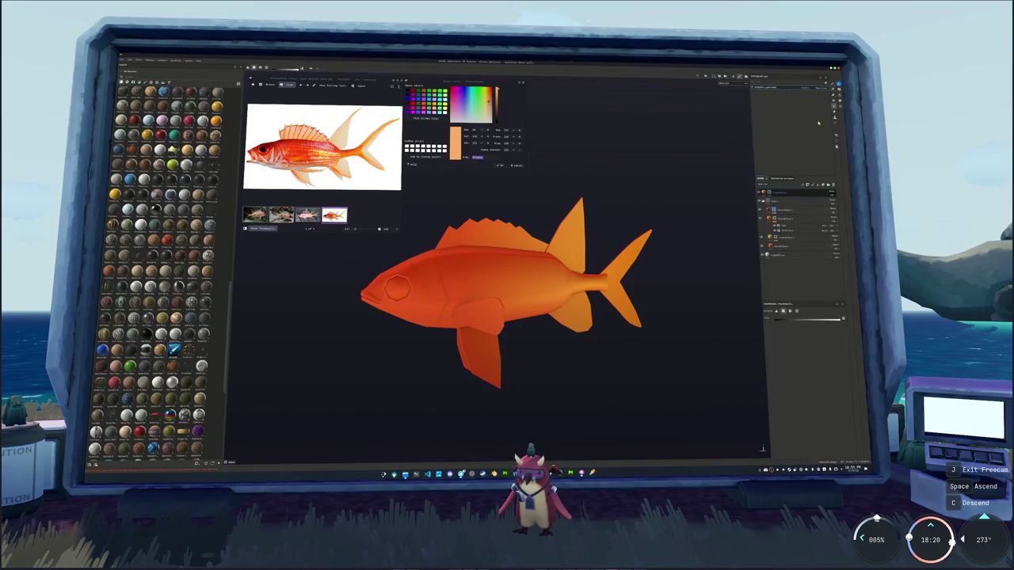
click(629, 285)
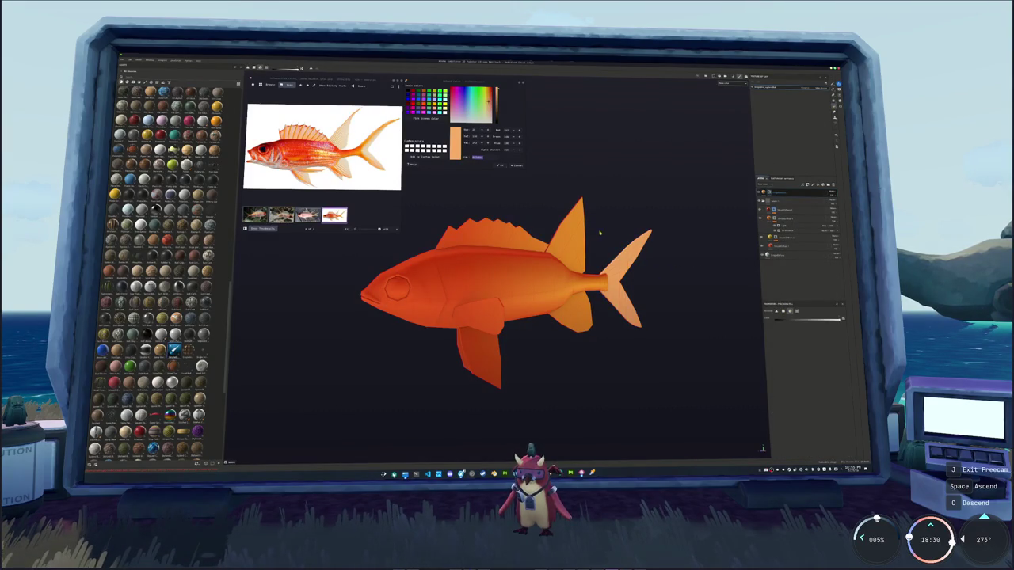
click(569, 234)
click(492, 231)
click(573, 317)
click(466, 360)
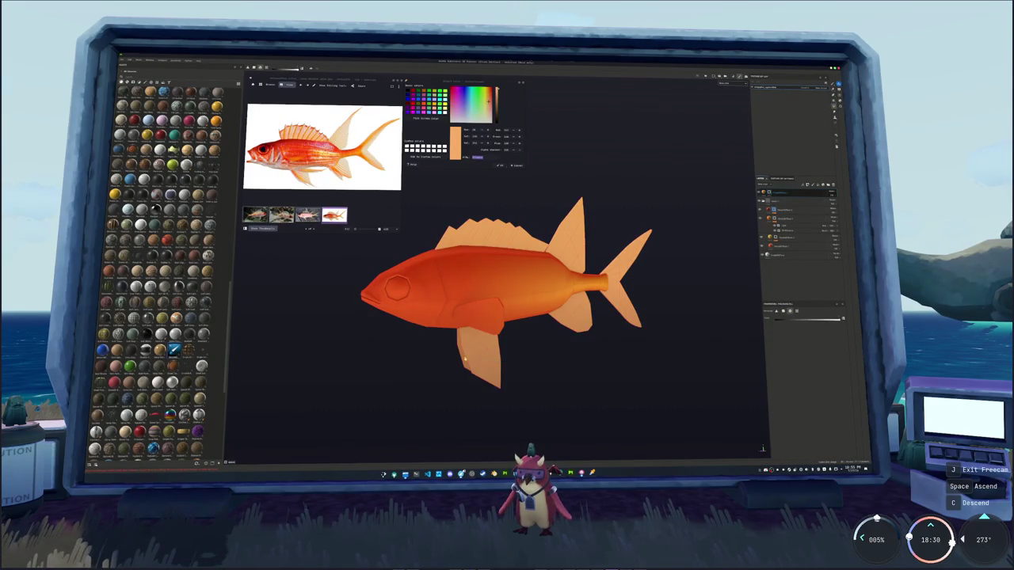
click(492, 330)
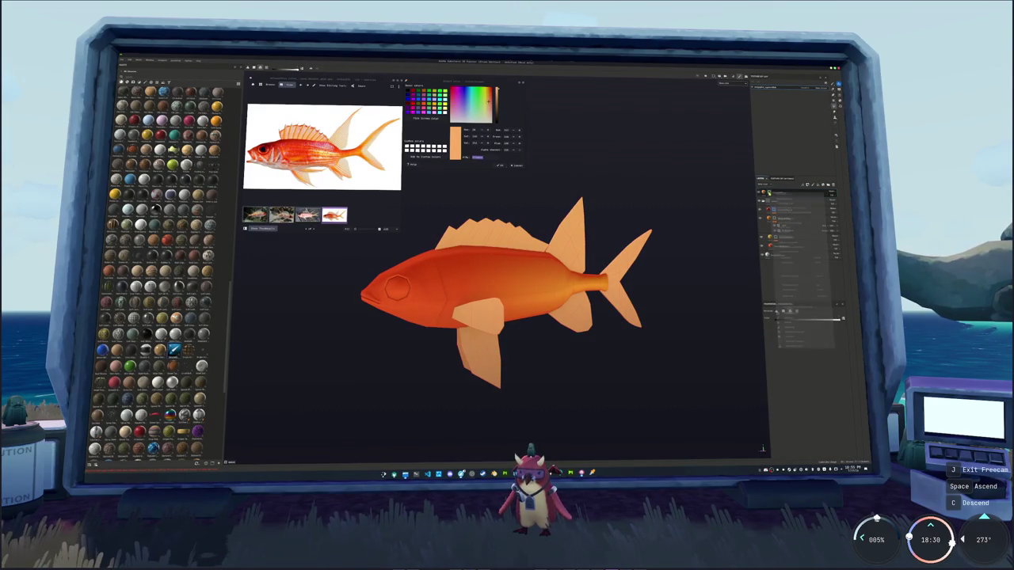
Apply an option from the layer's context menu and orbit toward the fish's other side
right_click(783, 193)
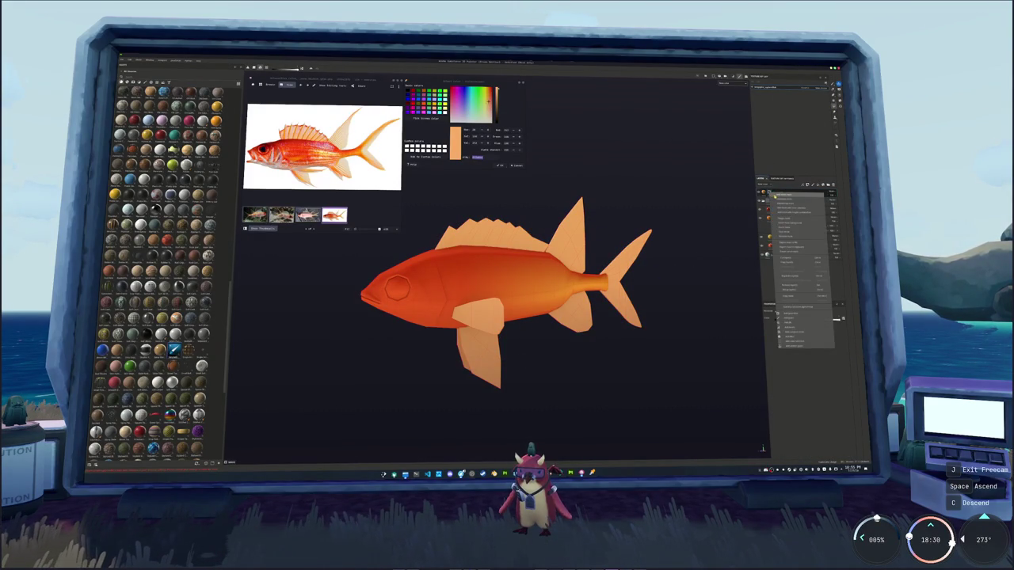
click(792, 316)
alt+drag(749, 295, 682, 294)
key(1)
scroll(504, 258, up, 2)
scroll(503, 257, up, 2)
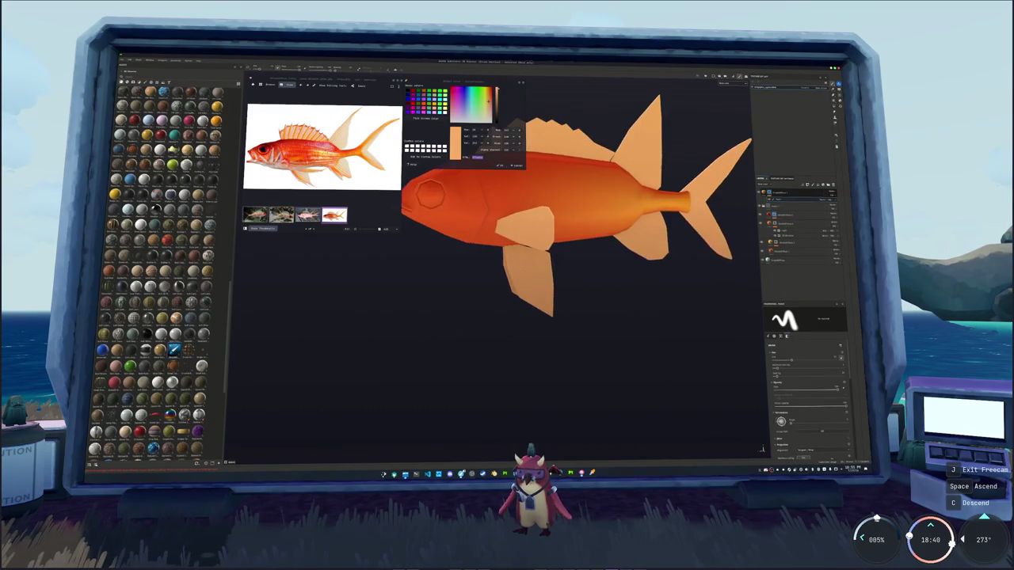
scroll(503, 258, up, 2)
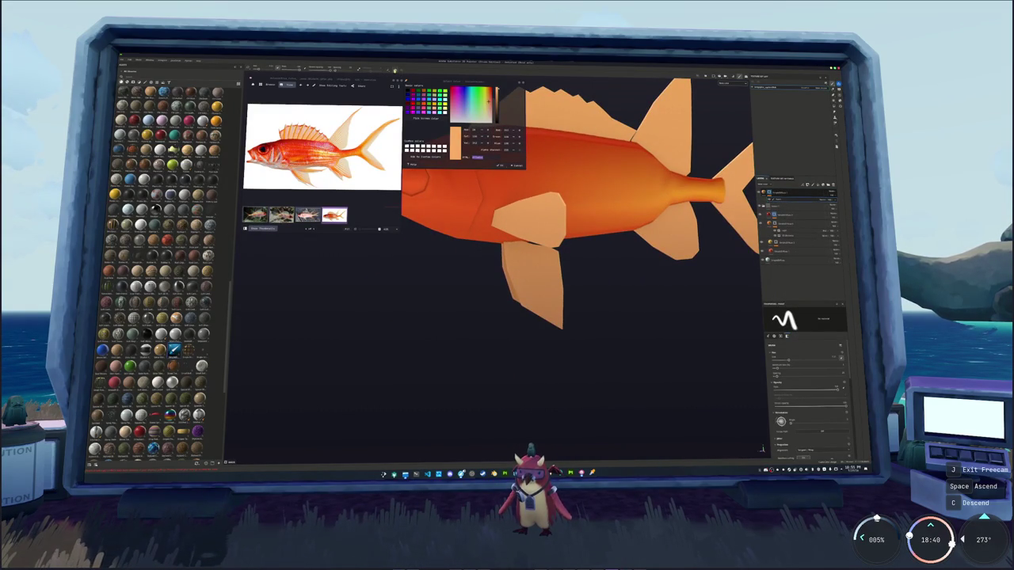
Polygon-fill the far-side pectoral fin pale peach
alt+drag(475, 263, 384, 198)
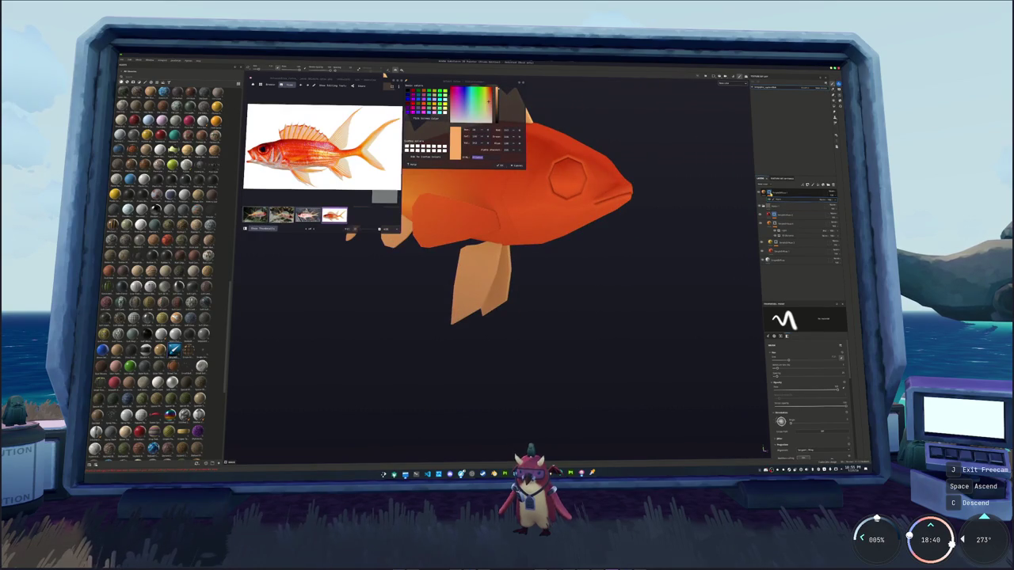
alt+middle_drag(644, 339, 645, 370)
alt+drag(645, 370, 577, 337)
key(p)
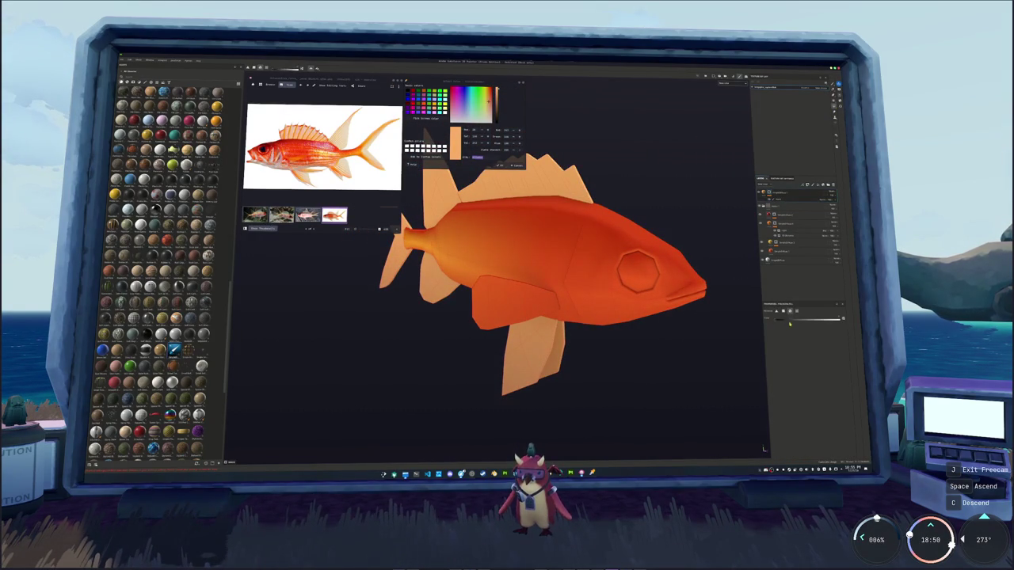
click(484, 309)
click(775, 199)
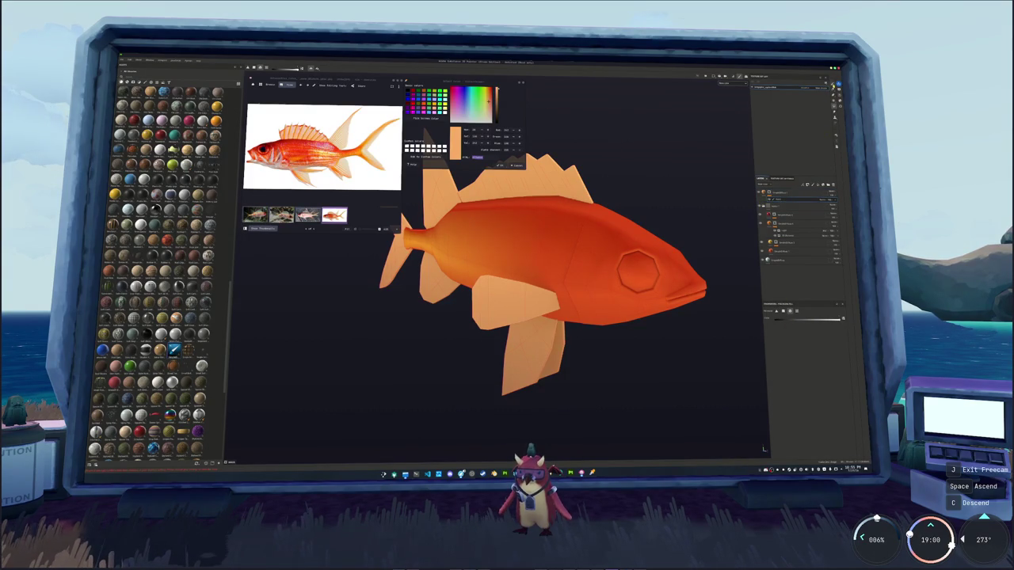
Brush darker red-orange strokes along the lower fin's edges
key(1)
alt+drag(610, 396, 697, 396)
scroll(476, 302, up, 2)
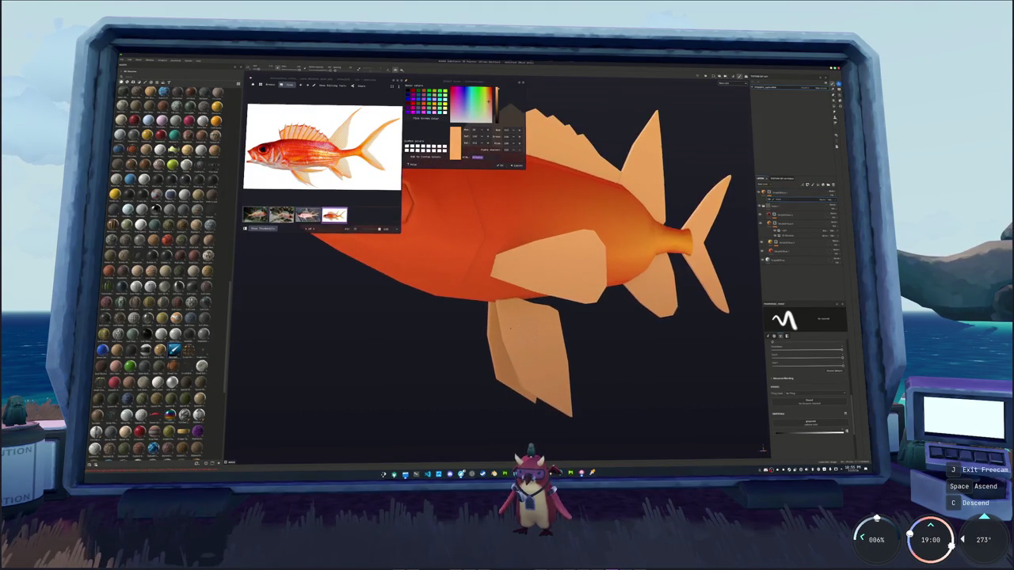
scroll(476, 301, up, 2)
scroll(476, 301, up, 1)
scroll(476, 302, up, 1)
mouse_move(477, 302)
alt+mouse_down()
mouse_move(479, 289)
mouse_move(571, 382)
alt+mouse_up()
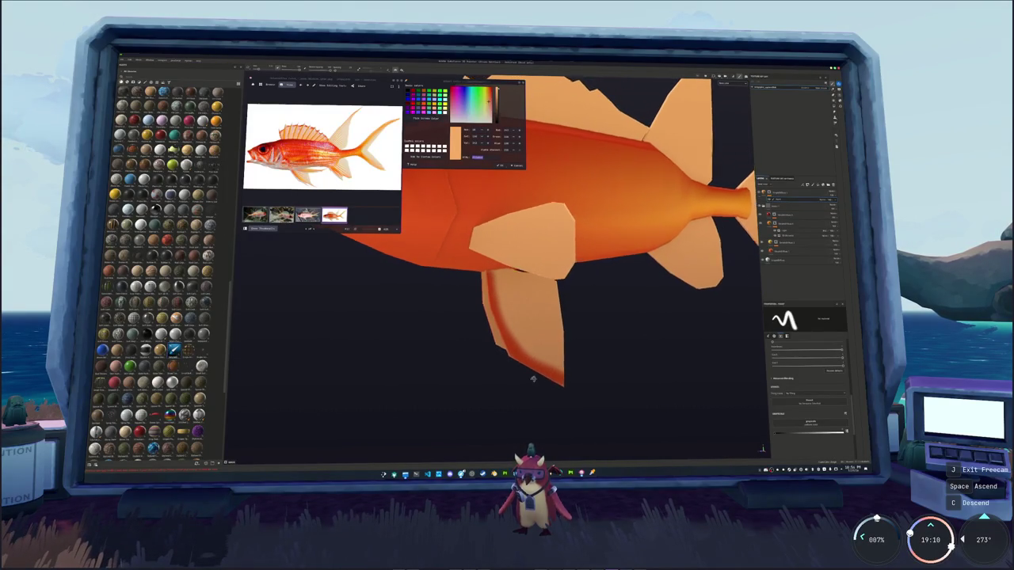
scroll(497, 355, up, 2)
mouse_move(511, 378)
mouse_down()
mouse_move(483, 261)
mouse_move(472, 345)
mouse_move(555, 341)
mouse_up()
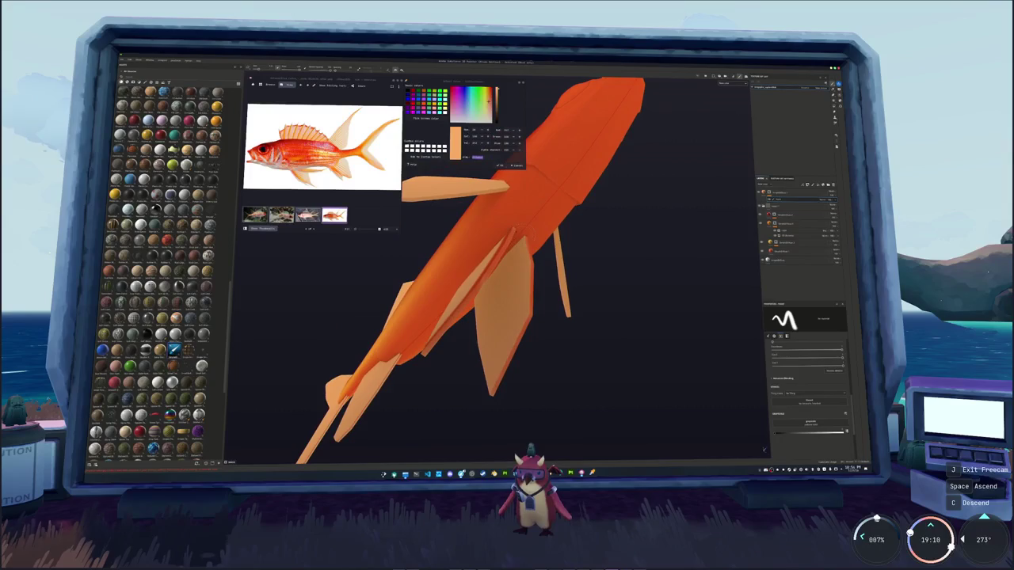
mouse_move(525, 242)
mouse_down()
mouse_move(517, 341)
mouse_move(489, 392)
mouse_up()
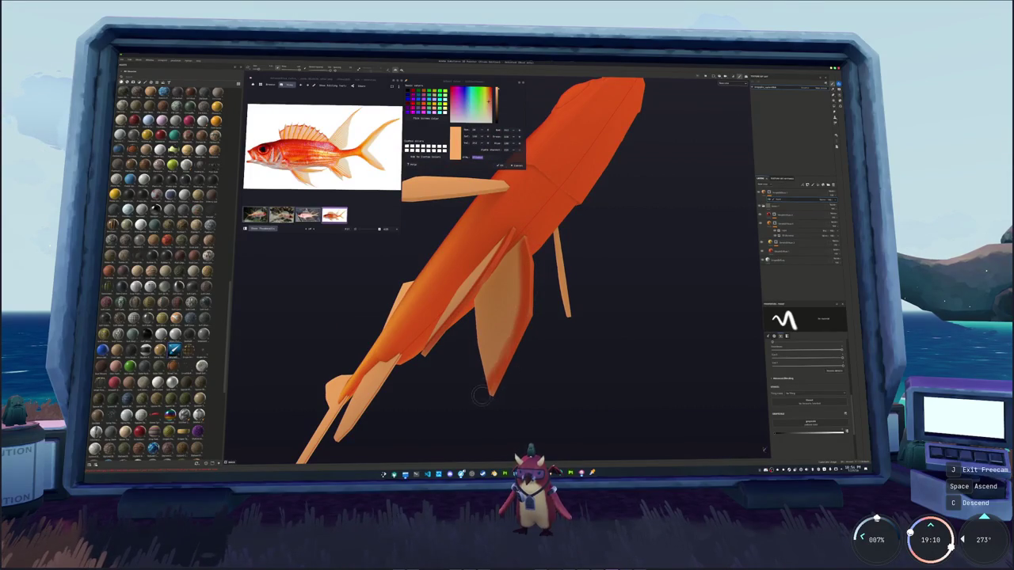
Paint red-orange onto the left and right parts of the pectoral fin
mouse_move(519, 345)
alt+mouse_down()
mouse_move(465, 245)
mouse_move(430, 332)
mouse_move(481, 294)
mouse_move(427, 328)
mouse_move(473, 268)
alt+mouse_up()
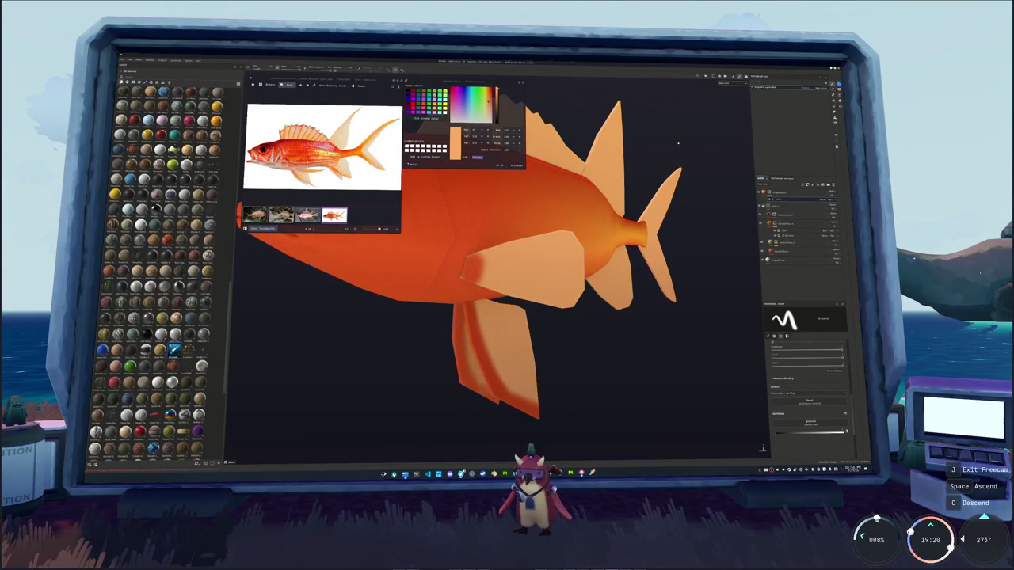
mouse_move(480, 270)
mouse_down()
mouse_move(514, 274)
mouse_move(526, 249)
mouse_move(328, 294)
mouse_up()
scroll(519, 273, up, 5)
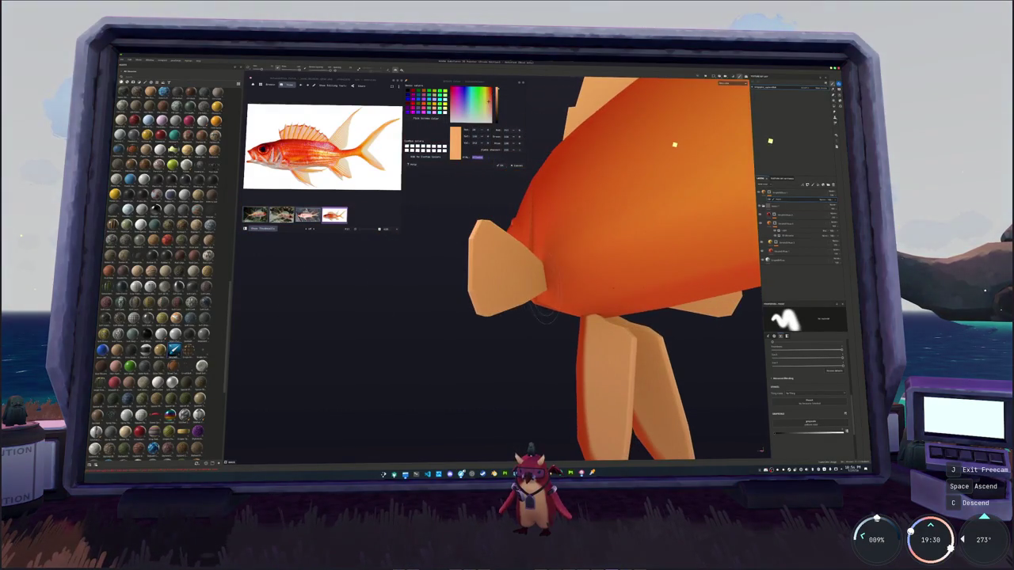
mouse_move(541, 313)
mouse_down()
mouse_move(532, 247)
mouse_move(521, 241)
mouse_move(523, 306)
mouse_up()
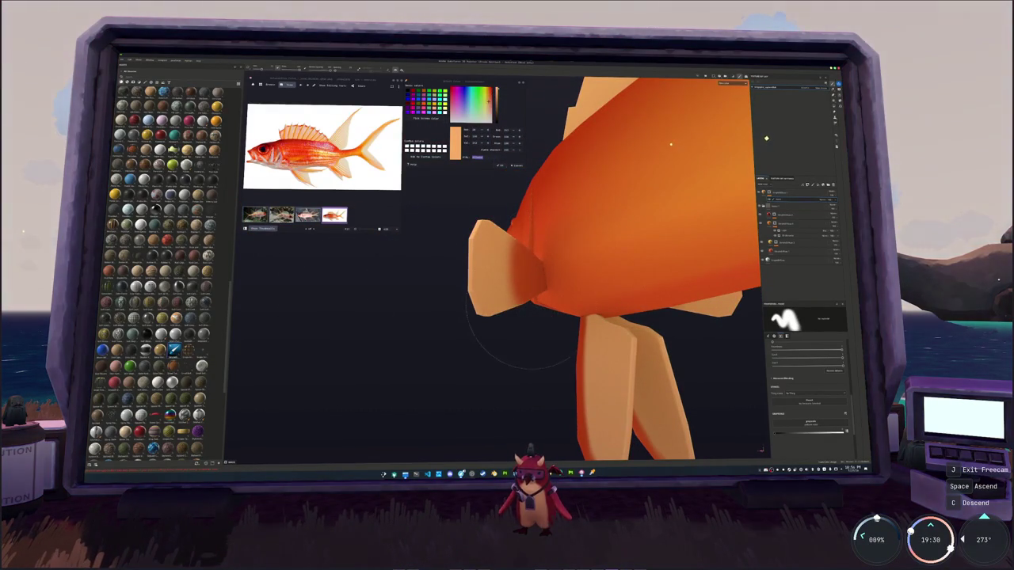
mouse_move(511, 222)
alt+mouse_down()
mouse_move(464, 249)
mouse_move(442, 227)
alt+mouse_up()
scroll(444, 229, up, 2)
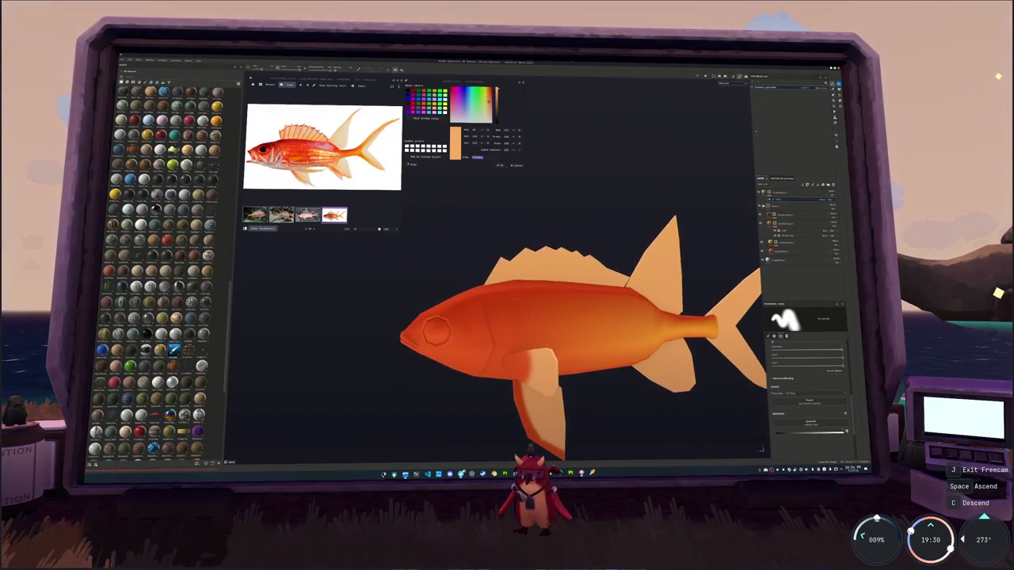
scroll(499, 252, up, 2)
alt+drag(499, 252, 479, 273)
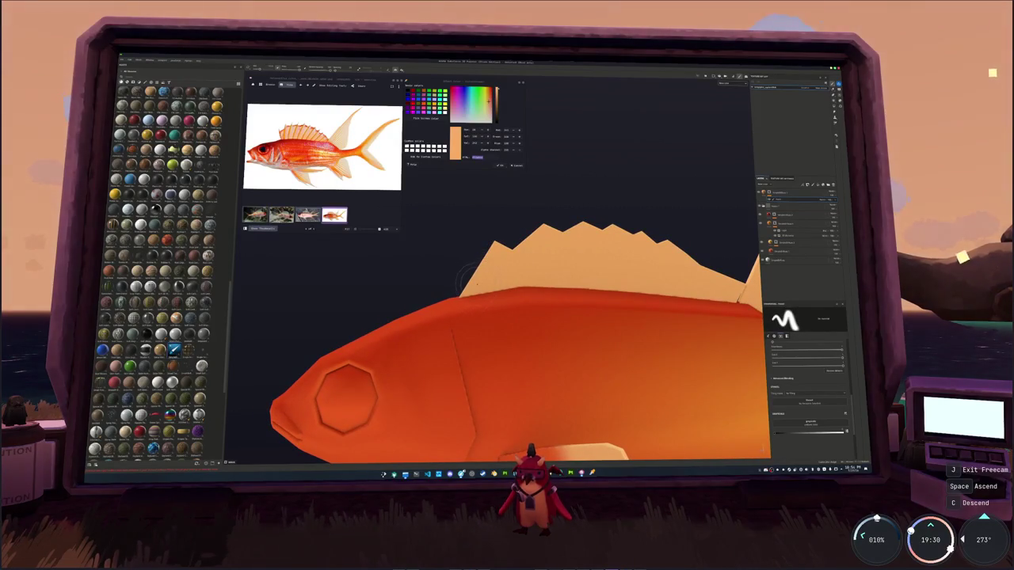
scroll(464, 281, down, 3)
scroll(460, 286, up, 3)
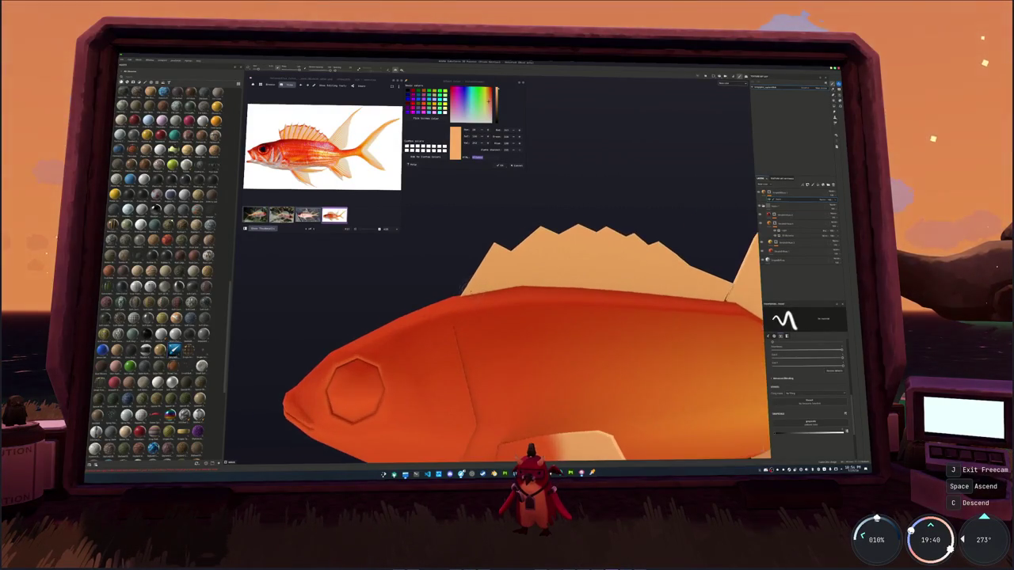
scroll(456, 290, up, 2)
scroll(436, 297, up, 2)
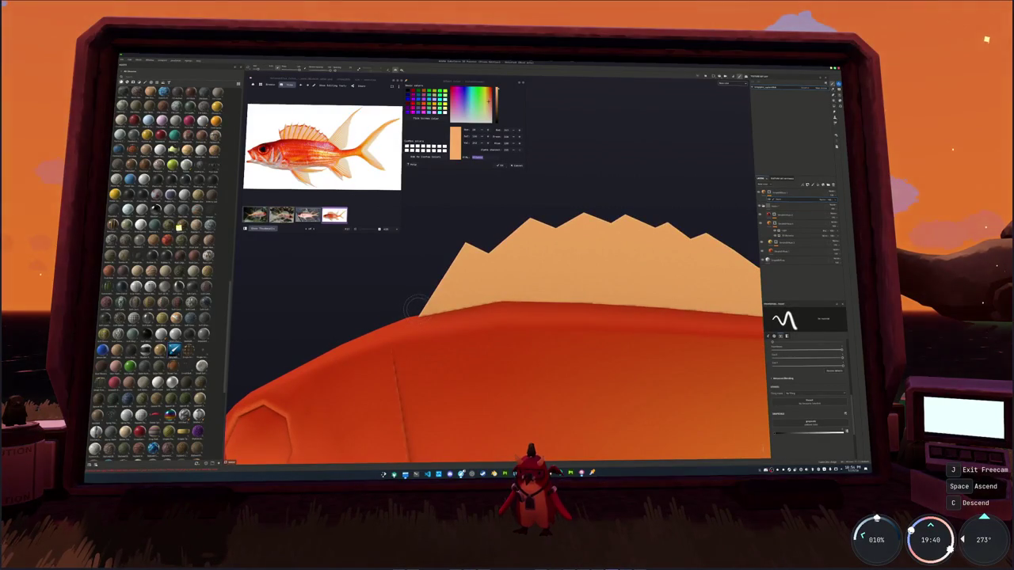
Paint dark red strokes up the dorsal fin's front edge, undoing unwanted strokes
drag(416, 306, 439, 277)
mouse_move(432, 313)
mouse_down()
mouse_move(468, 245)
mouse_move(491, 261)
mouse_move(476, 233)
mouse_up()
key(ctrl+z)
drag(428, 317, 466, 259)
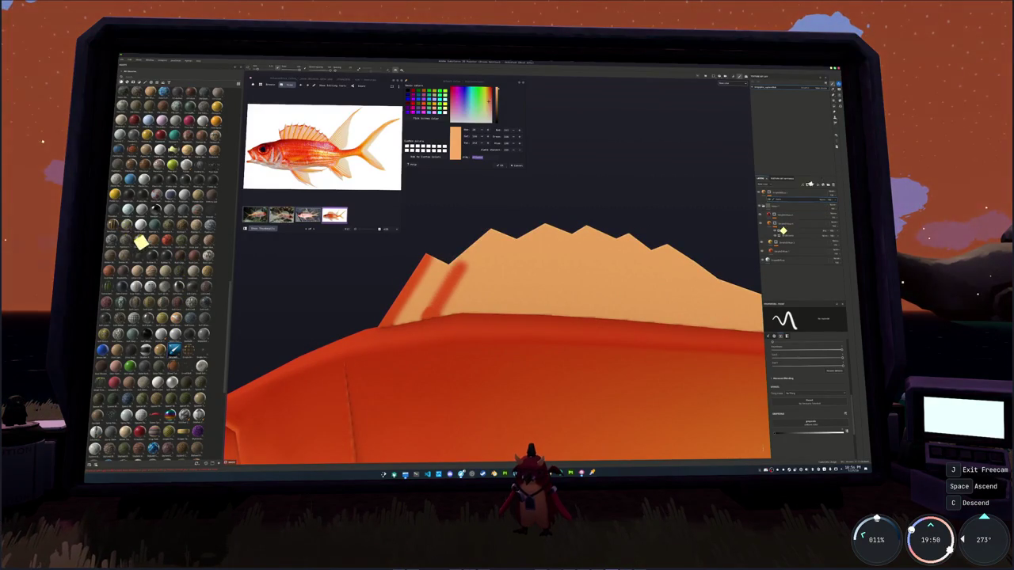
alt+drag(151, 255, 171, 318)
mouse_move(404, 316)
mouse_down()
mouse_move(480, 234)
mouse_move(466, 278)
mouse_move(441, 275)
mouse_move(484, 218)
mouse_move(373, 300)
mouse_up()
key(ctrl+z)
key(ctrl+z)
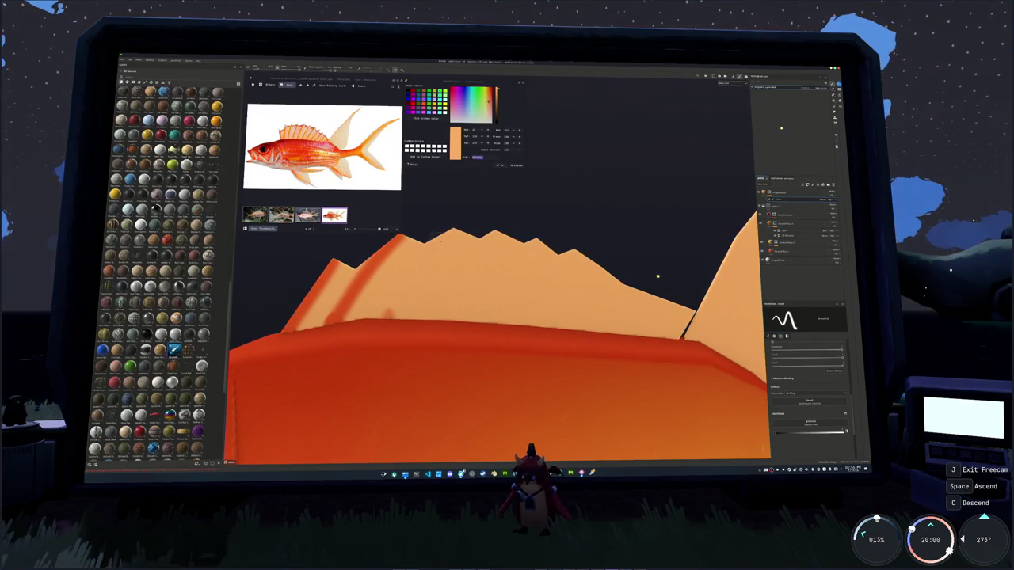
Add dark red diagonal stripes from the spike tips down across the dorsal fin
drag(424, 238, 396, 313)
mouse_move(494, 231)
mouse_down()
mouse_move(453, 317)
mouse_move(545, 239)
mouse_up()
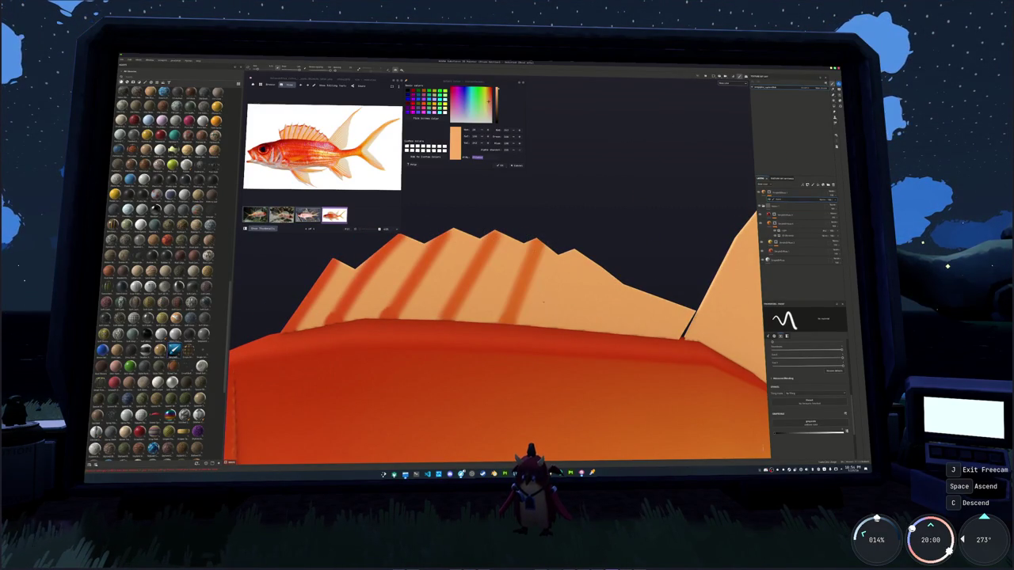
drag(544, 322, 579, 246)
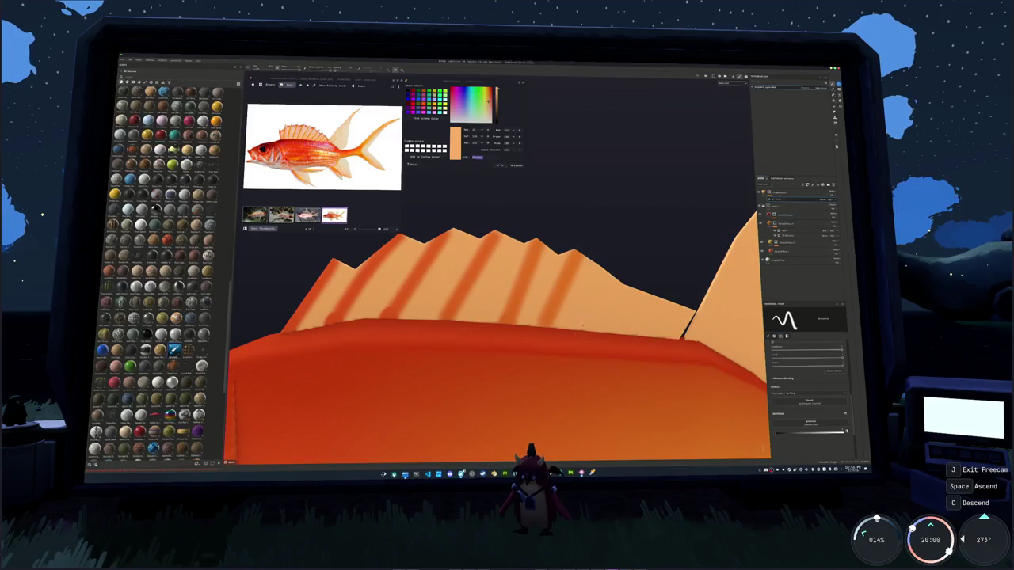
mouse_move(583, 325)
alt+mouse_down()
mouse_move(554, 317)
mouse_move(539, 293)
alt+mouse_up()
scroll(564, 323, down, 3)
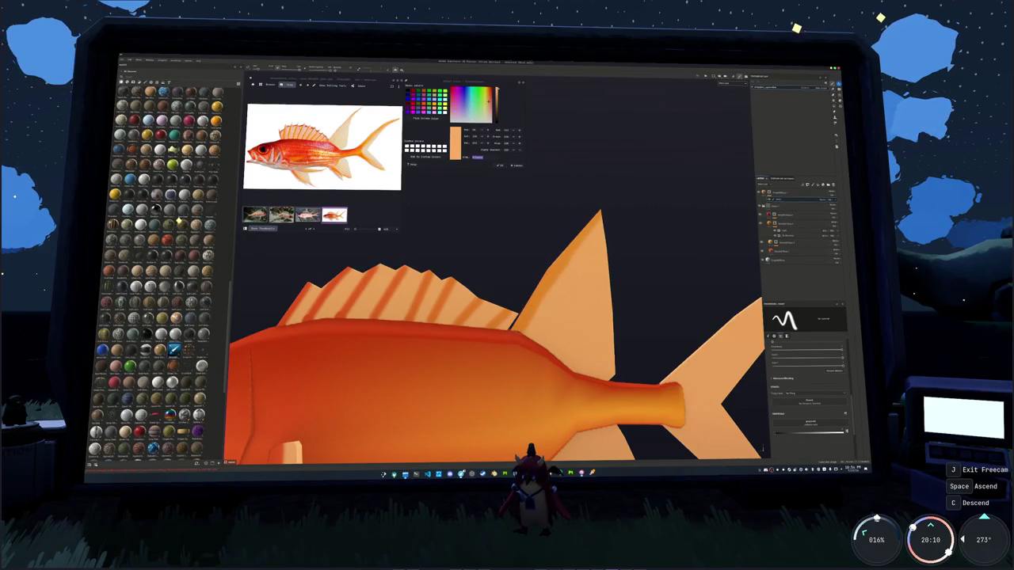
Shade the upper and lower tail lobes with darker orange strokes
alt+middle_drag(399, 238, 209, 194)
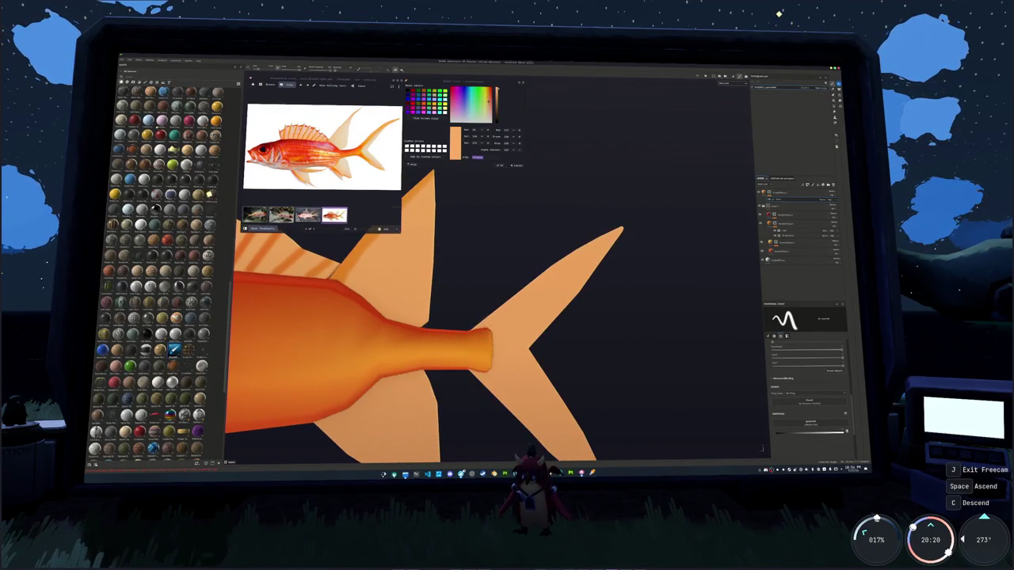
mouse_move(483, 328)
mouse_down()
mouse_move(566, 259)
mouse_move(641, 222)
mouse_up()
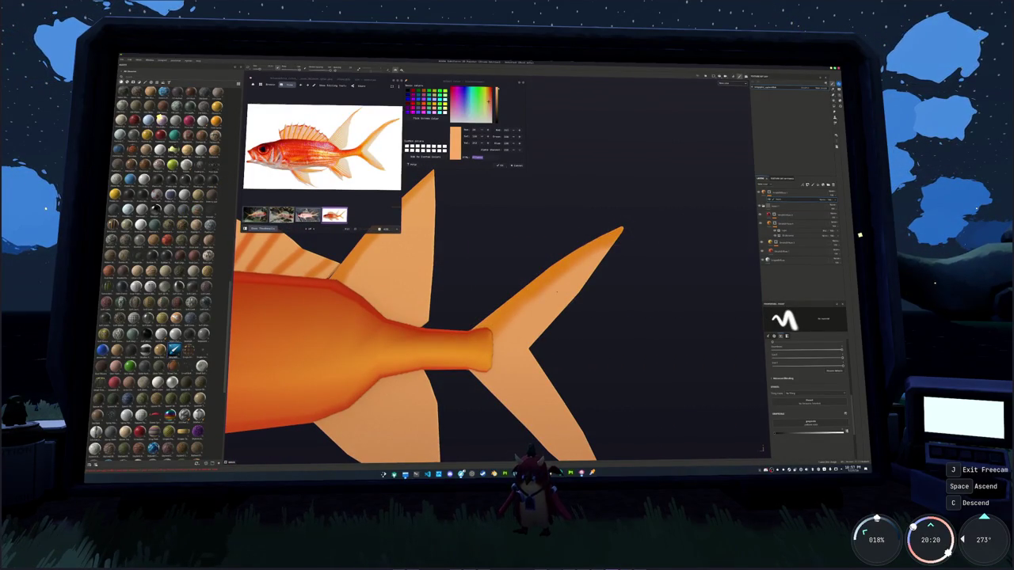
alt+middle_drag(524, 278, 552, 167)
mouse_move(499, 250)
mouse_down()
mouse_move(604, 347)
mouse_move(629, 356)
mouse_up()
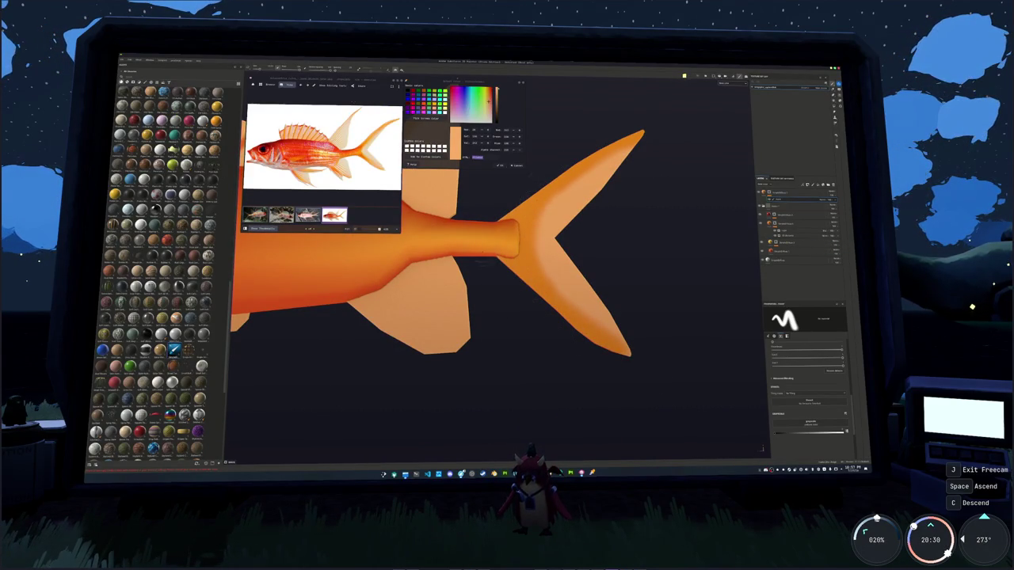
Even out the lower fin's tone and blend the dorsal fin base, then frame the fish
alt+drag(526, 266, 513, 293)
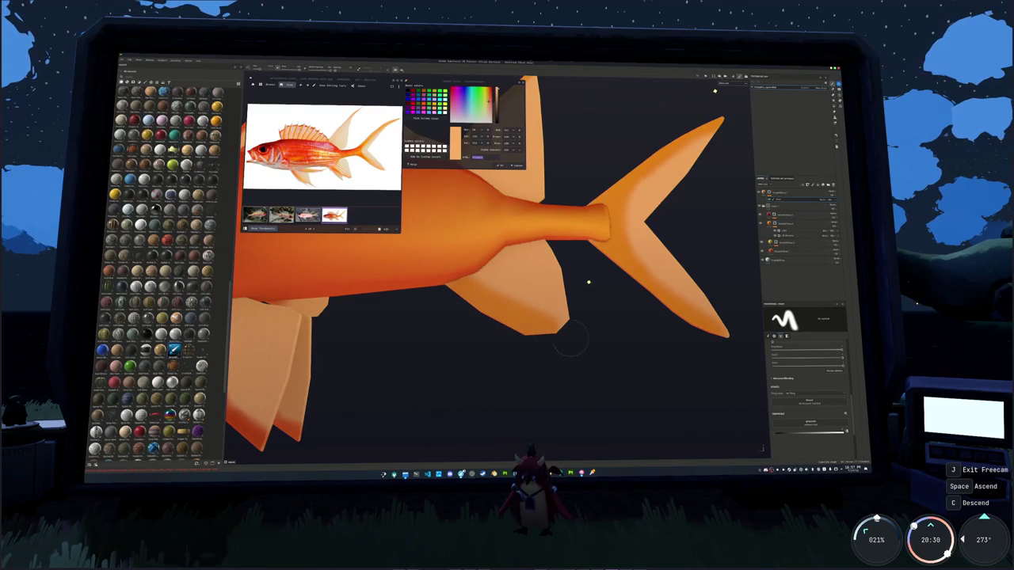
drag(564, 336, 507, 305)
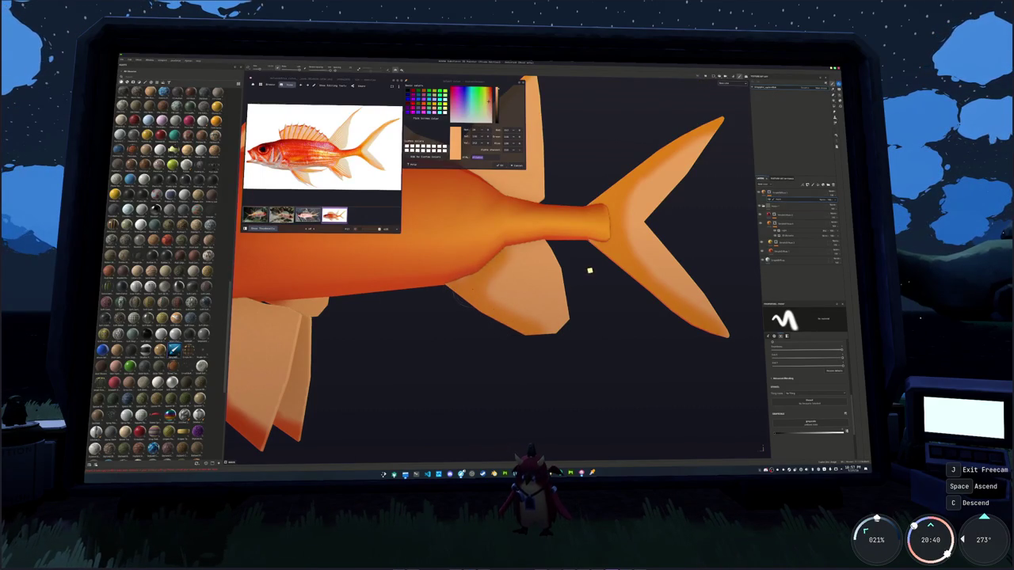
alt+drag(601, 273, 618, 285)
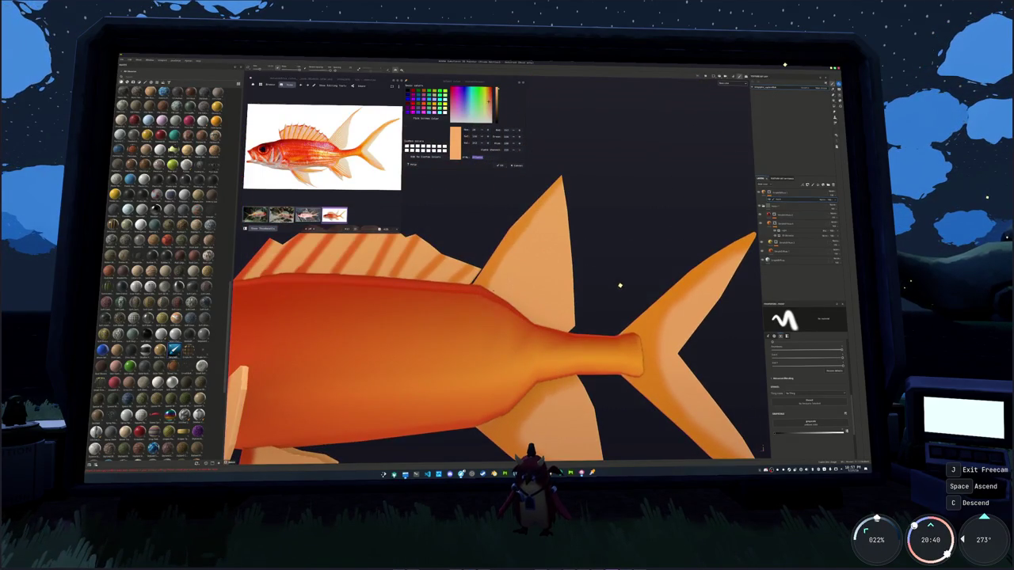
drag(504, 293, 499, 244)
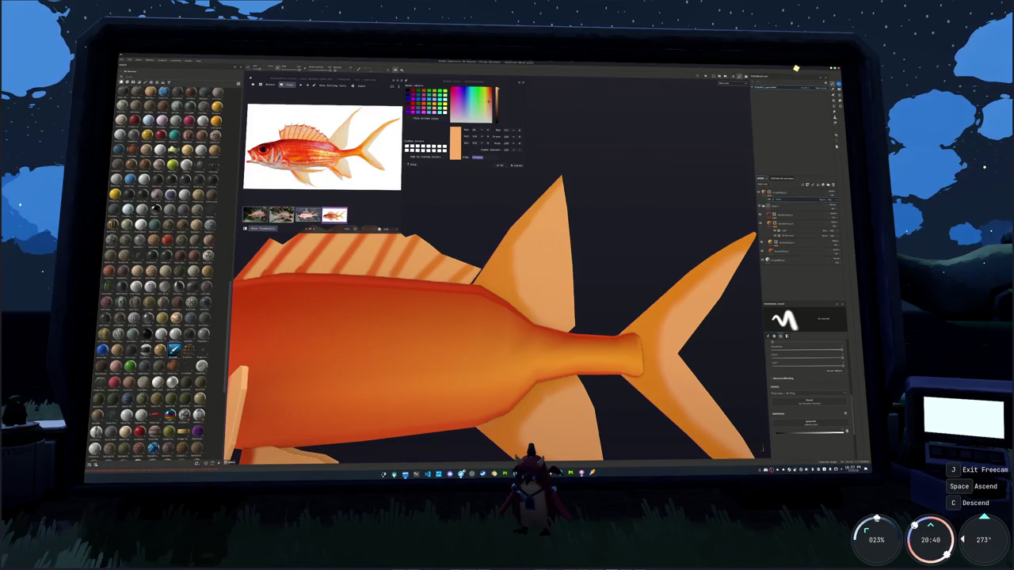
key(f)
alt+drag(516, 315, 731, 225)
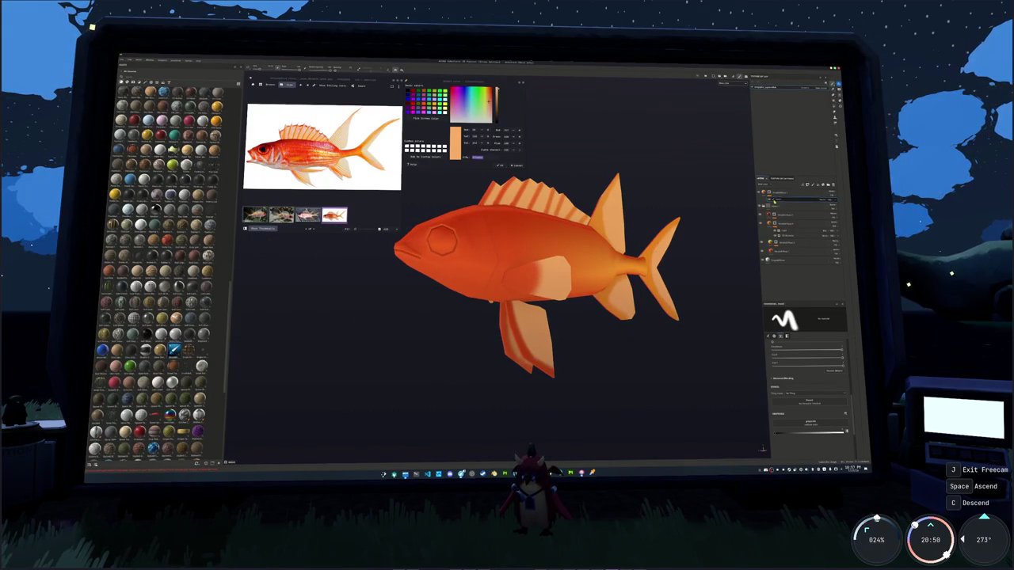
Expand the fin paint layer group and apply a context-menu action to one of its layers
click(785, 226)
click(770, 242)
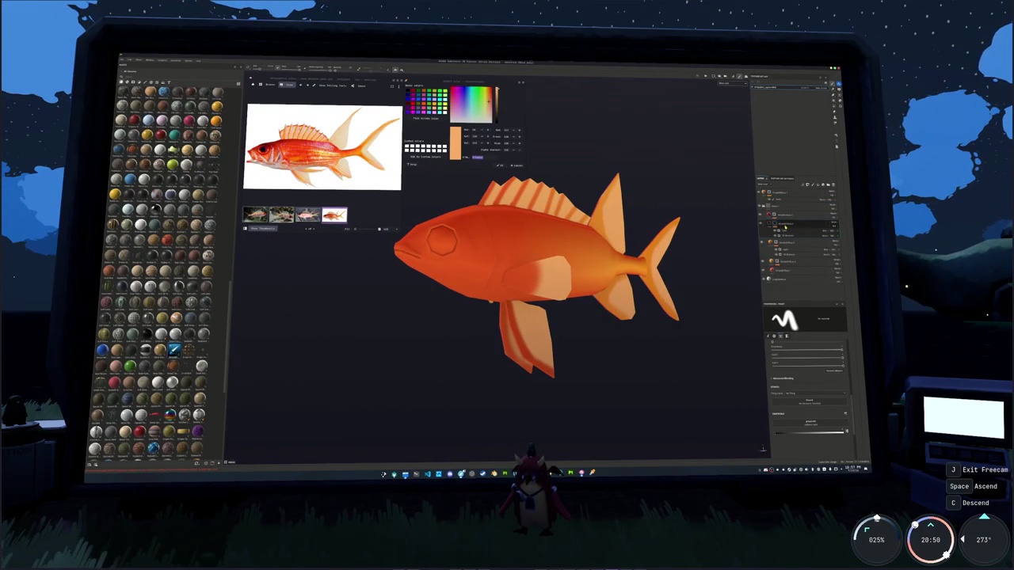
right_click(782, 225)
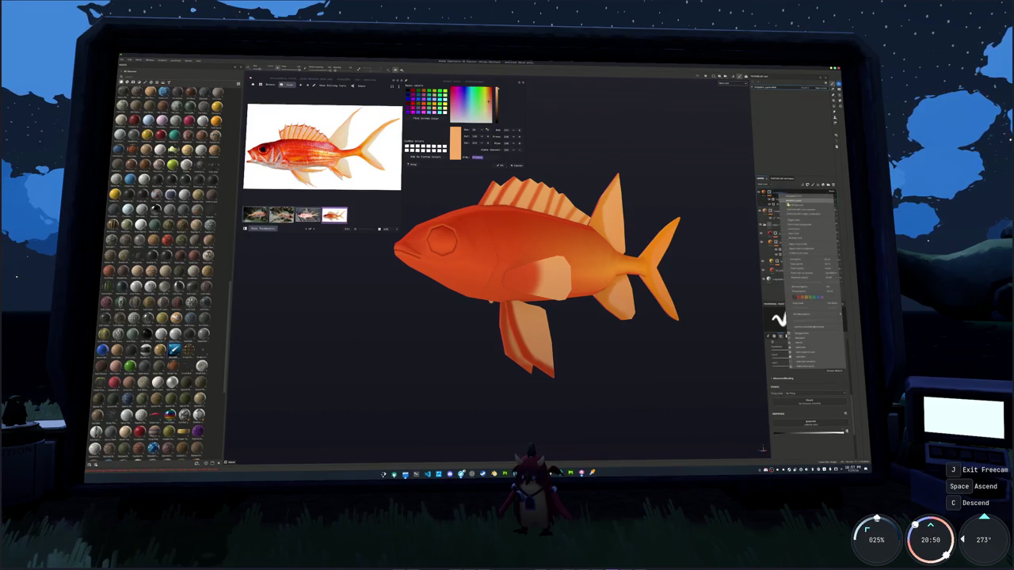
click(795, 238)
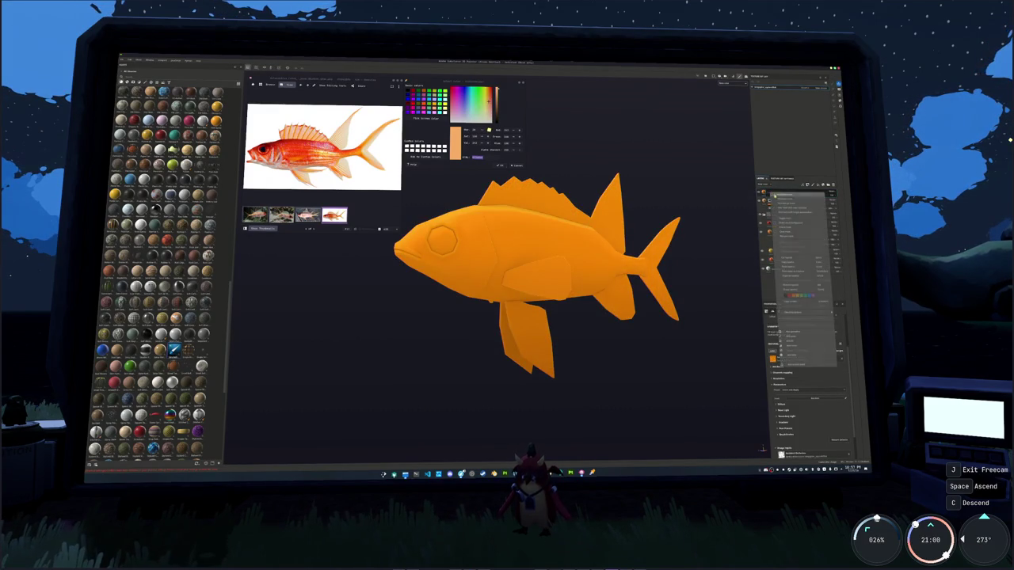
Orbit and zoom around the fish to review the side, underside and tail
alt+drag(507, 269, 542, 293)
scroll(542, 293, up, 3)
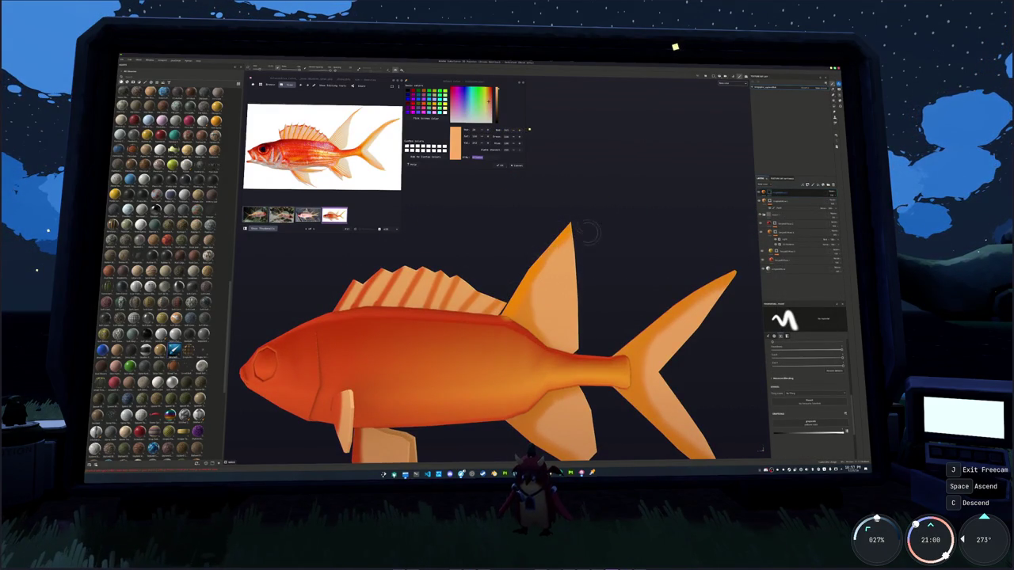
alt+middle_drag(587, 224, 518, 329)
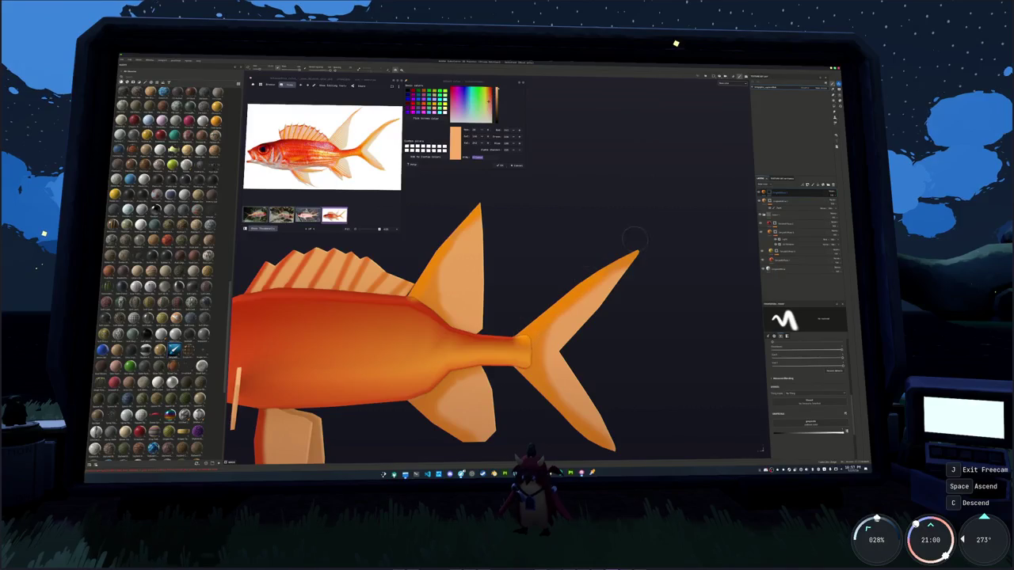
alt+middle_drag(570, 357, 571, 275)
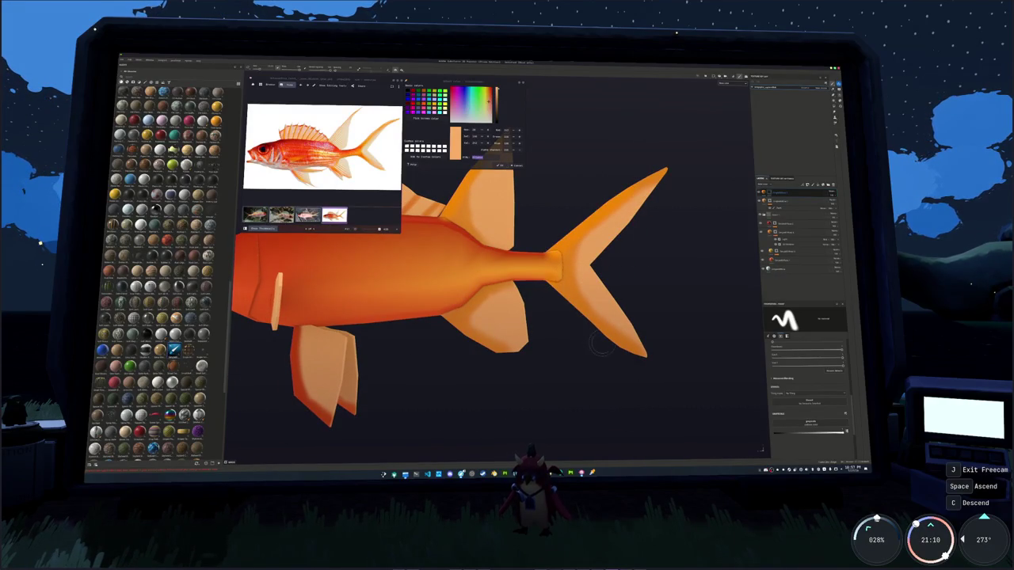
scroll(643, 364, up, 2)
scroll(553, 329, up, 1)
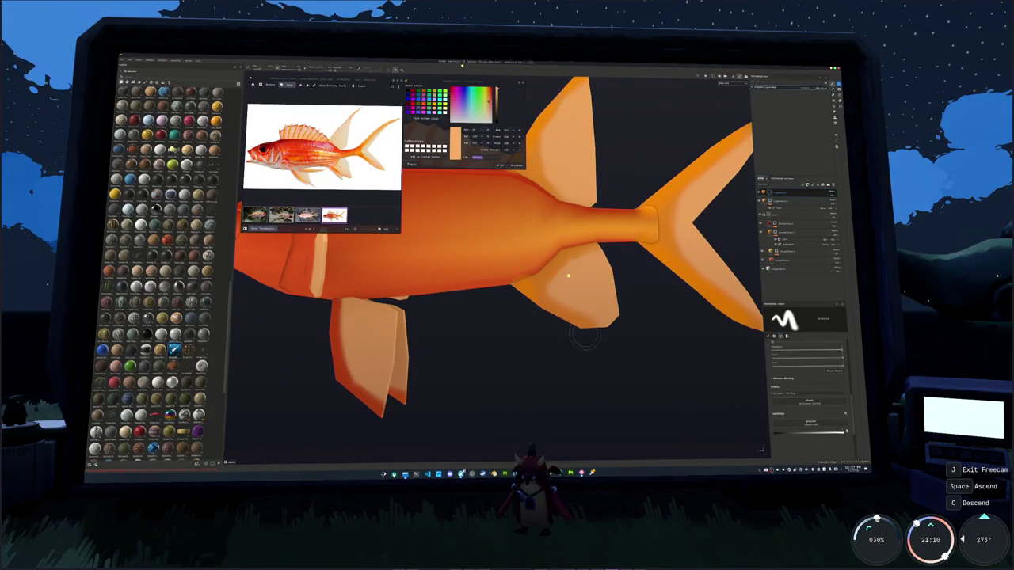
scroll(492, 353, up, 3)
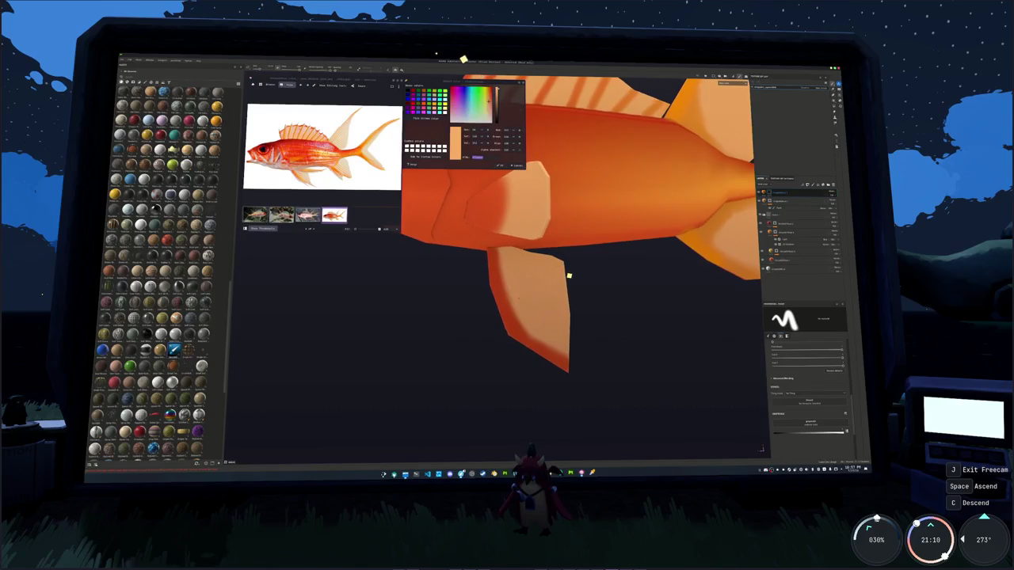
scroll(493, 311, down, 1)
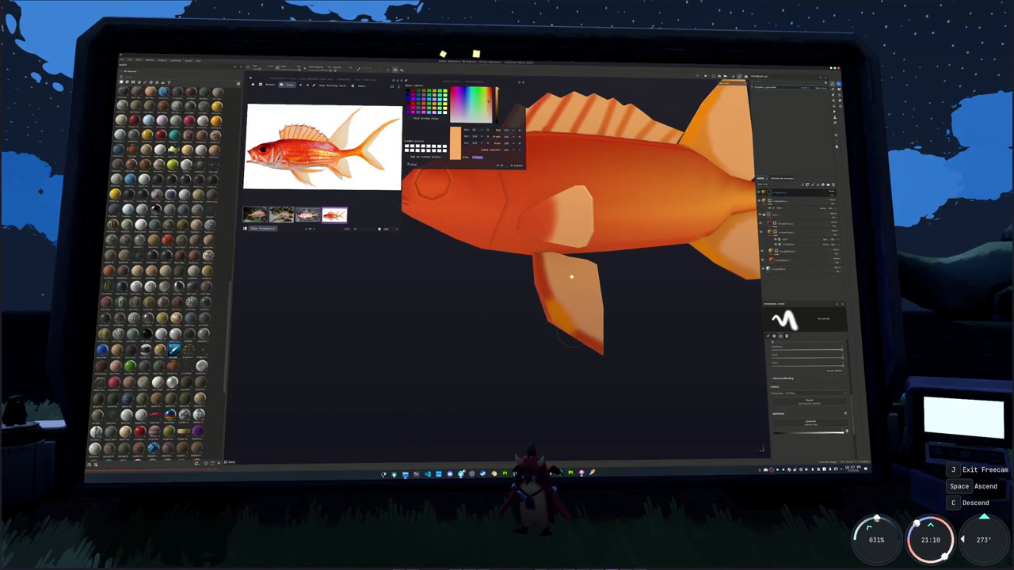
mouse_move(622, 364)
alt+mouse_down()
mouse_move(584, 356)
mouse_move(665, 353)
mouse_move(509, 344)
mouse_move(566, 340)
mouse_move(555, 339)
mouse_move(577, 356)
mouse_move(518, 356)
mouse_move(484, 258)
mouse_move(471, 351)
alt+mouse_up()
scroll(470, 351, down, 3)
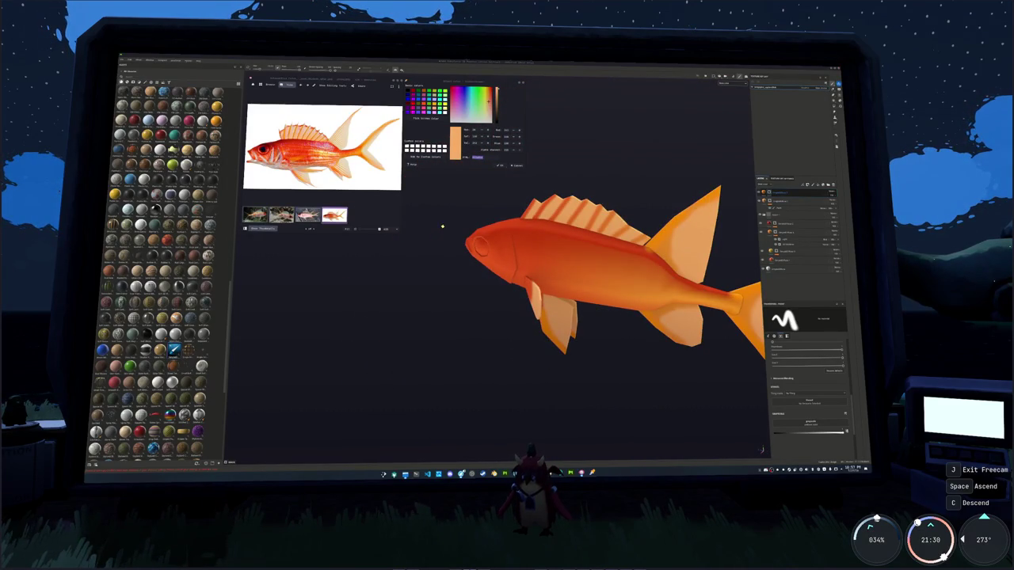
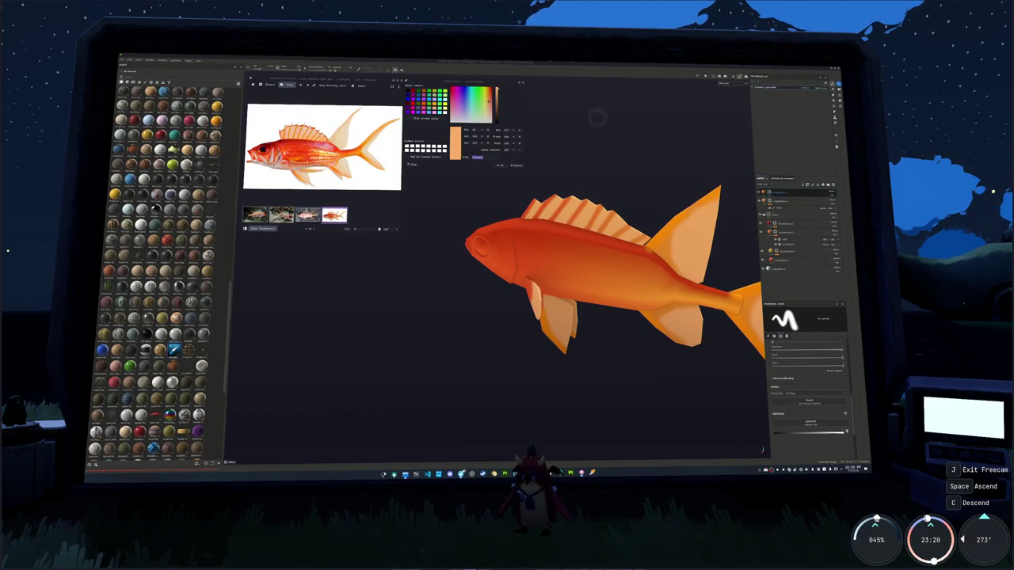
Add a new paint layer to the fish's stack and select the upper layer
mouse_move(555, 238)
alt+mouse_down()
mouse_move(594, 224)
mouse_move(530, 260)
alt+mouse_up()
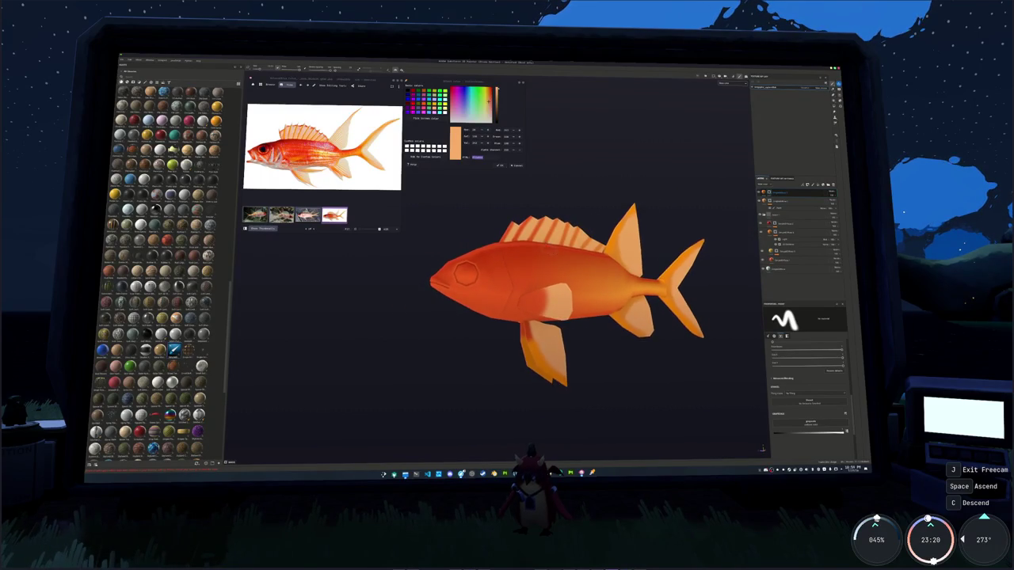
alt+middle_drag(531, 261, 567, 242)
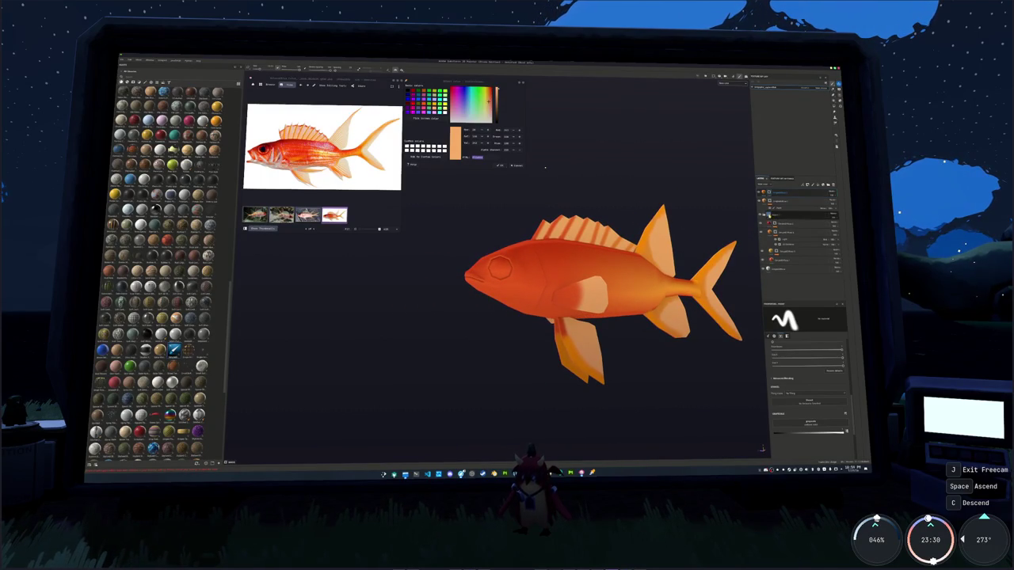
right_click(769, 216)
click(779, 223)
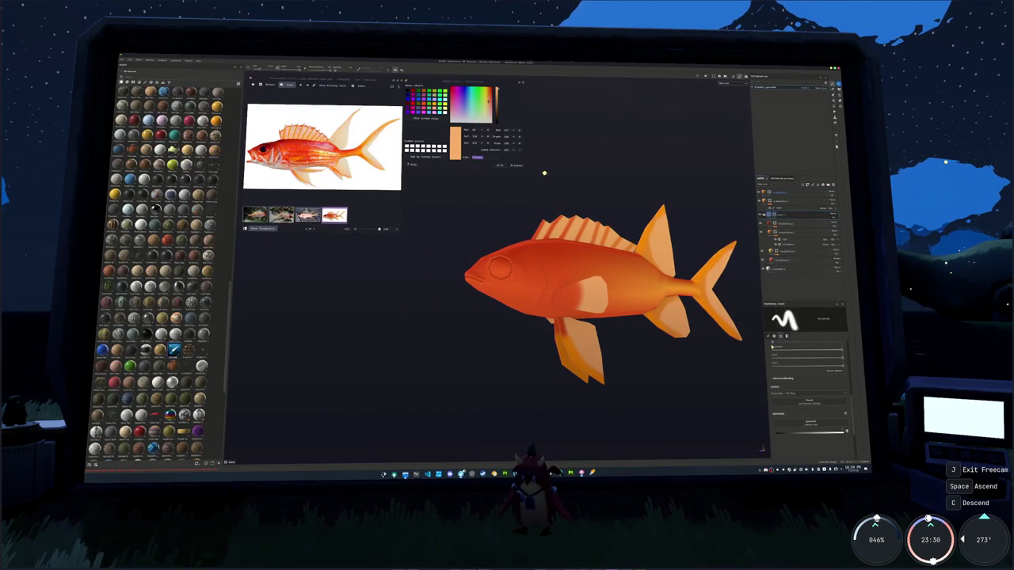
click(784, 214)
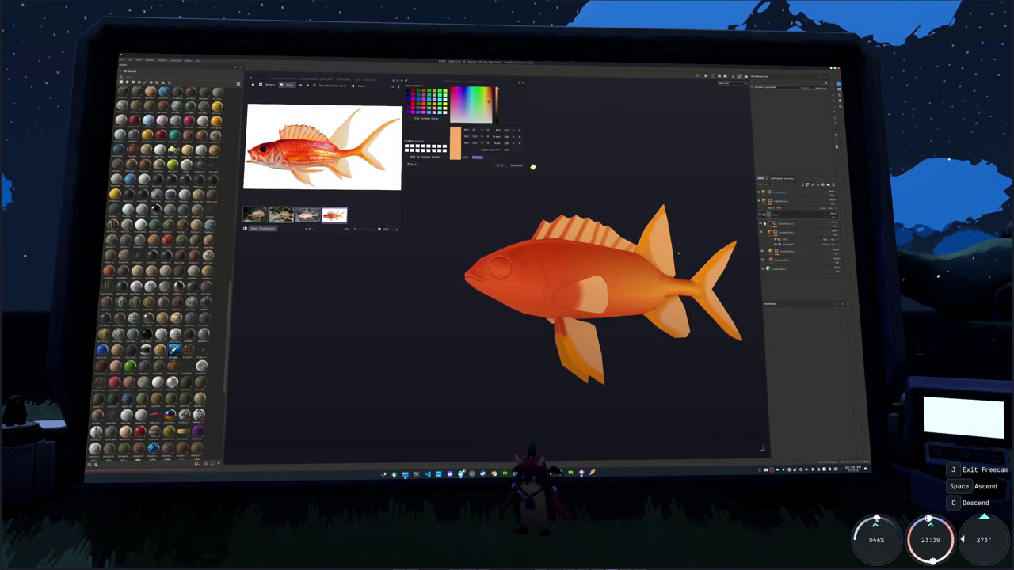
right_click(770, 214)
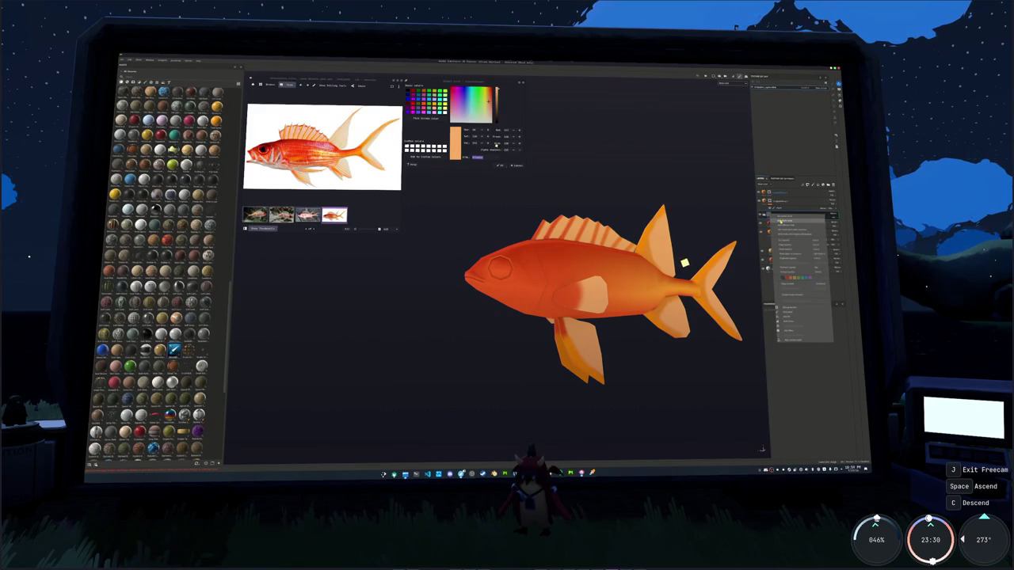
Add a white fill layer and narrow its mask generator to the fish's lower body
click(781, 220)
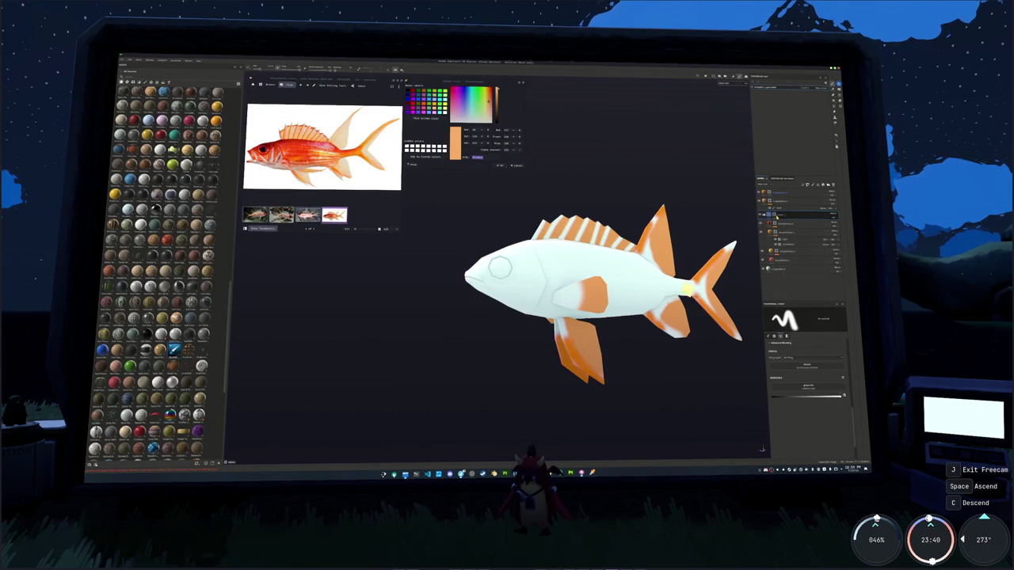
right_click(783, 219)
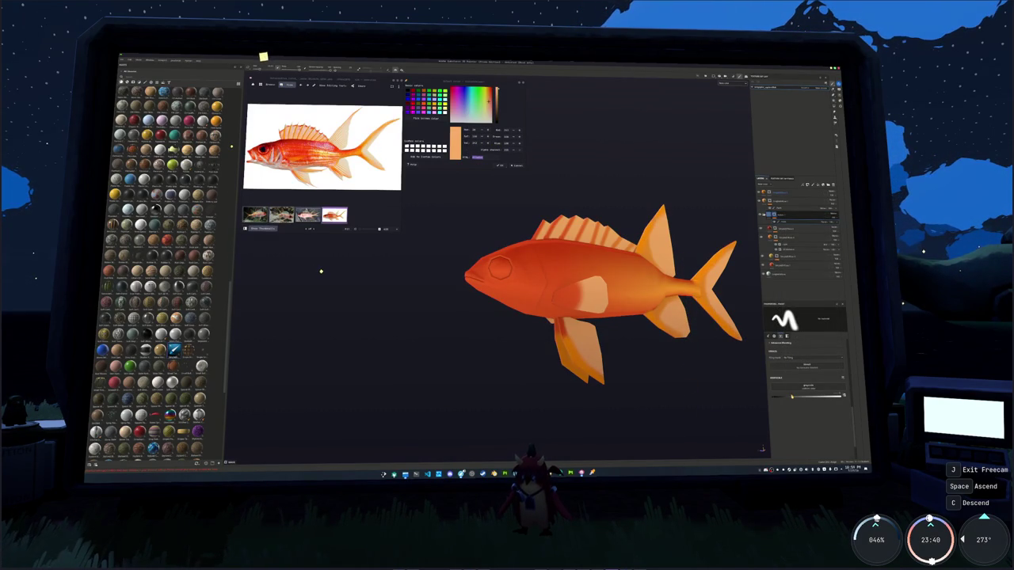
alt+drag(671, 339, 542, 272)
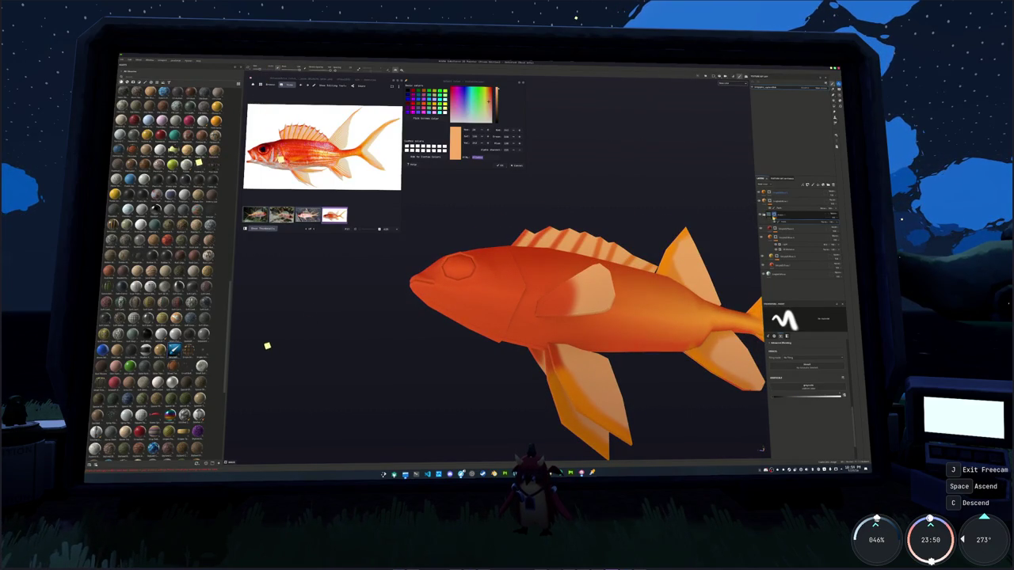
right_click(778, 215)
click(800, 340)
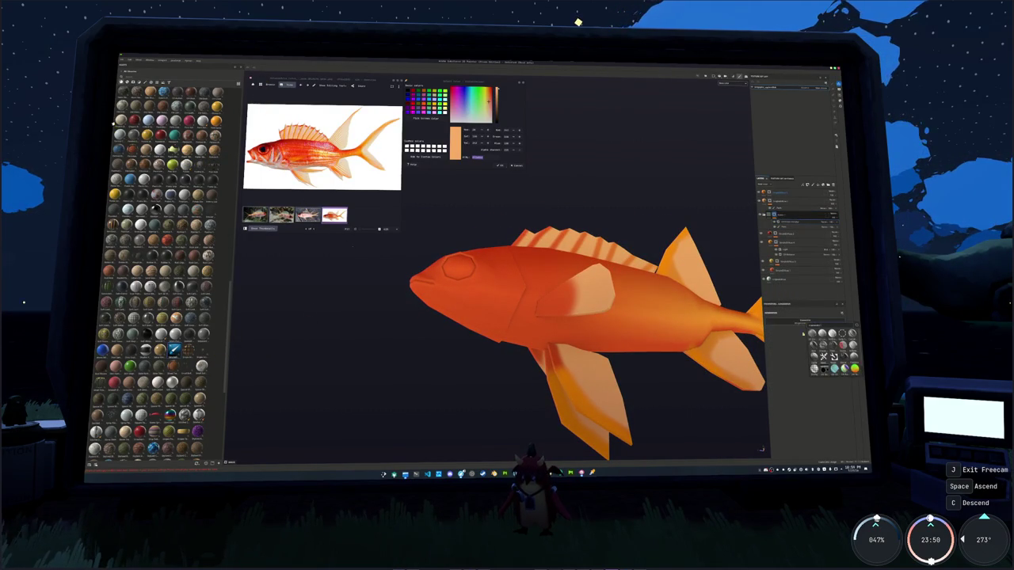
click(832, 357)
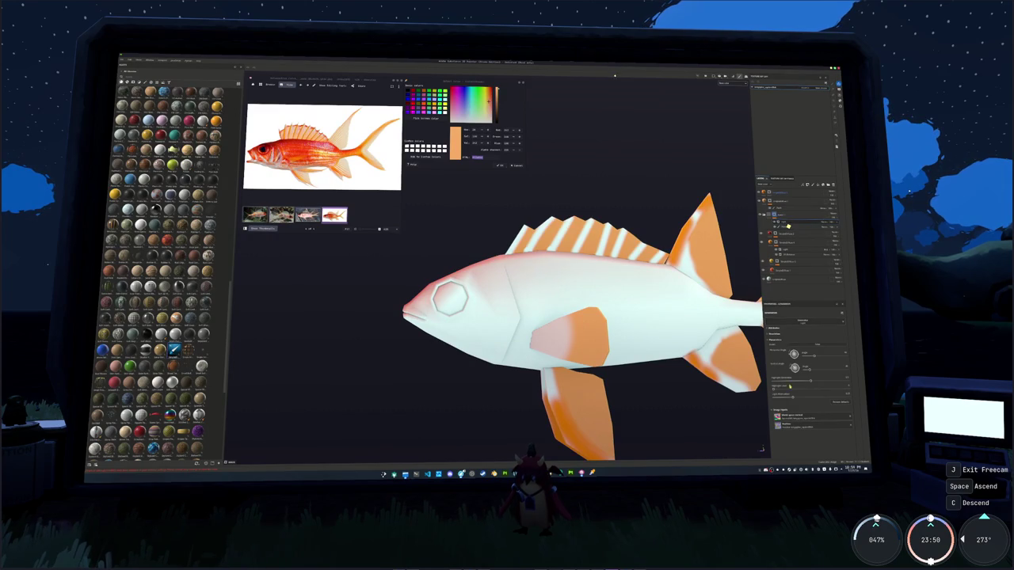
mouse_move(775, 391)
mouse_down()
mouse_move(841, 388)
mouse_move(782, 385)
mouse_up()
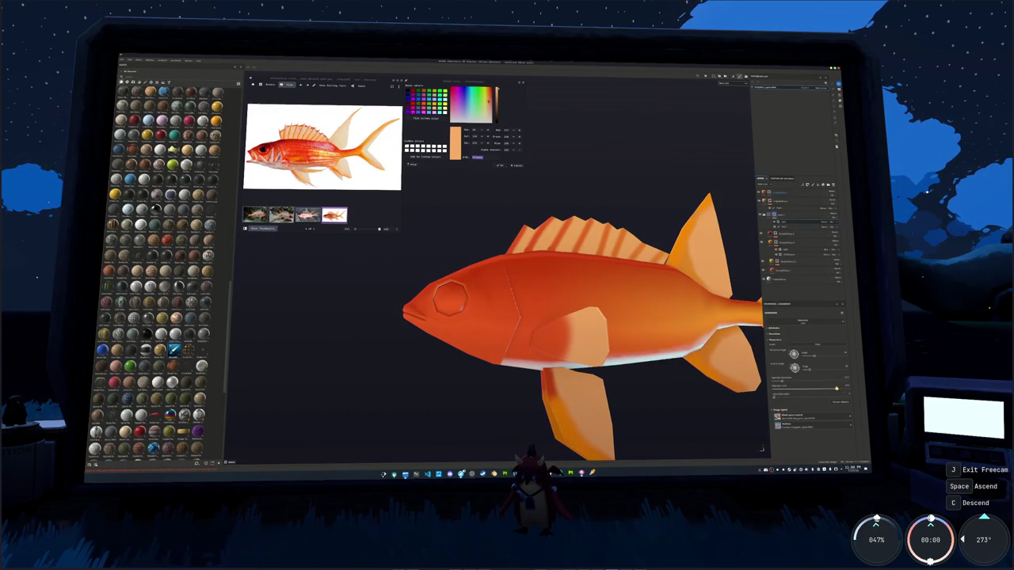
Select the paint layer, review its mask filter settings, and bring up the blend mode choices
click(784, 235)
click(781, 218)
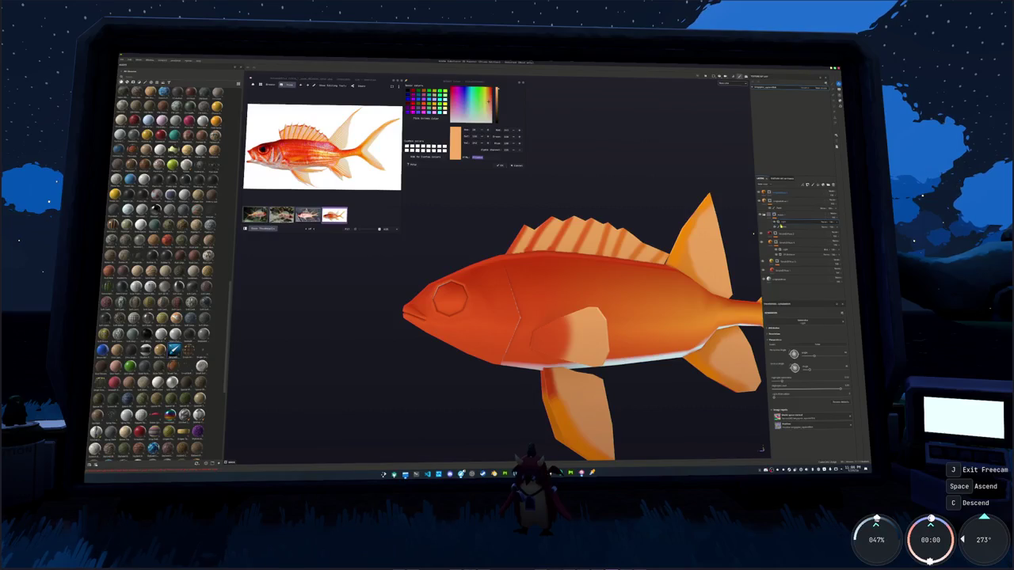
click(783, 225)
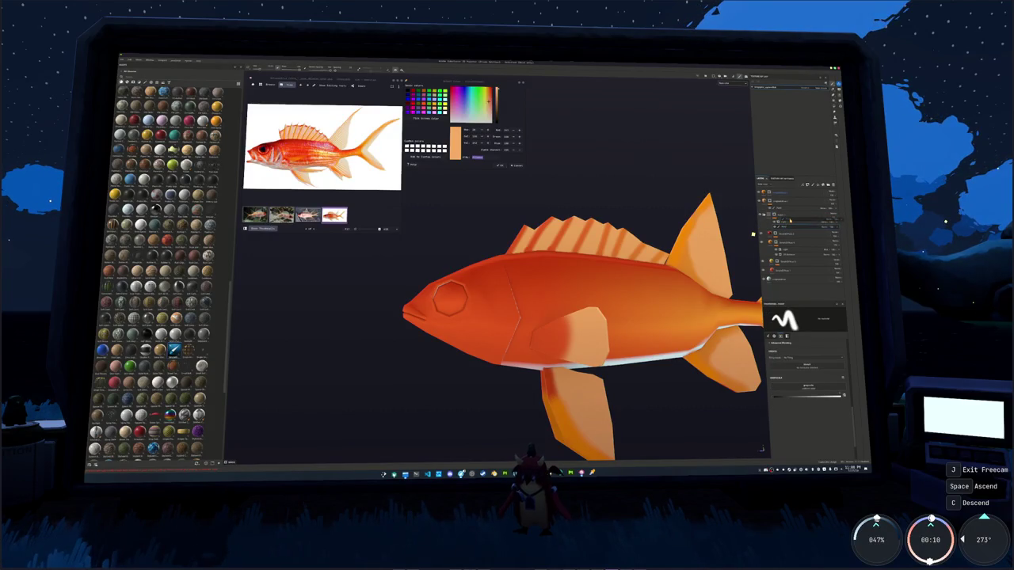
click(783, 225)
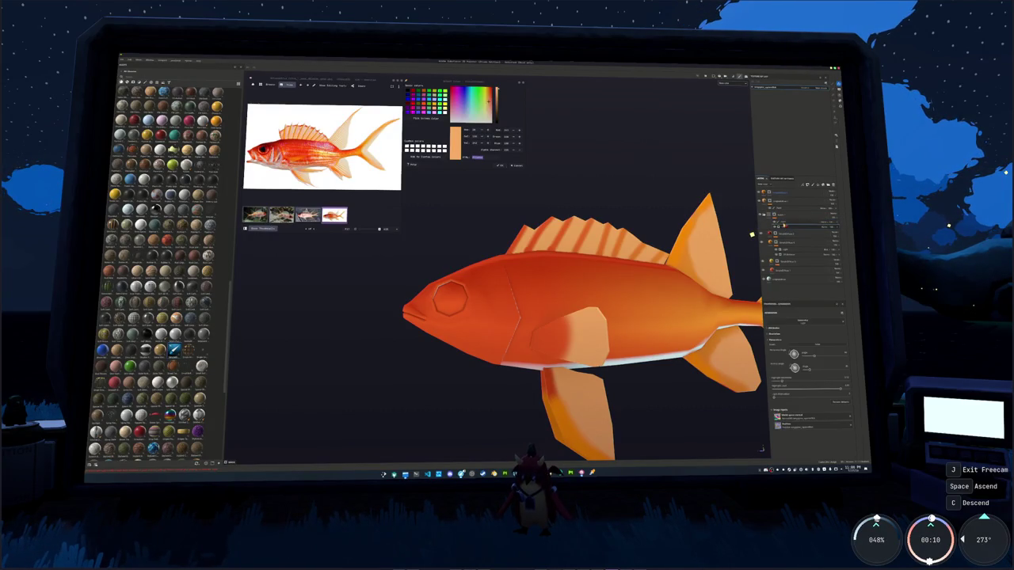
click(781, 221)
click(822, 223)
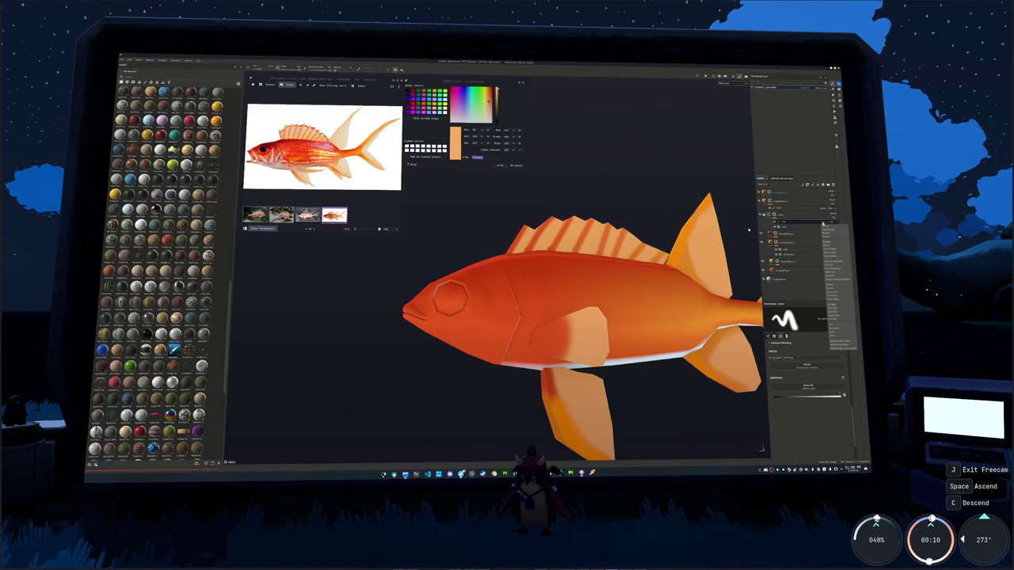
Set the layer's blend mode and paint a white stripe up the fish's flank
click(832, 244)
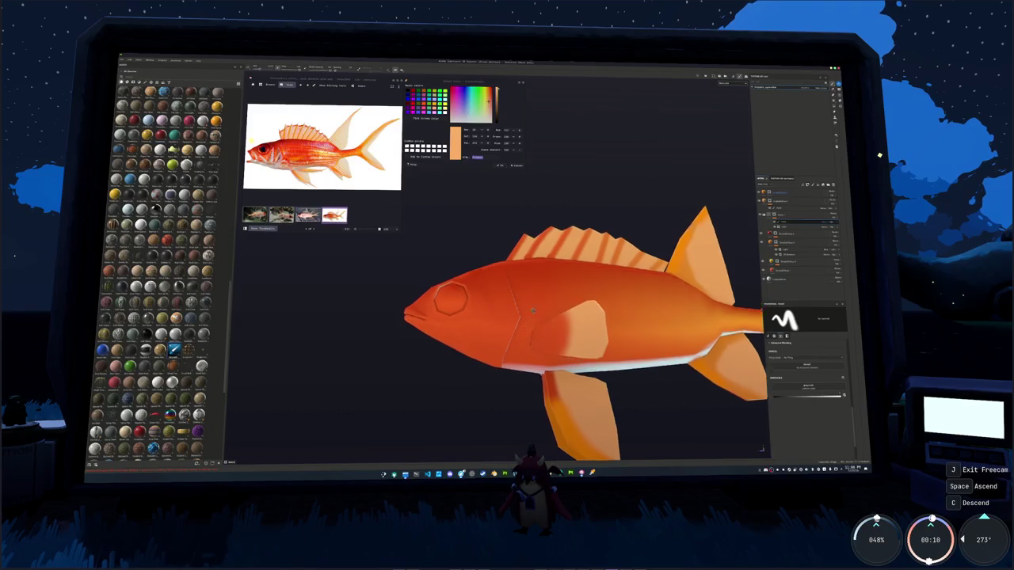
mouse_move(476, 317)
alt+mouse_down()
mouse_move(490, 320)
mouse_move(517, 235)
alt+mouse_up()
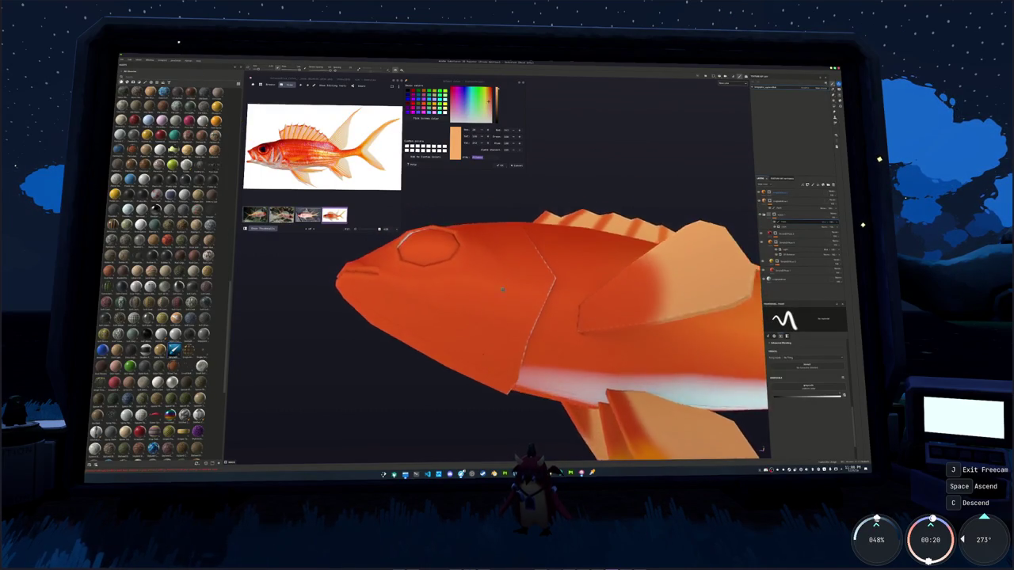
mouse_move(503, 404)
mouse_down()
mouse_move(530, 321)
mouse_move(526, 261)
mouse_up()
mouse_move(529, 328)
mouse_down()
mouse_move(549, 262)
mouse_move(503, 303)
mouse_move(507, 325)
mouse_move(547, 290)
mouse_move(544, 259)
mouse_move(548, 301)
mouse_up()
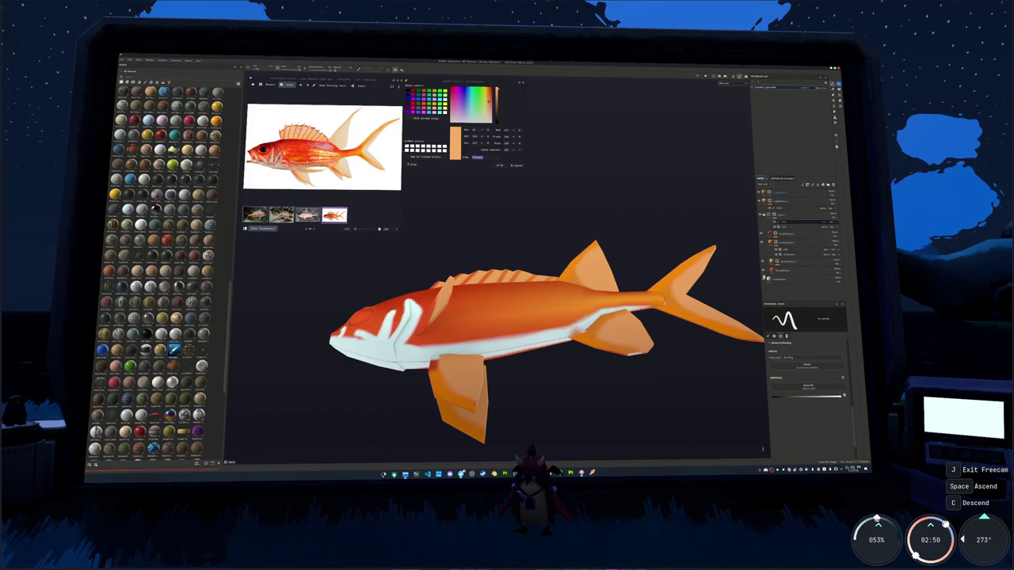
click(781, 226)
click(783, 215)
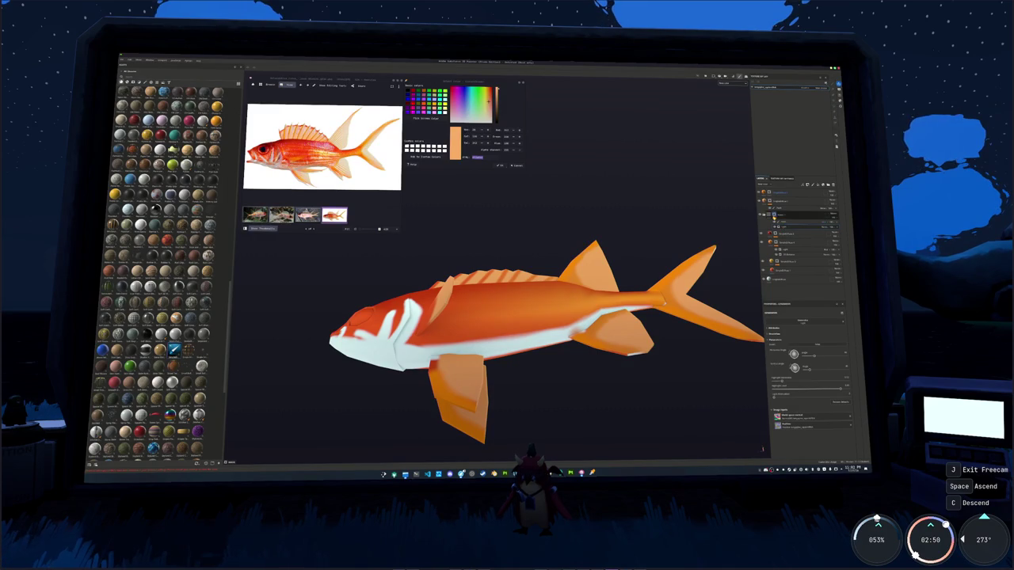
click(781, 222)
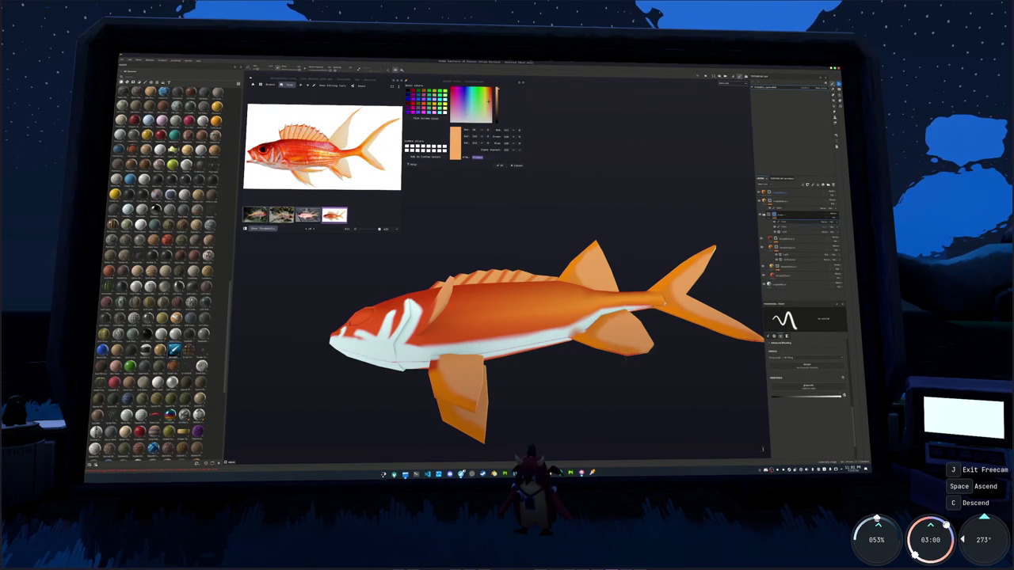
scroll(623, 359, up, 5)
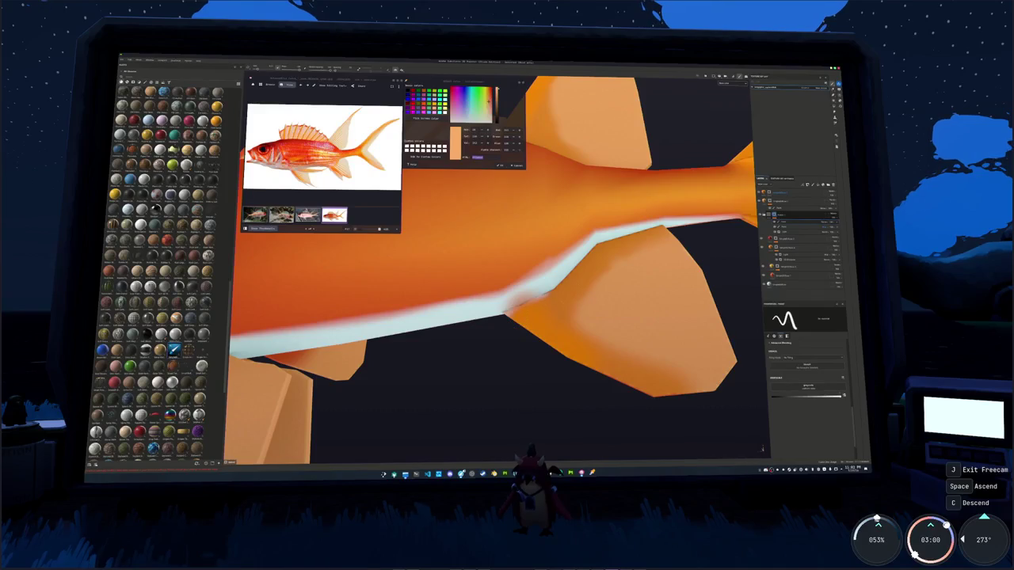
scroll(644, 296, down, 5)
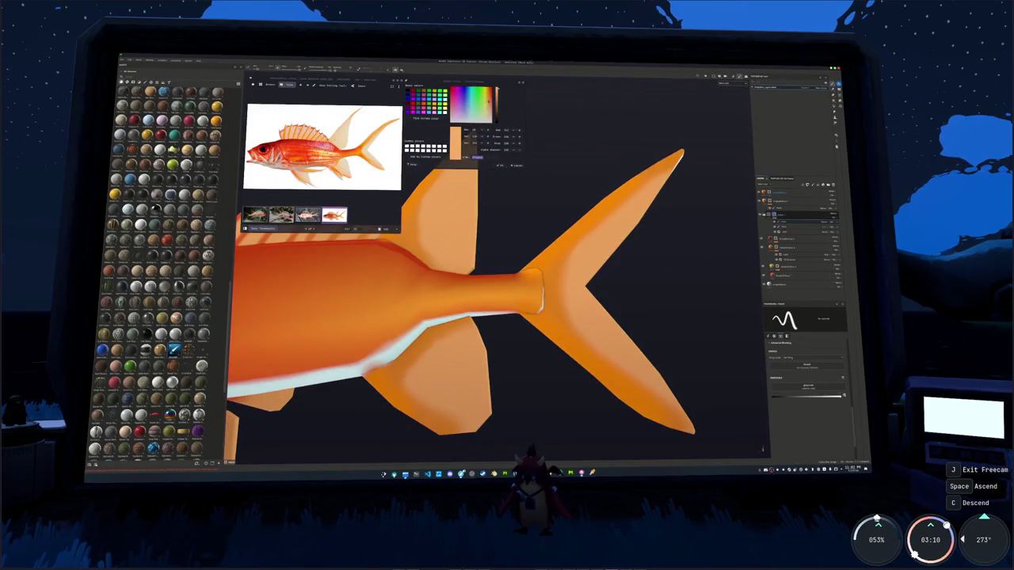
alt+drag(507, 301, 586, 348)
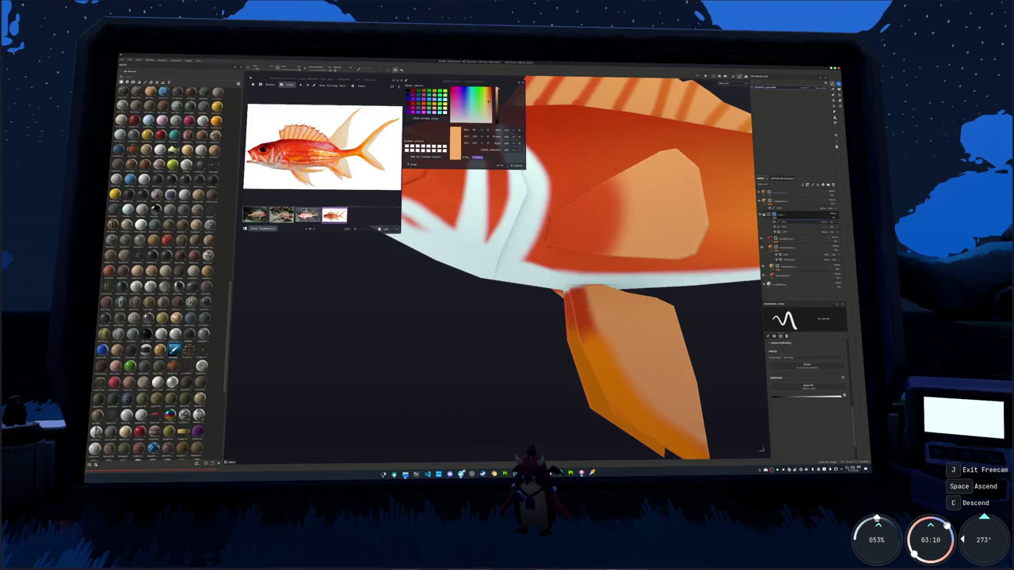
mouse_move(574, 290)
alt+mouse_down()
mouse_move(567, 300)
mouse_move(555, 293)
alt+mouse_up()
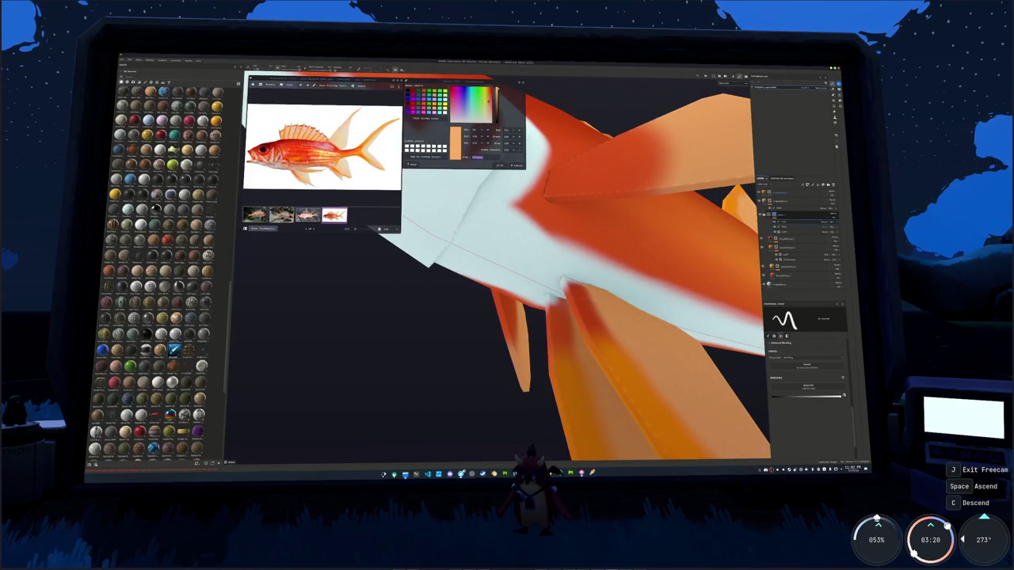
mouse_move(570, 317)
alt+mouse_down()
mouse_move(588, 334)
mouse_move(562, 330)
mouse_move(541, 293)
mouse_move(459, 317)
mouse_move(538, 286)
alt+mouse_up()
scroll(541, 291, down, 5)
scroll(537, 287, up, 3)
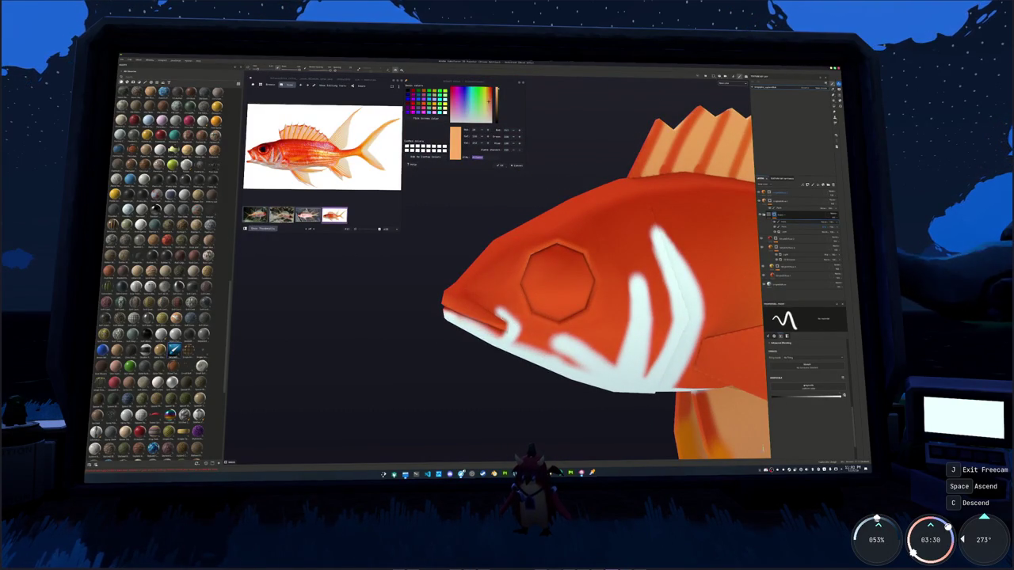
alt+drag(557, 281, 537, 250)
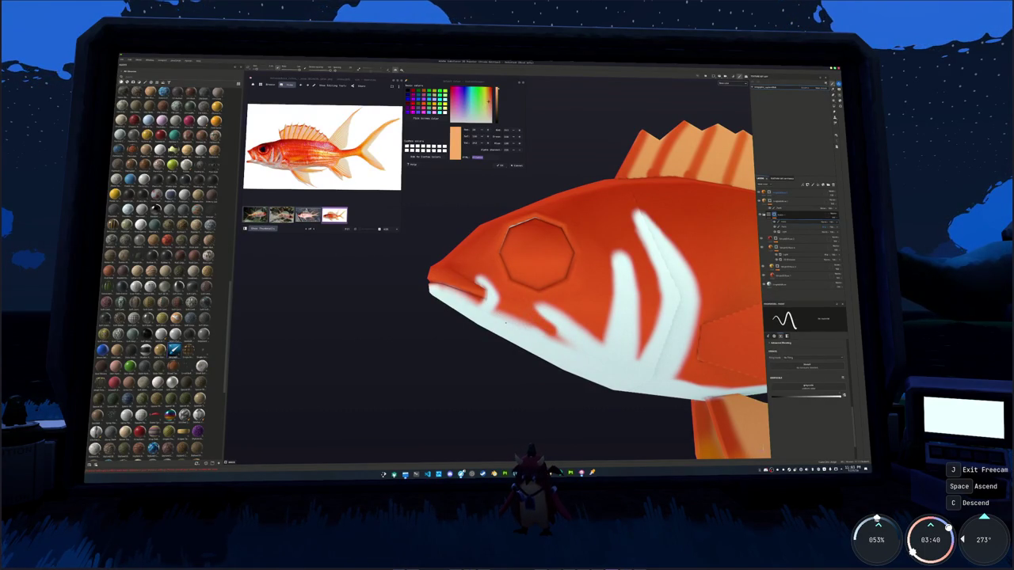
alt+drag(537, 252, 535, 254)
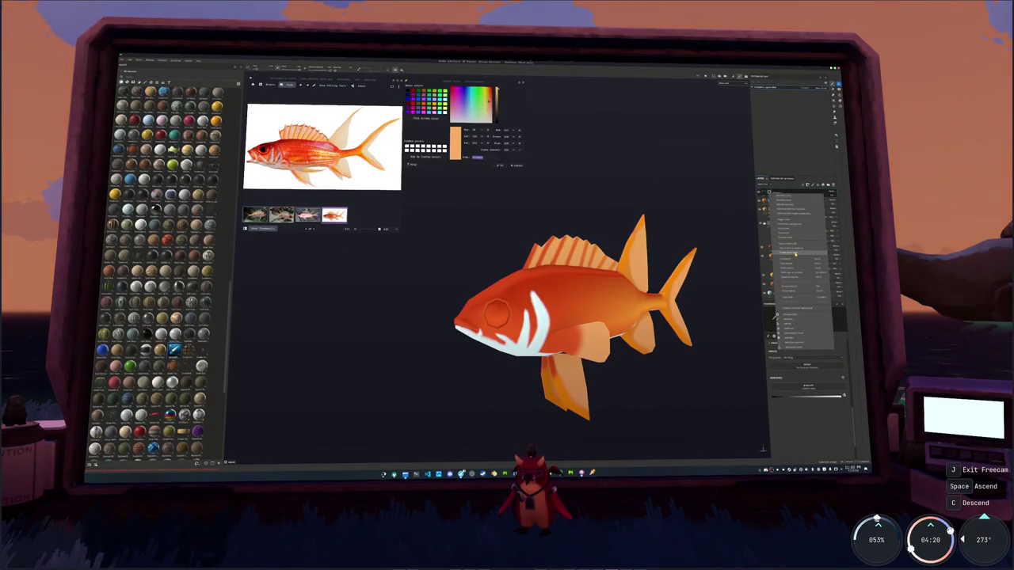
click(796, 325)
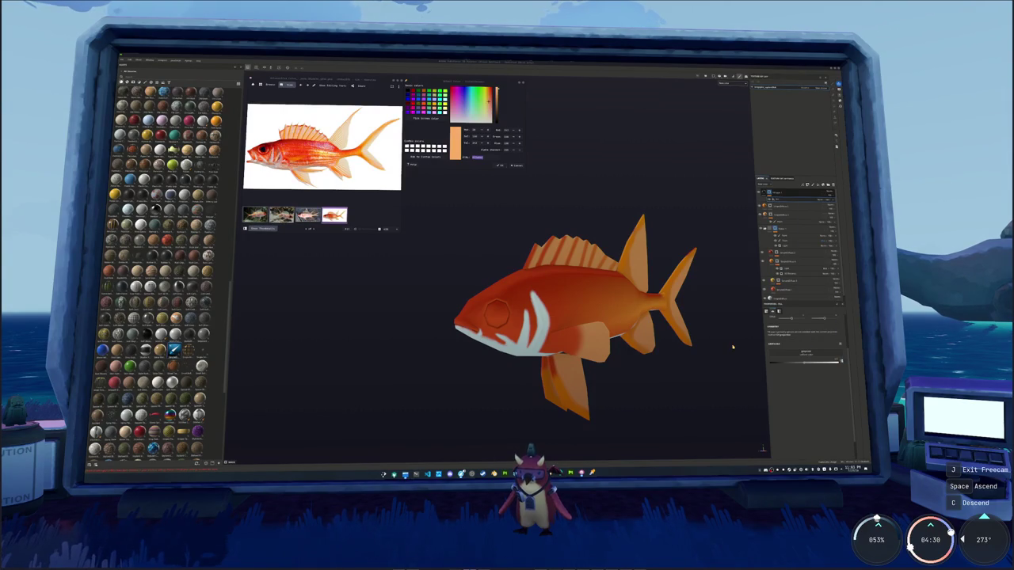
scroll(717, 349, up, 2)
mouse_move(715, 351)
alt+mouse_down()
mouse_move(700, 245)
mouse_move(641, 267)
alt+mouse_up()
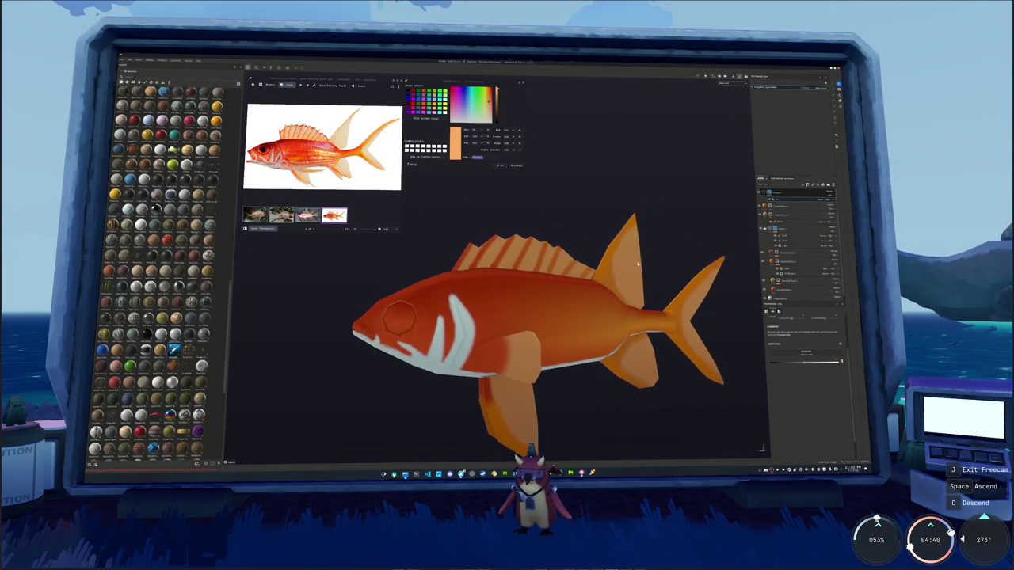
alt+drag(649, 272, 642, 240)
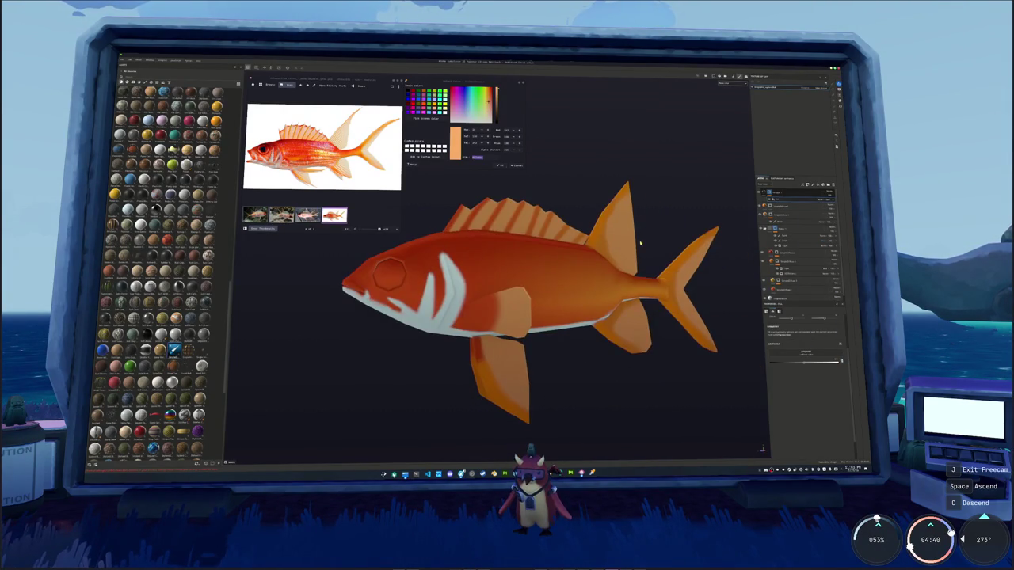
Browse the fill's pattern presets and apply a scale pattern to the fish
click(800, 354)
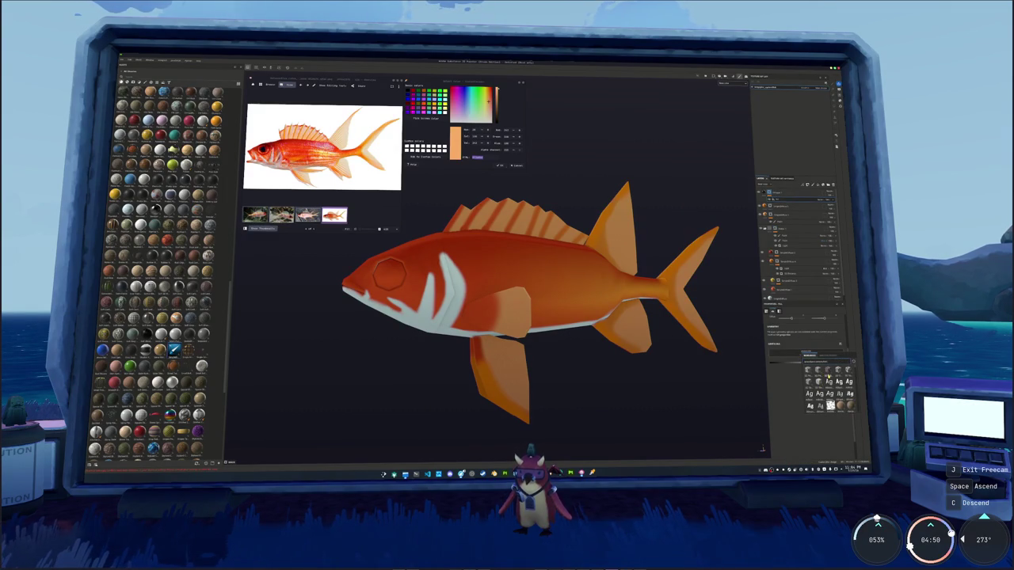
scroll(828, 377, down, 1)
scroll(829, 378, down, 2)
scroll(828, 378, down, 2)
scroll(830, 379, down, 1)
scroll(829, 379, down, 2)
scroll(829, 380, down, 1)
scroll(829, 388, down, 2)
scroll(829, 395, down, 1)
scroll(829, 394, up, 5)
scroll(829, 393, up, 5)
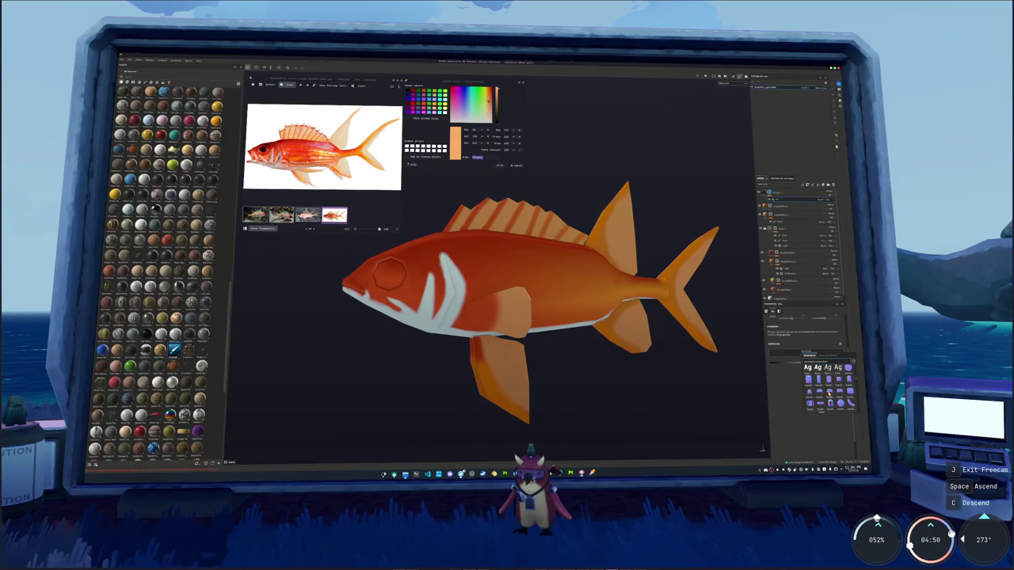
scroll(830, 394, down, 2)
scroll(830, 395, down, 3)
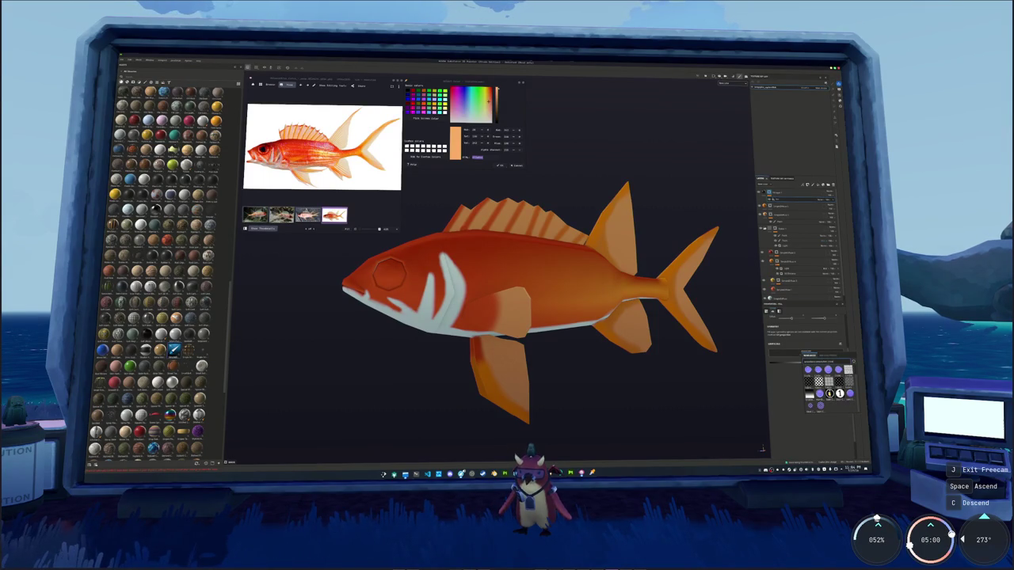
click(830, 394)
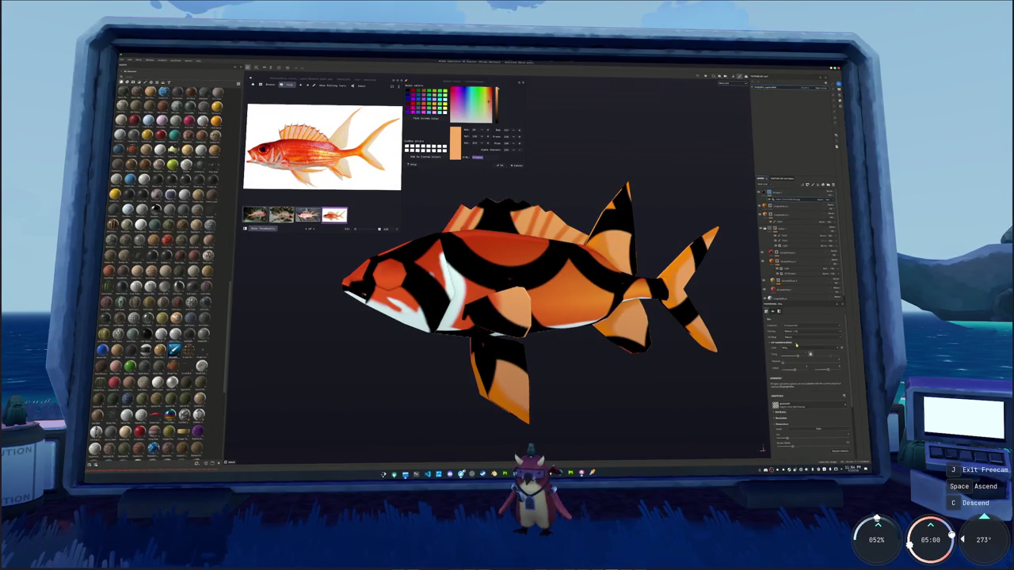
Change the pattern's projection mode, rotate it to run vertically, and raise its contrast
click(808, 327)
click(800, 342)
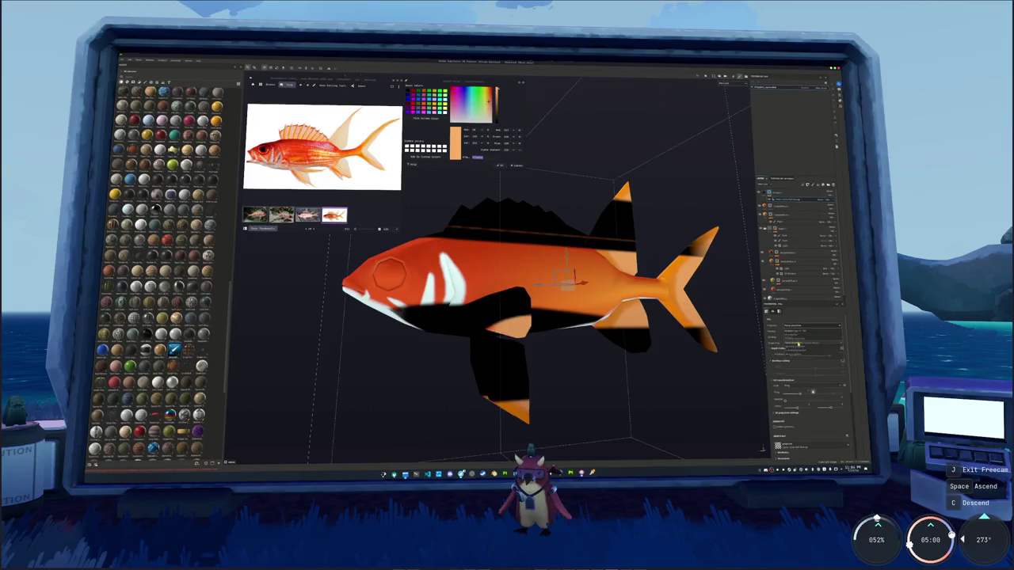
scroll(773, 350, down, 2)
click(773, 366)
scroll(780, 372, down, 2)
drag(783, 373, 841, 368)
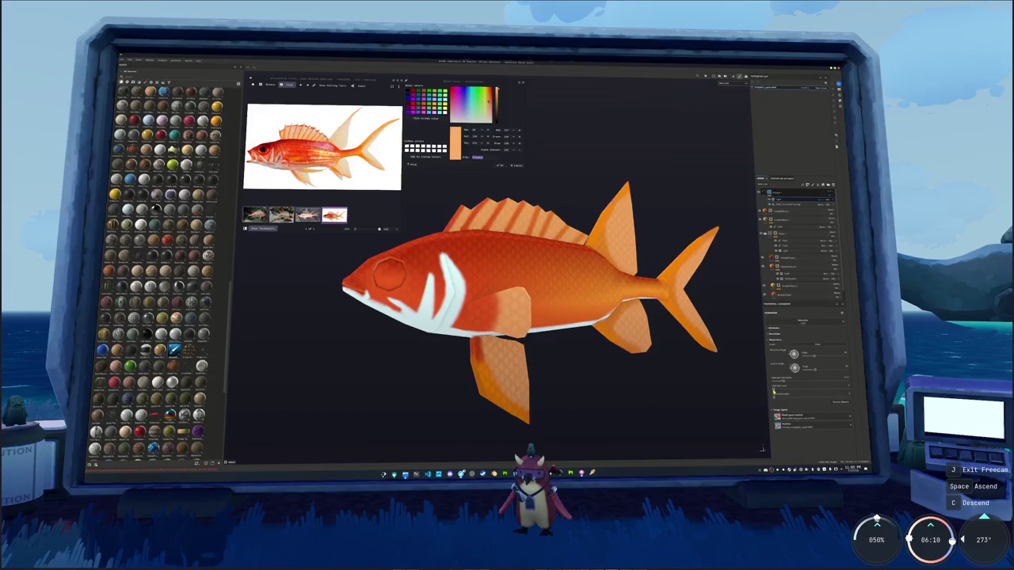
drag(807, 390, 830, 388)
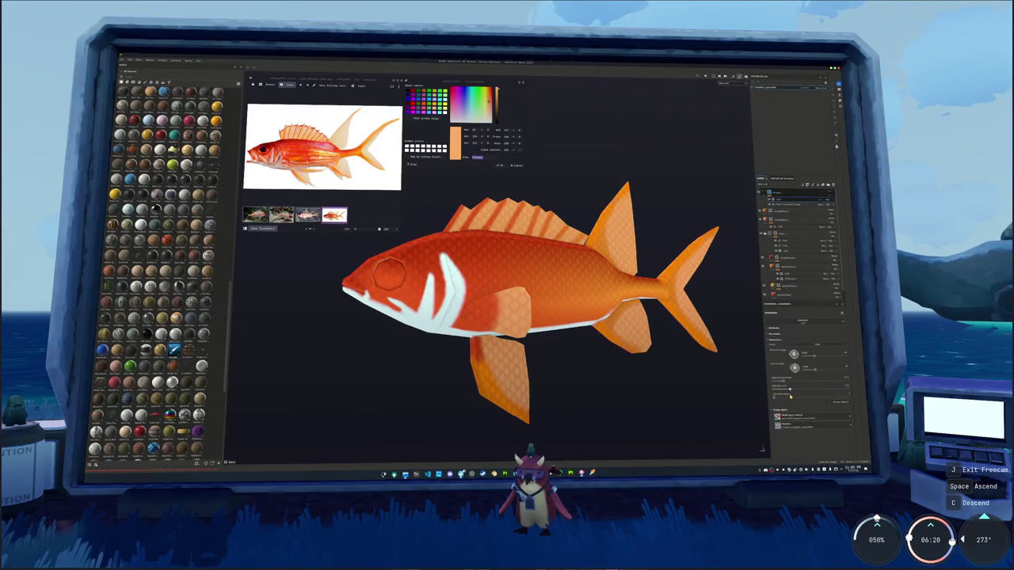
scroll(625, 410, down, 2)
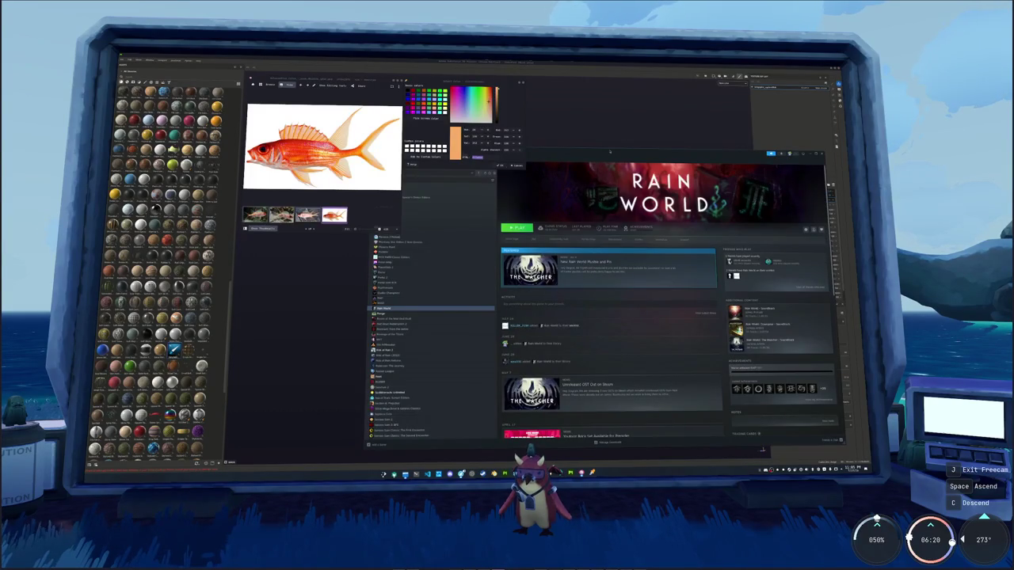
text(sub)
click(478, 269)
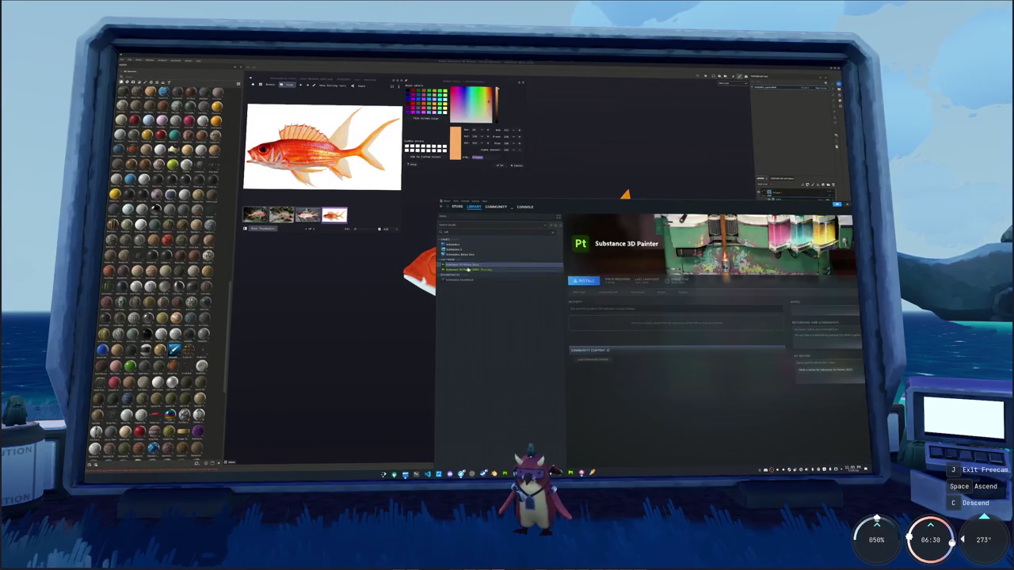
drag(649, 206, 565, 192)
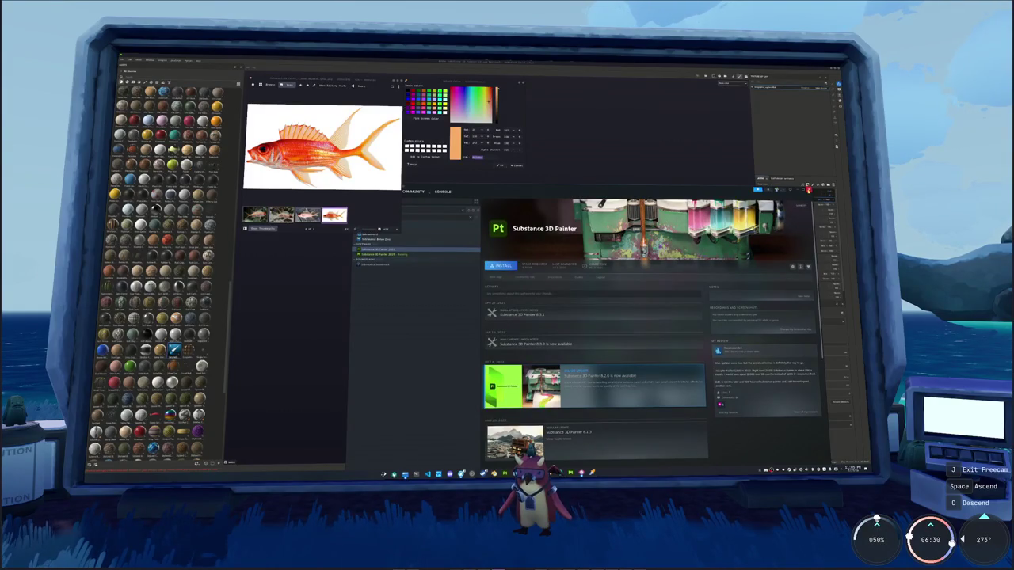
click(808, 189)
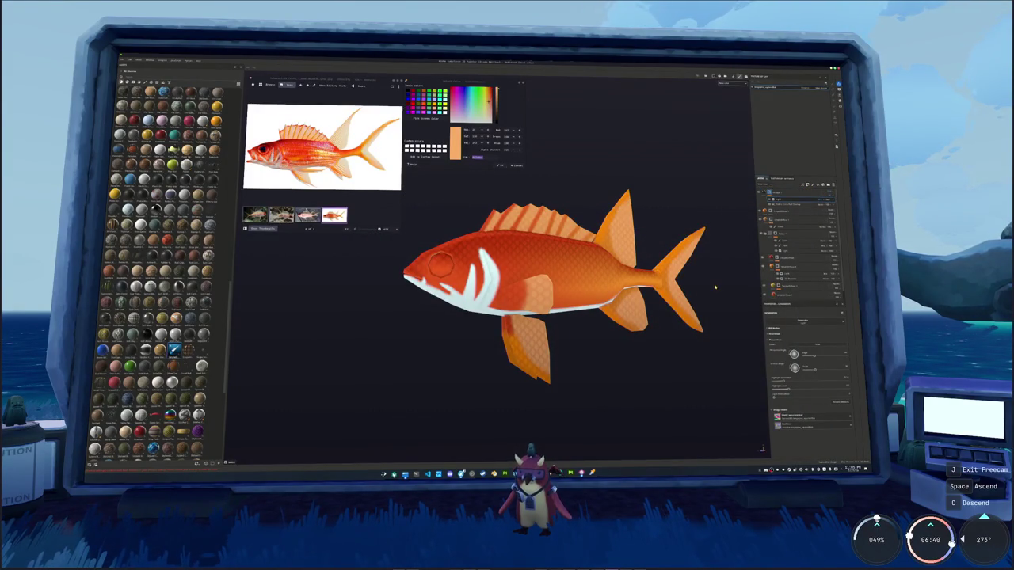
Add a new fill layer at the top of the fish's layer stack
alt+drag(733, 221, 777, 208)
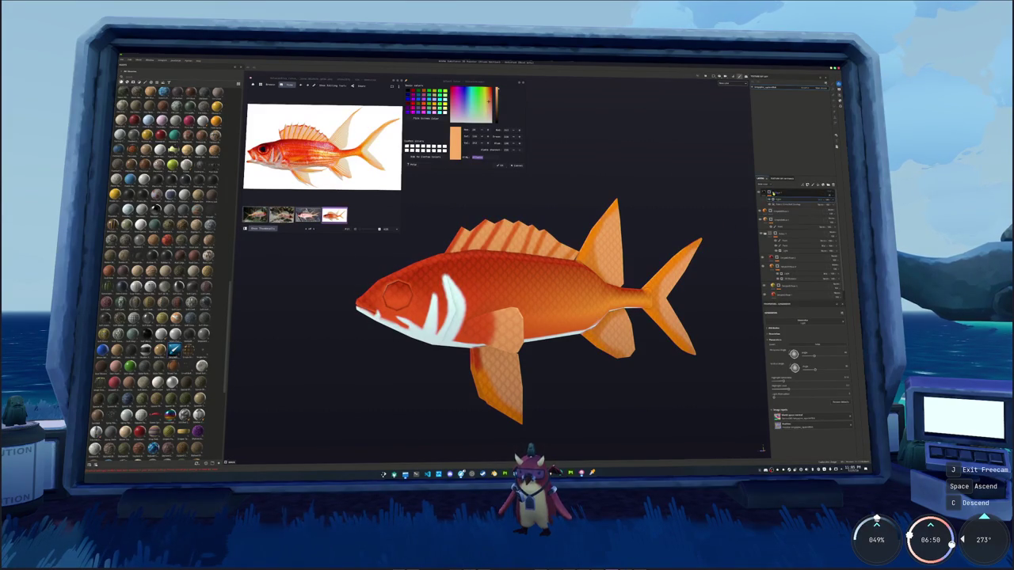
right_click(774, 192)
click(788, 318)
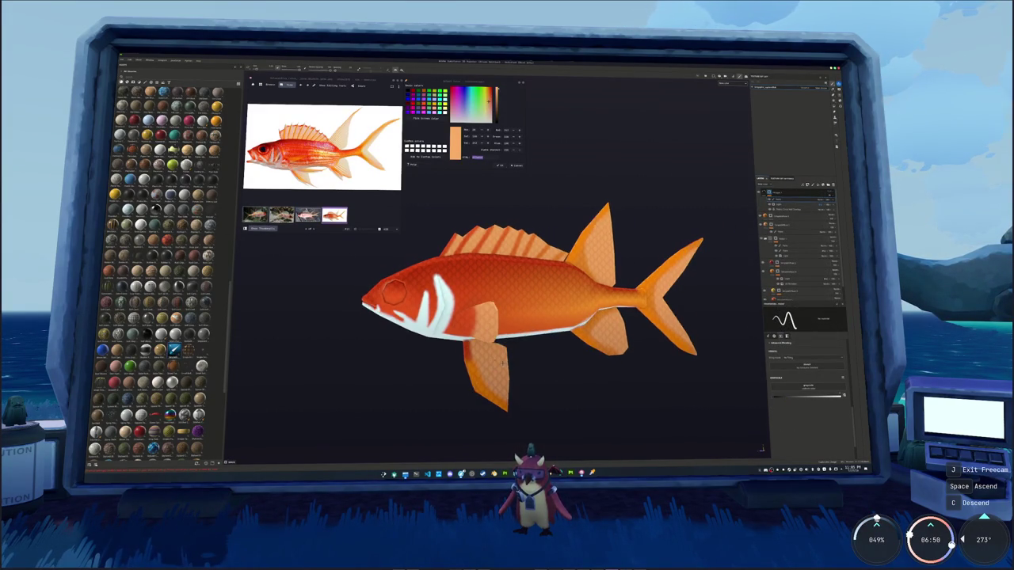
Zoom and orbit around the fish's head and back, then select layers in the stack
middle_drag(389, 341, 488, 357)
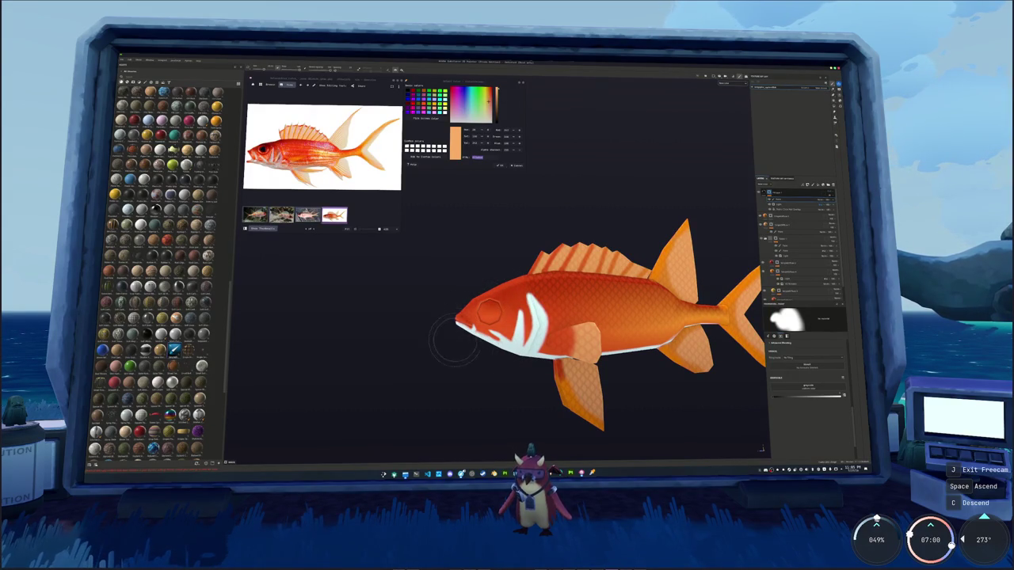
scroll(453, 335, up, 3)
scroll(464, 362, up, 2)
scroll(475, 388, up, 2)
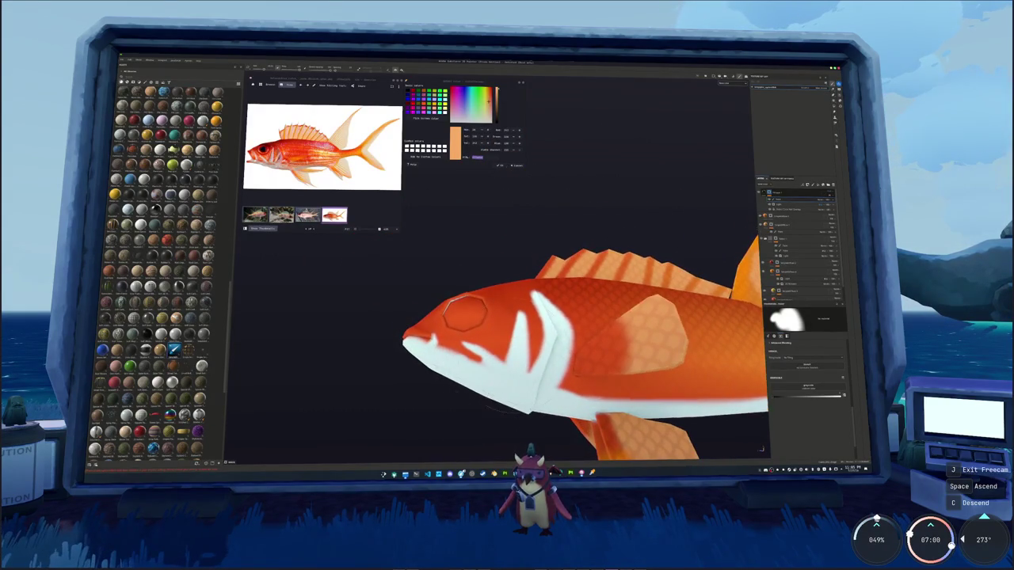
alt+drag(419, 326, 431, 356)
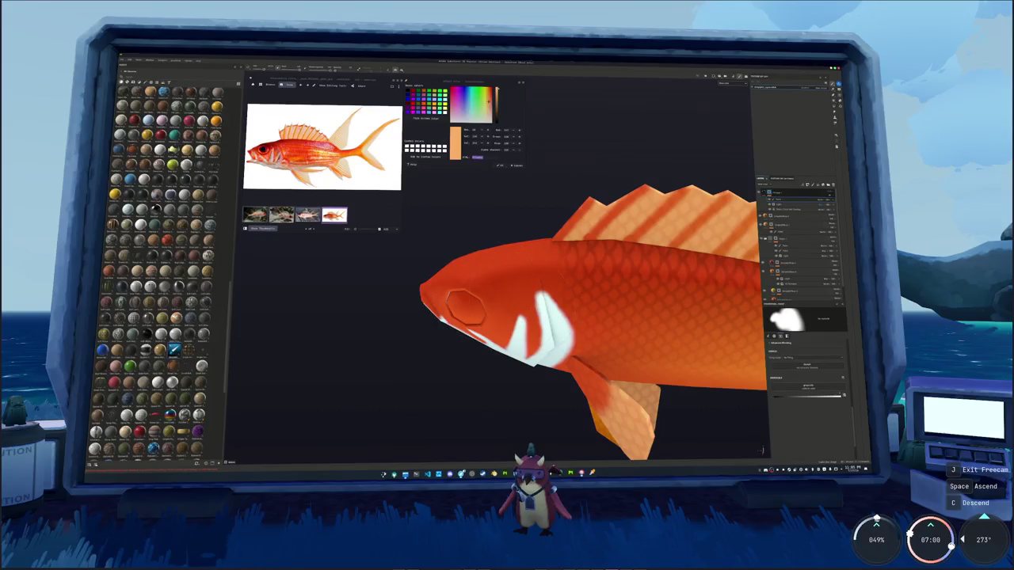
scroll(501, 230, down, 3)
alt+drag(502, 231, 662, 220)
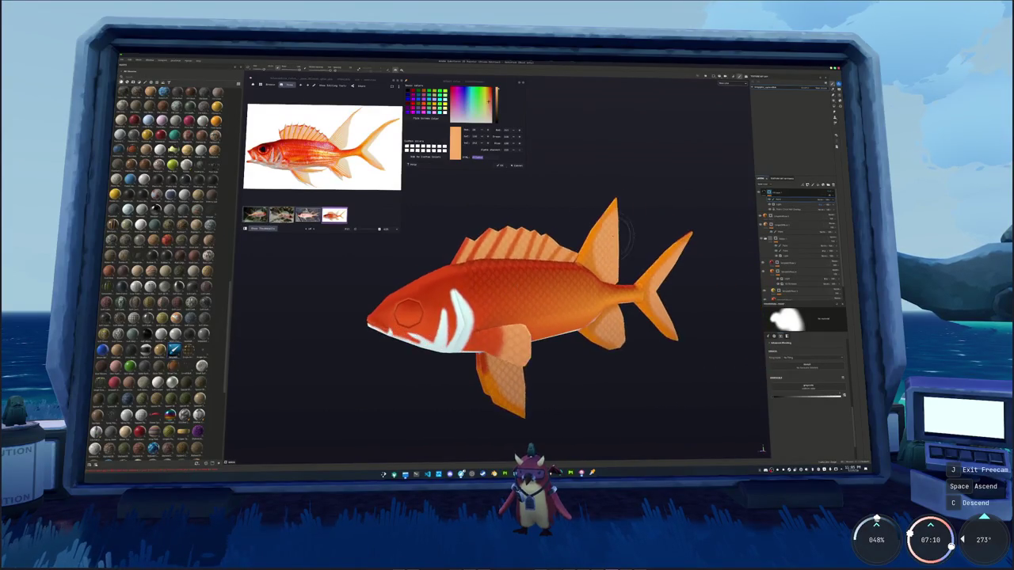
click(795, 313)
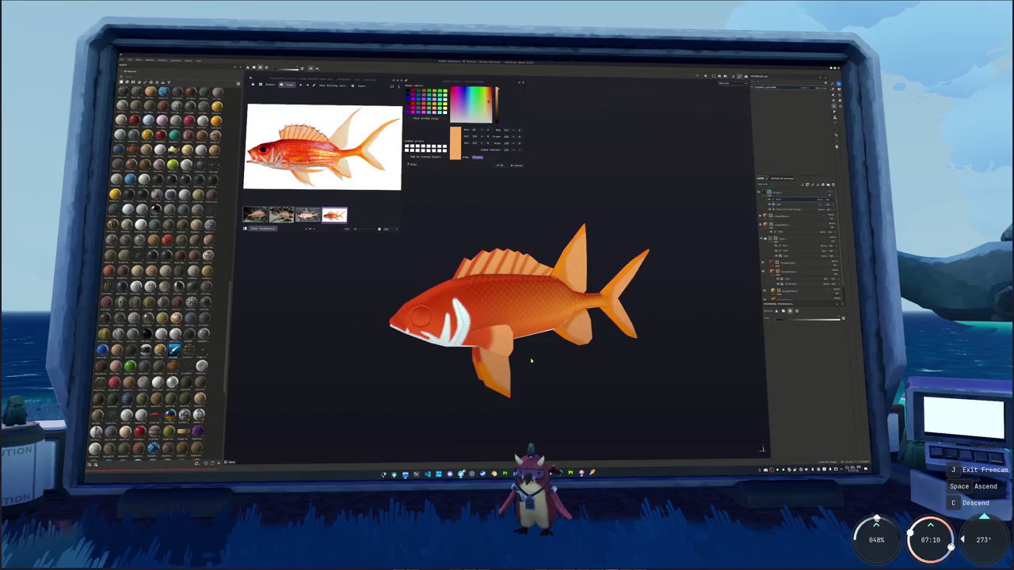
mouse_move(526, 361)
alt+mouse_down()
mouse_move(737, 341)
mouse_move(674, 287)
alt+mouse_up()
click(808, 199)
Set a lower layer's colour to black and toggle visibility to restore the orange fish
click(766, 234)
click(792, 399)
drag(841, 419, 810, 419)
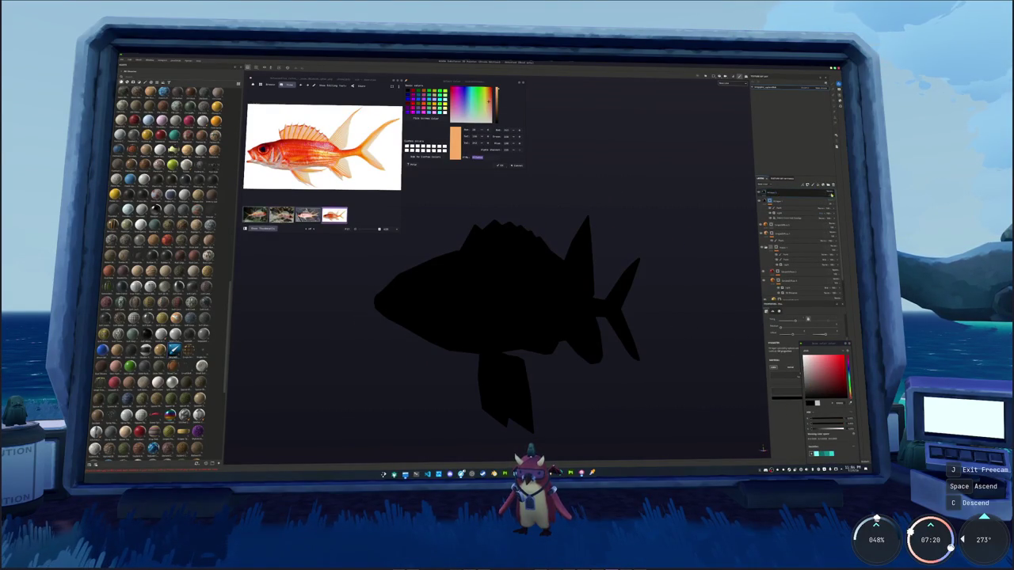
click(830, 200)
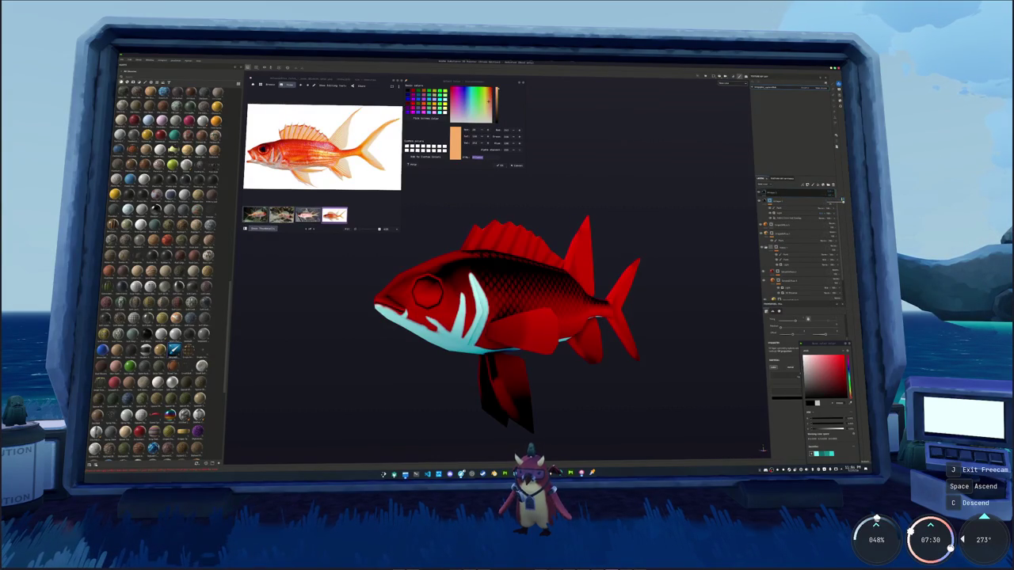
click(842, 200)
click(788, 196)
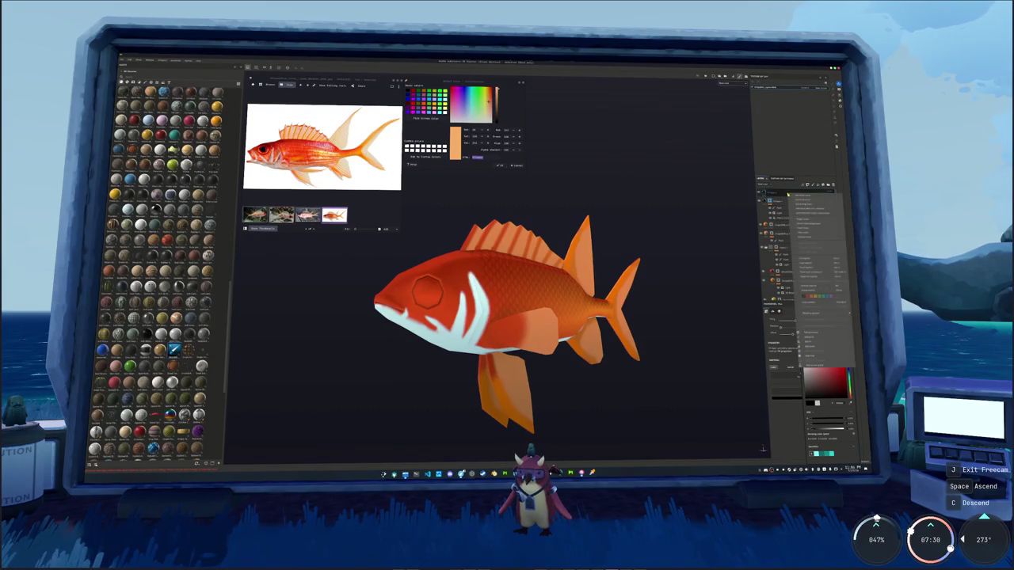
Switch to the paint brush with the 1 shortcut and frame the fish's head
scroll(597, 279, up, 5)
middle_drag(596, 279, 645, 241)
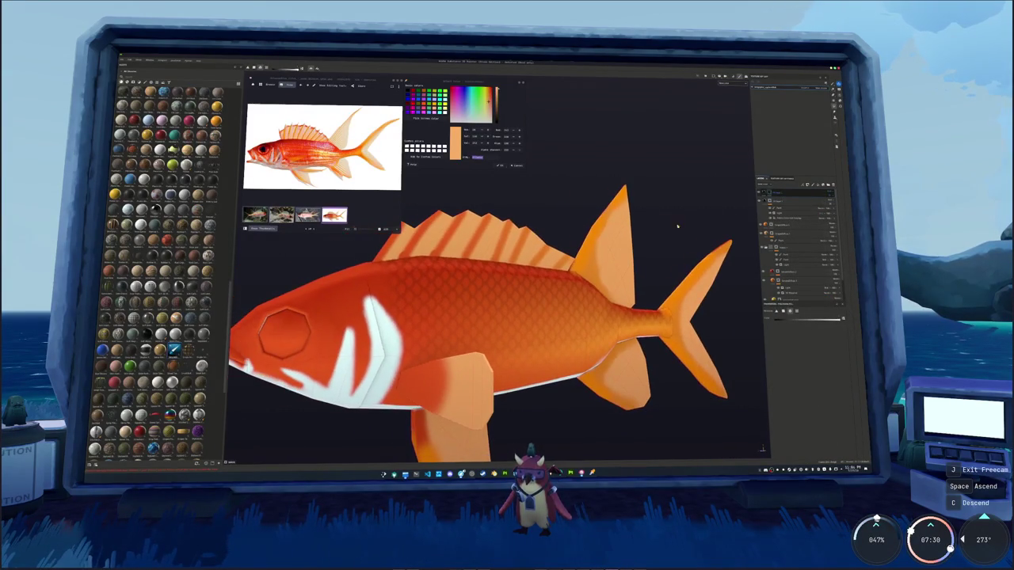
key(1)
middle_drag(583, 213, 701, 259)
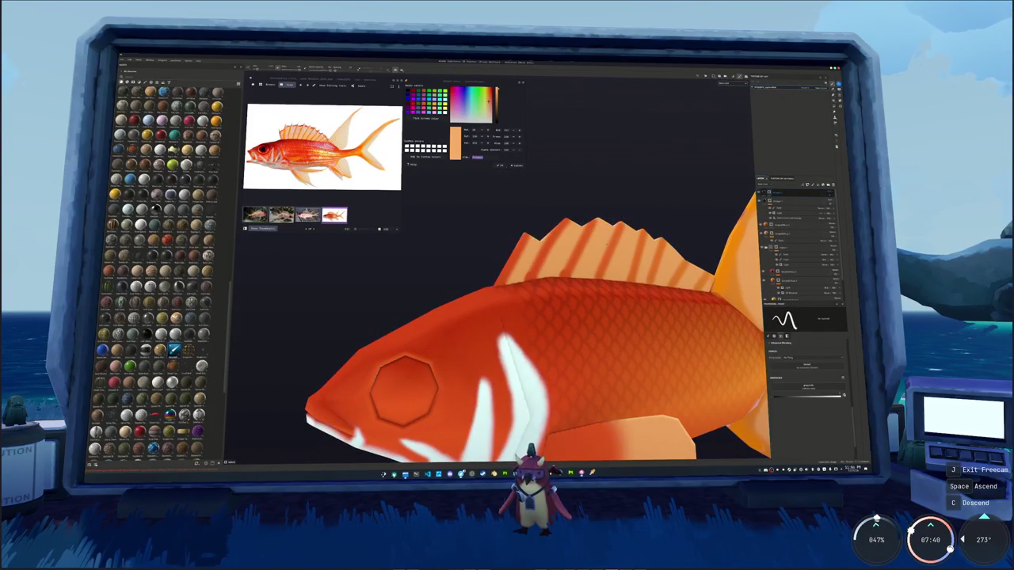
alt+drag(475, 262, 513, 246)
alt+drag(554, 356, 539, 361)
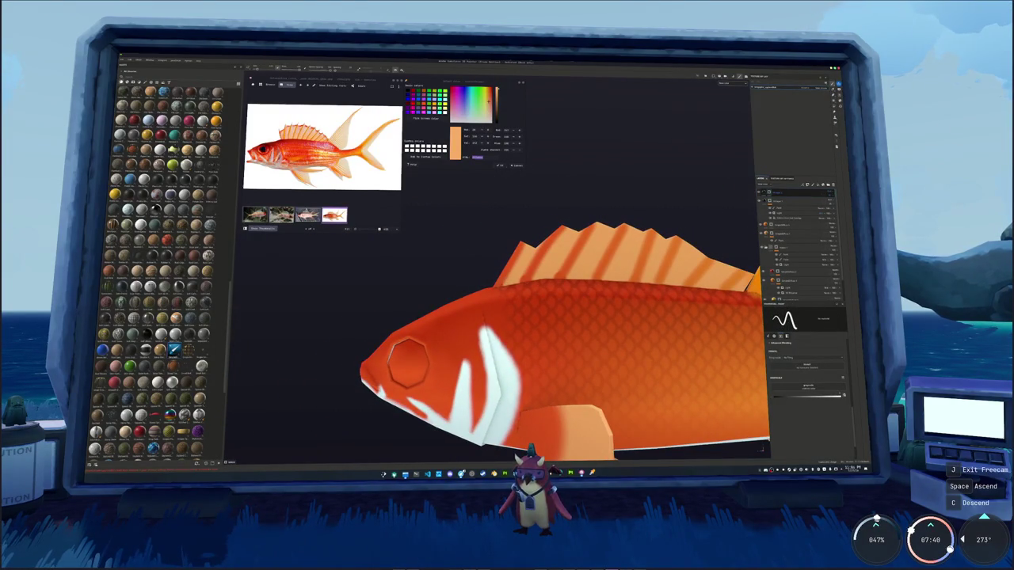